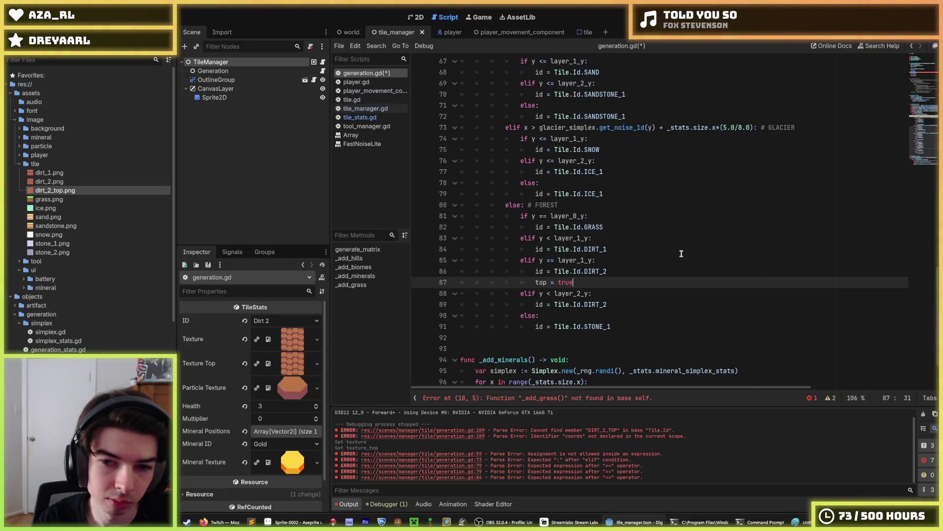
# - Turn the forest block's final else into 'elif y == layer_2_y:' above the DIRT_2 assignment
pyautogui.press('BackSpace')
pyautogui.press('BackSpace')
pyautogui.write('if')
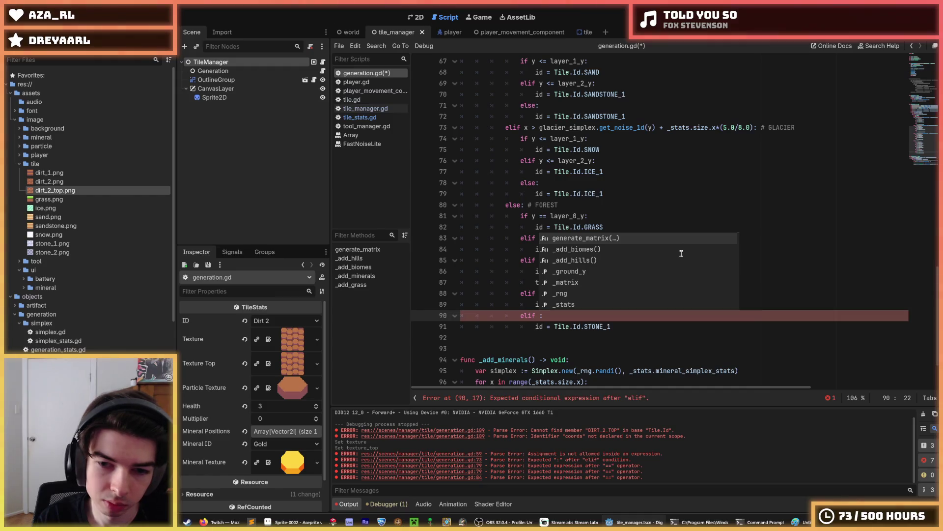
pyautogui.press('Escape')
pyautogui.write('y < laye')
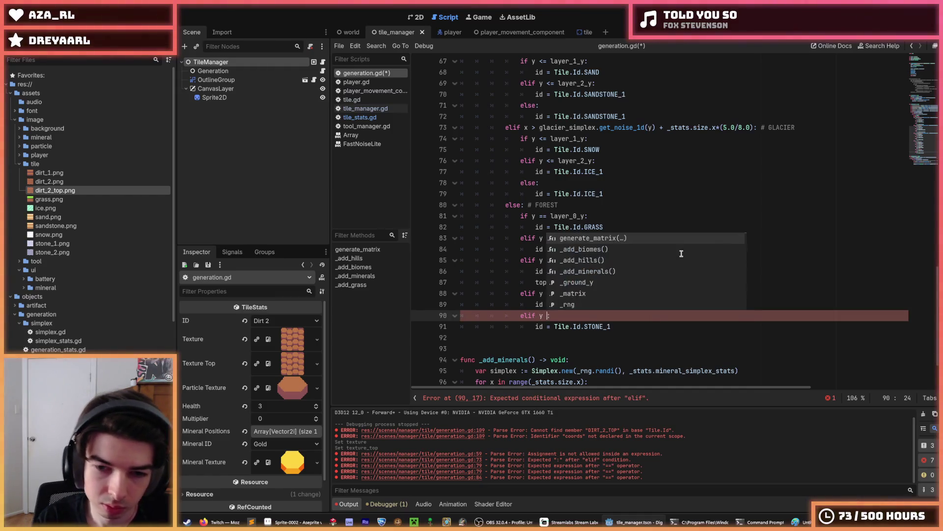
pyautogui.press('BackSpace')
pyautogui.press('BackSpace')
pyautogui.press('BackSpace')
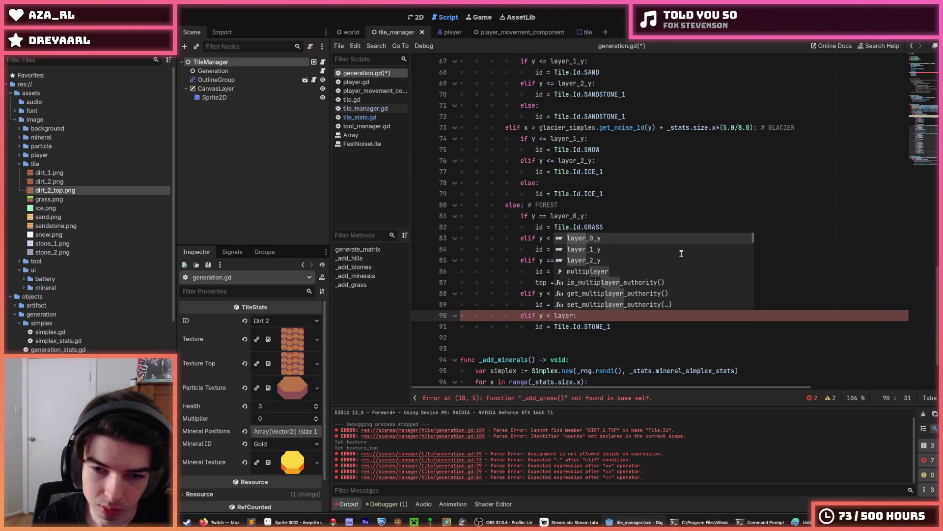
pyautogui.write('== layer')
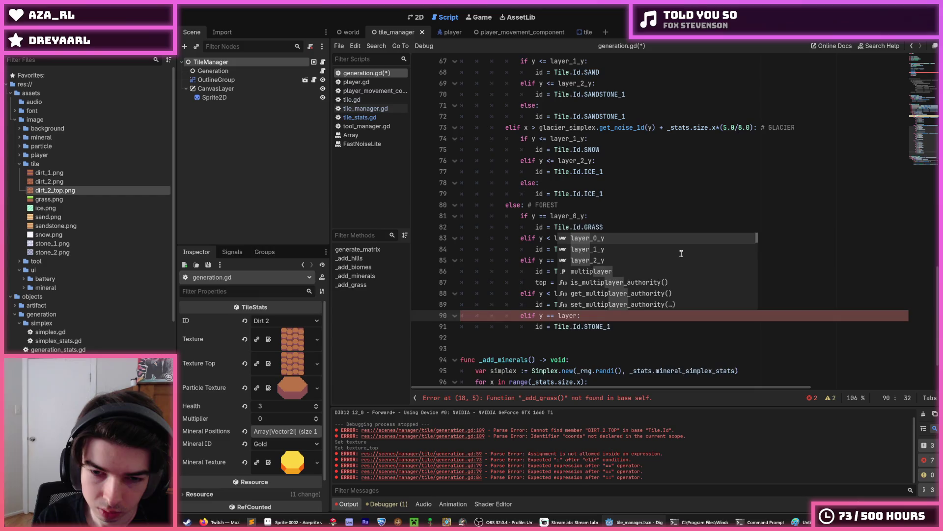
pyautogui.write('_')
pyautogui.hotkey('alt', 'Up')
pyautogui.hotkey('alt', 'Up')
pyautogui.write('2')
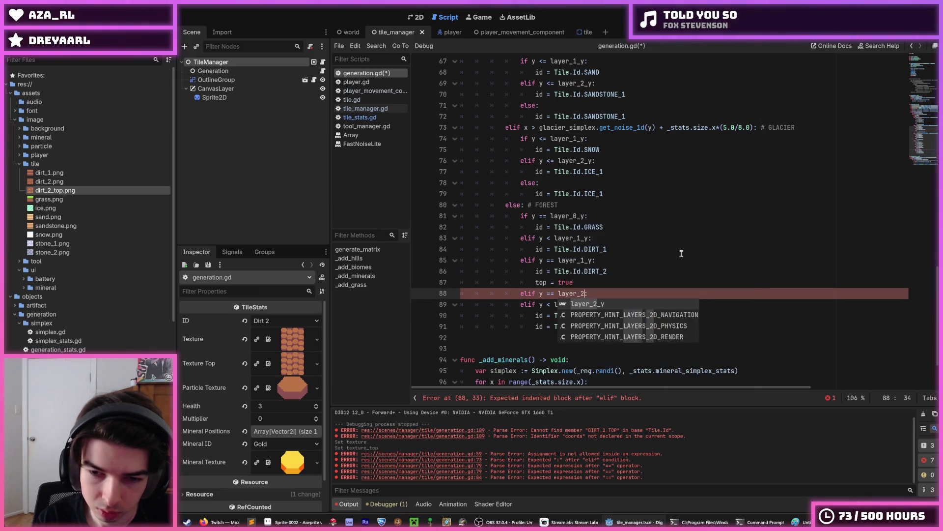
pyautogui.press('Return')
pyautogui.press('Down')
pyautogui.press('Down')
pyautogui.hotkey('alt', 'Up')
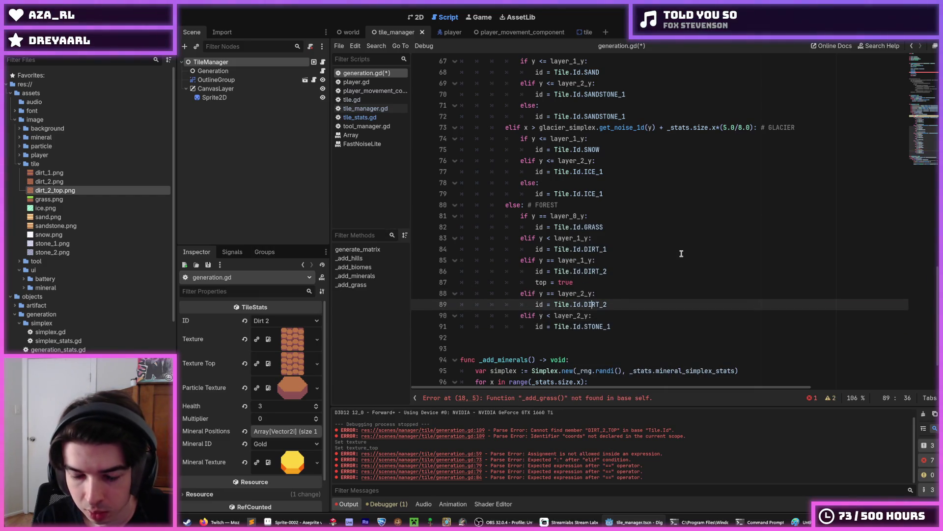
# - Make the new layer_2_y branch assign Tile.Id.STONE_1 instead of DIRT_2
pyautogui.press('Up')
pyautogui.press('Up')
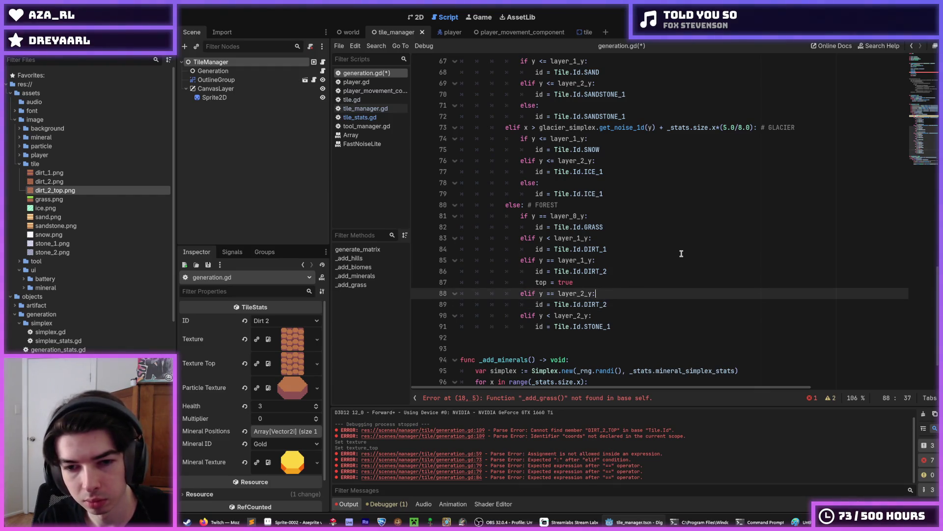
pyautogui.hotkey('ctrl', 'shift', 'd')
pyautogui.hotkey('alt', 'Down')
pyautogui.hotkey('alt', 'Down')
pyautogui.press('Up')
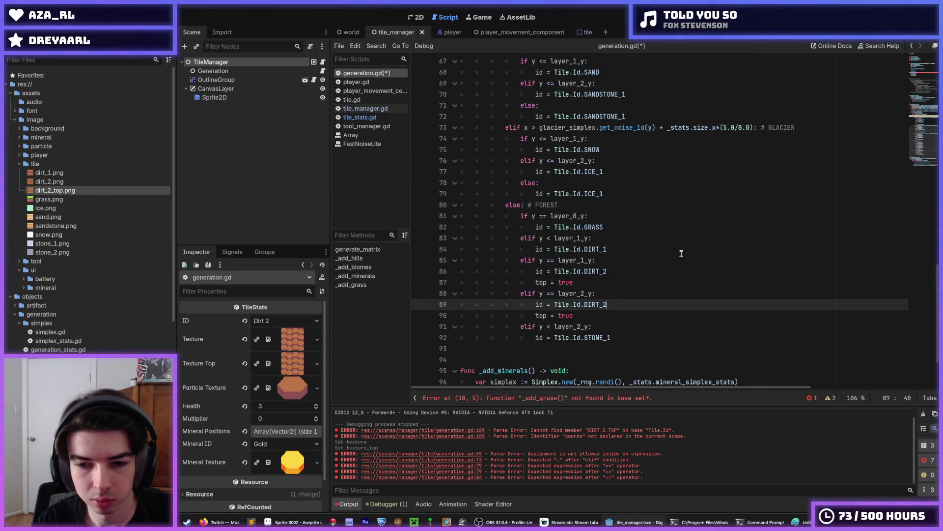
pyautogui.press('End')
pyautogui.press('BackSpace')
pyautogui.press('BackSpace')
pyautogui.press('BackSpace')
pyautogui.write('STON')
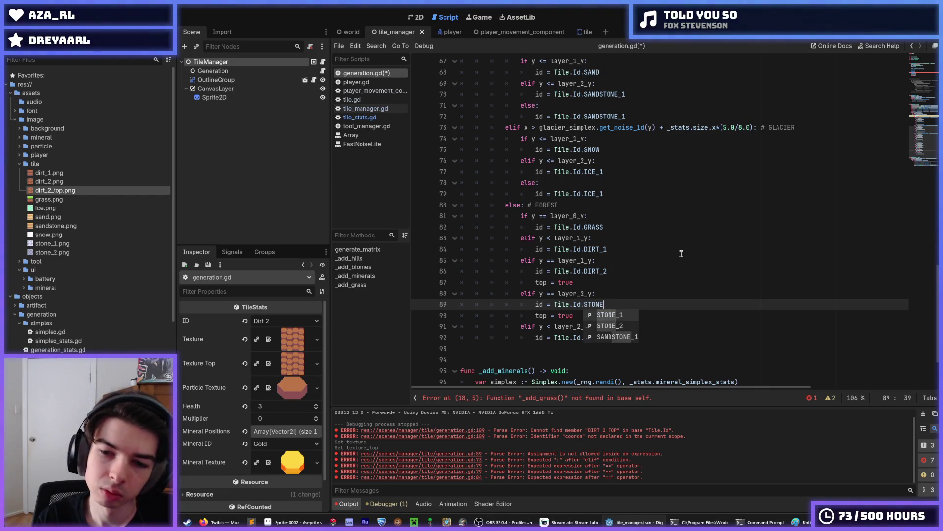
pyautogui.press('Return')
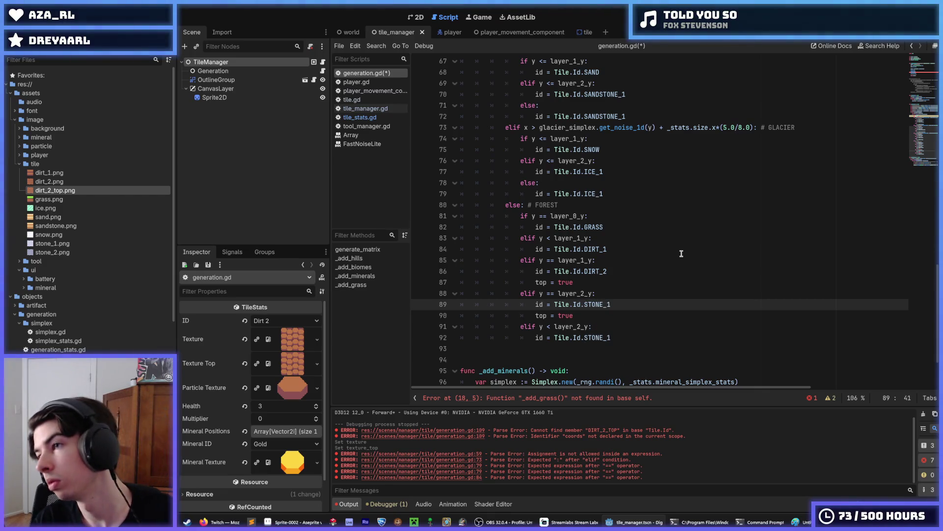
# - Delete both 'top = true' lines from the forest branches
pyautogui.click(607, 282)
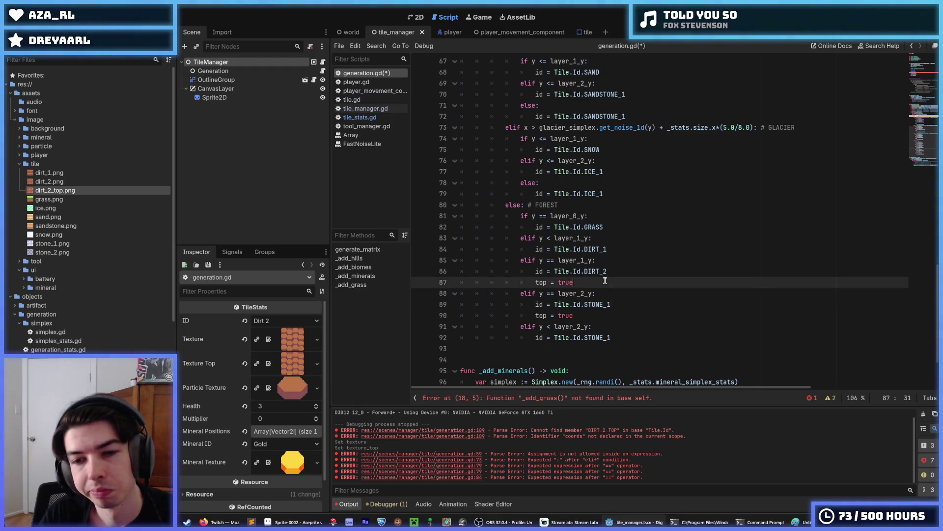
pyautogui.moveTo(578, 316); pyautogui.dragTo(390, 320)
pyautogui.press('BackSpace')
pyautogui.press('BackSpace')
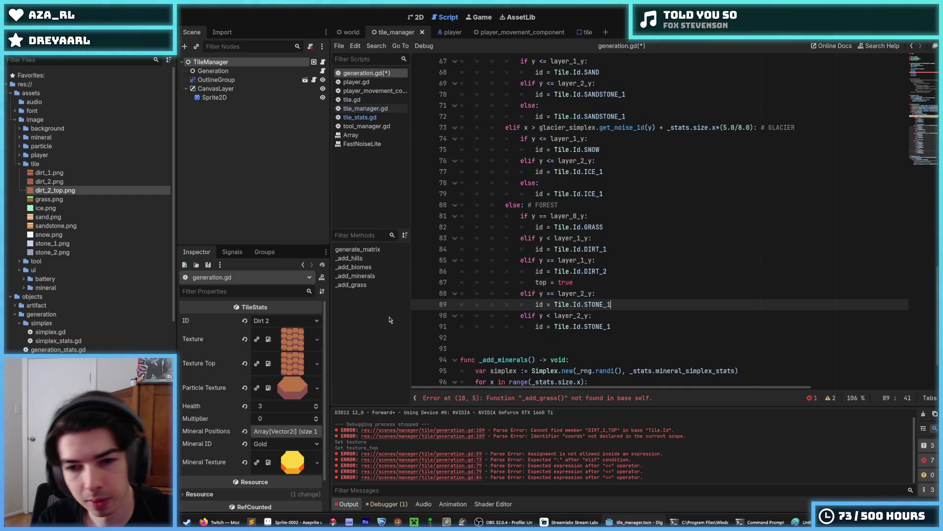
pyautogui.press('Up')
pyautogui.press('Up')
pyautogui.hotkey('shift', 'Home')
pyautogui.hotkey('shift', 'Home')
pyautogui.press('BackSpace')
pyautogui.press('BackSpace')
pyautogui.press('Down')
pyautogui.press('Down')
pyautogui.press('Down')
pyautogui.press('Return')
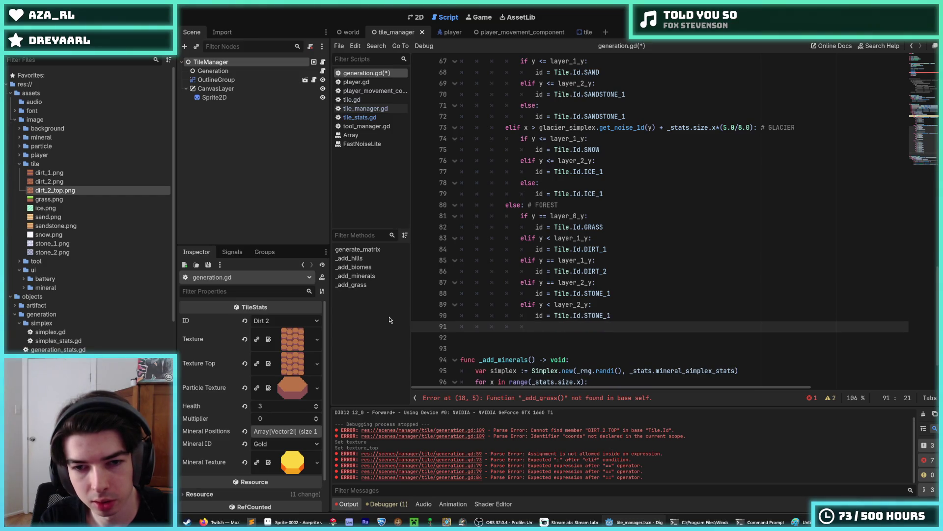
# - Write '_matrix.add_tile(id, Vector2i(x, y))' on the new line after the forest branches
pyautogui.scroll(2, 500, 221)
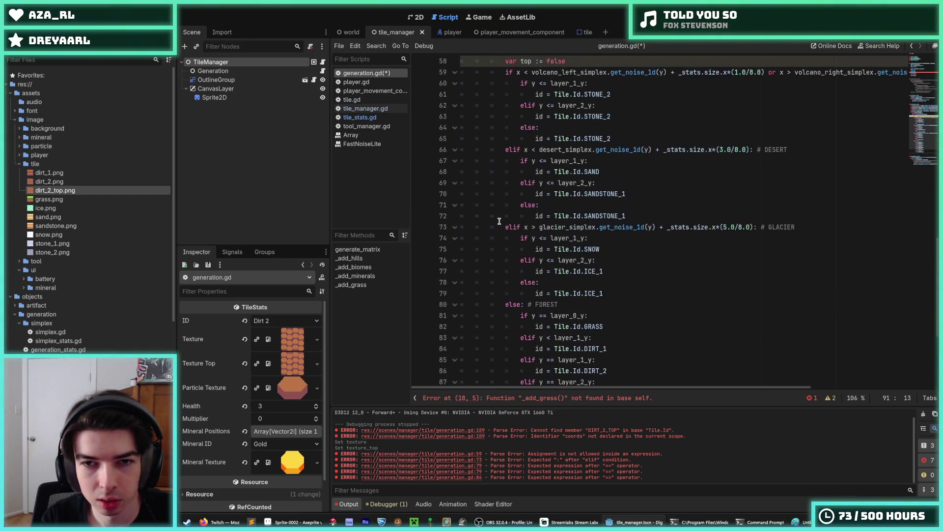
pyautogui.scroll(-4, 500, 221)
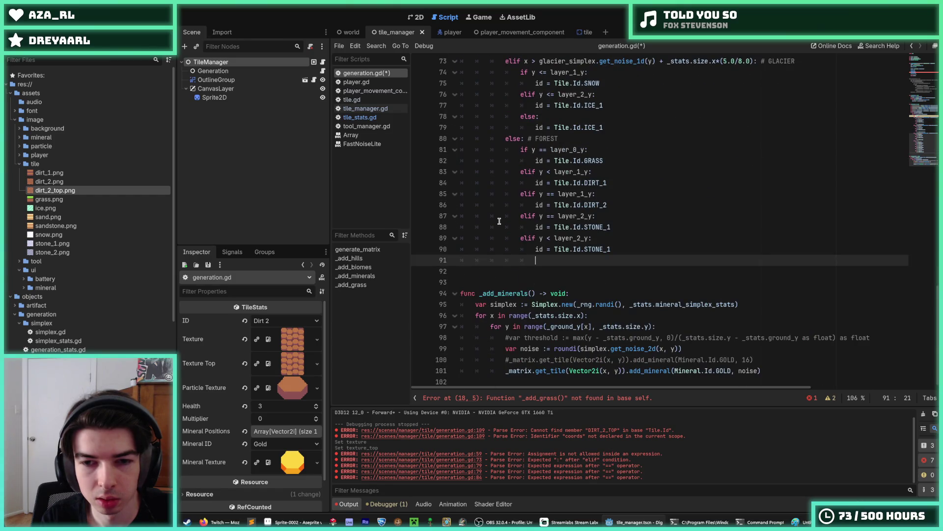
pyautogui.scroll(12, 580, 304)
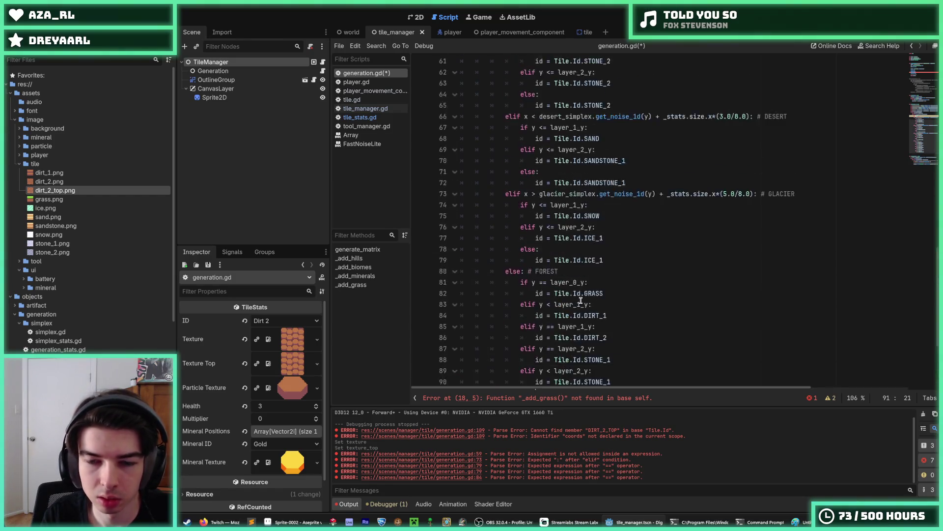
pyautogui.scroll(-12, 584, 302)
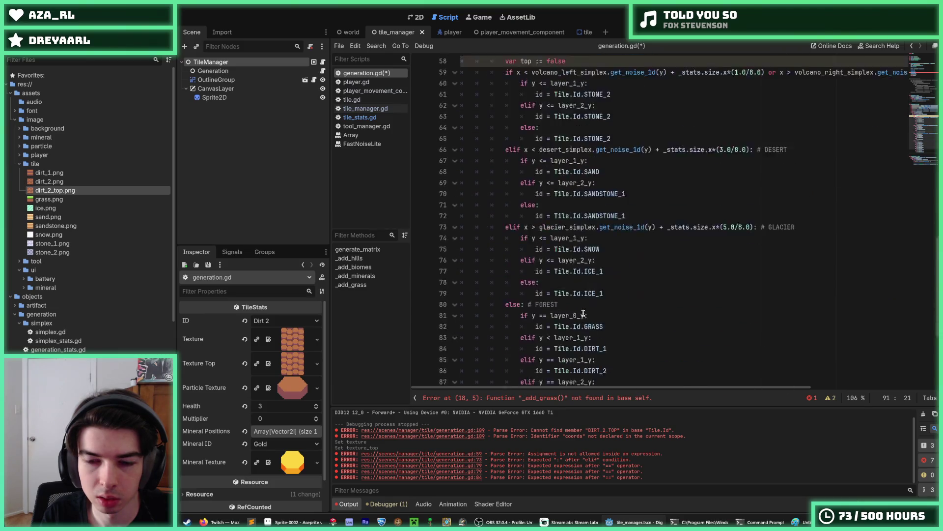
pyautogui.scroll(4, 587, 297)
pyautogui.press('BackSpace')
pyautogui.press('BackSpace')
pyautogui.press('BackSpace')
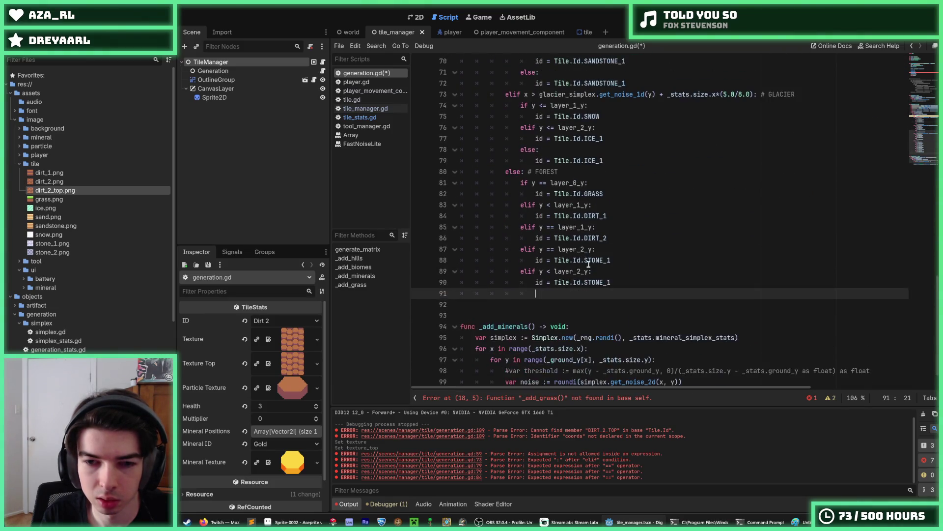
pyautogui.write('matrix')
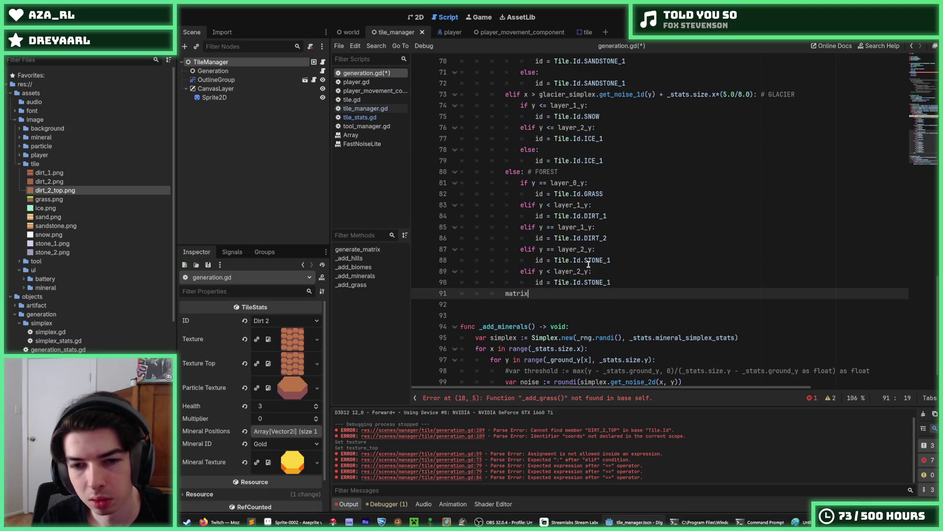
pyautogui.press('Return')
pyautogui.write('.add_tile')
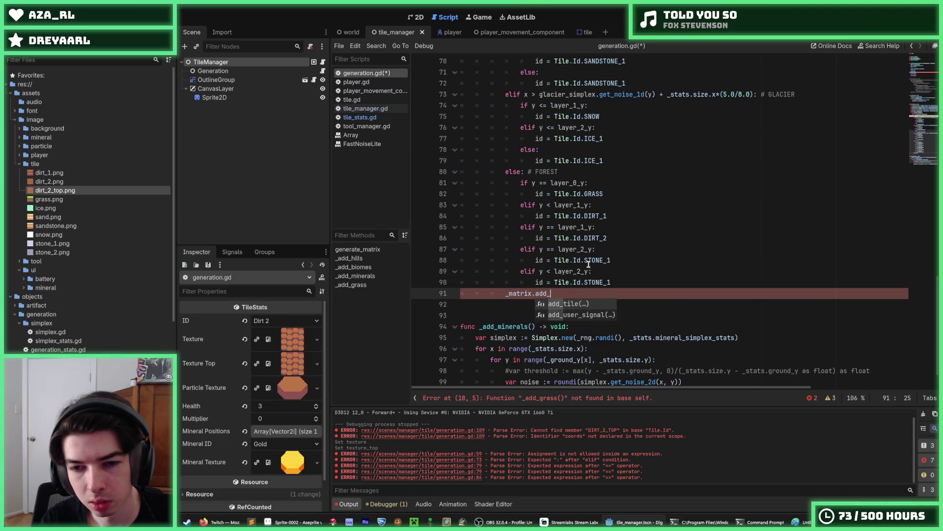
pyautogui.press('Return')
pyautogui.write('id, Vector2i(x, y')
pyautogui.press('Escape')
pyautogui.click(631, 282)
pyautogui.scroll(3, 631, 281)
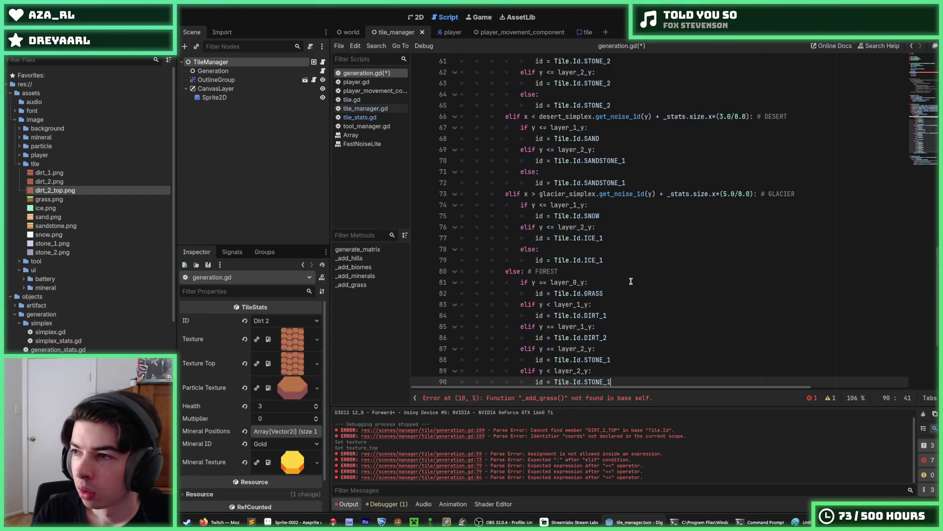
pyautogui.scroll(1, 631, 281)
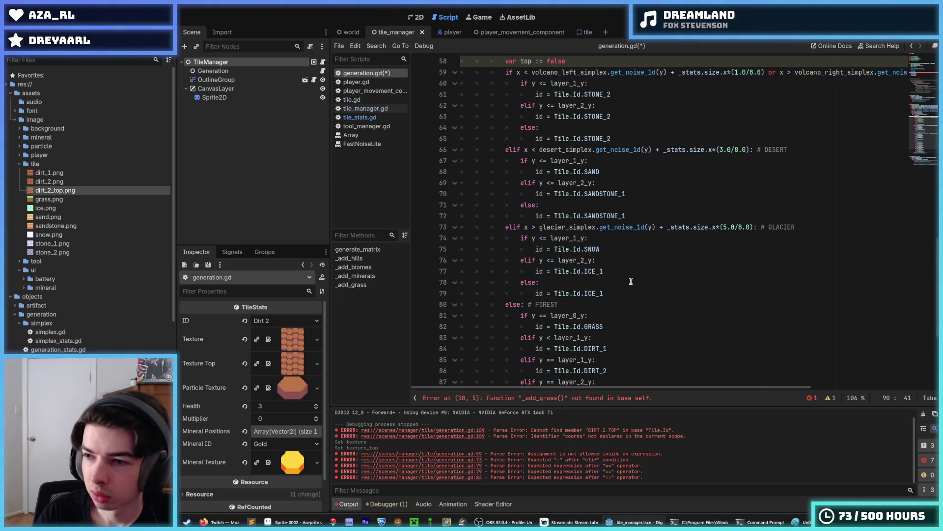
# - Delete the 'elif y == layer_1_y:' / DIRT_2 lines and the leftover blank line
pyautogui.scroll(-4, 631, 281)
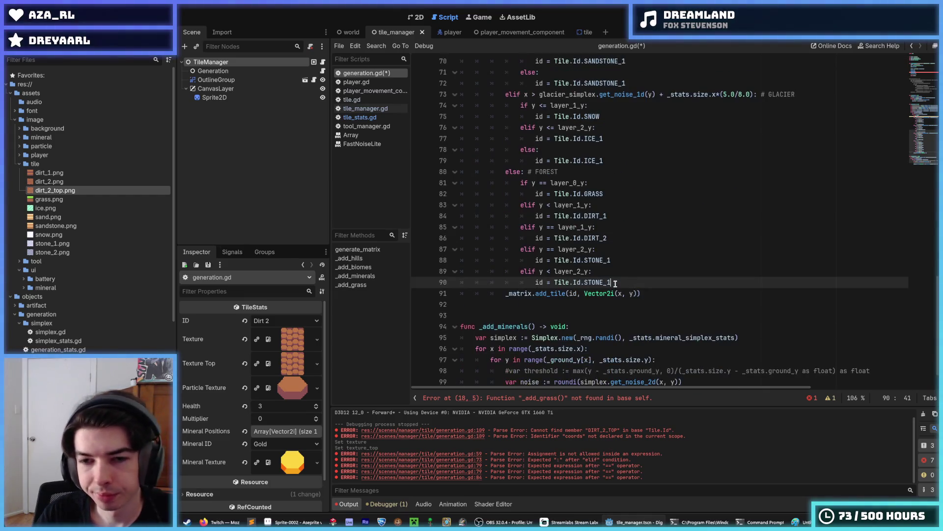
pyautogui.press('Up')
pyautogui.press('Up')
pyautogui.scroll(1, 614, 273)
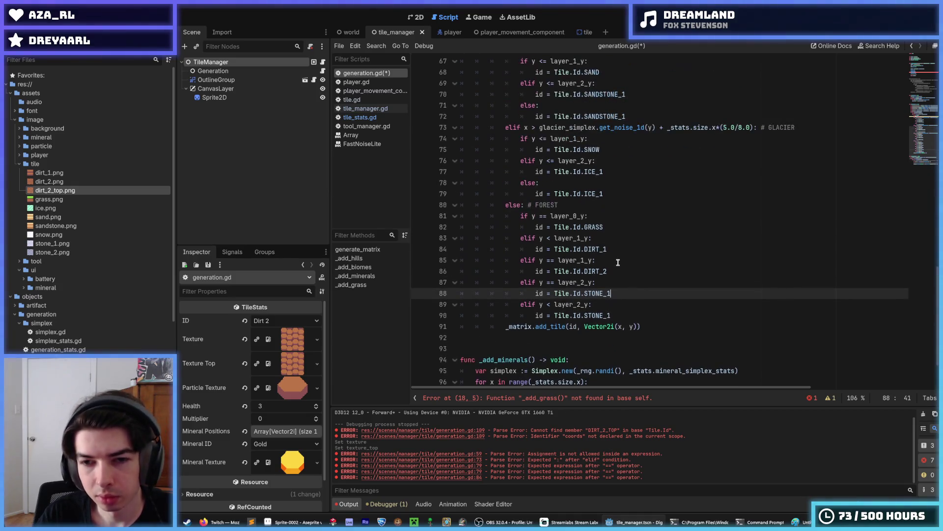
pyautogui.moveTo(613, 270); pyautogui.dragTo(450, 257)
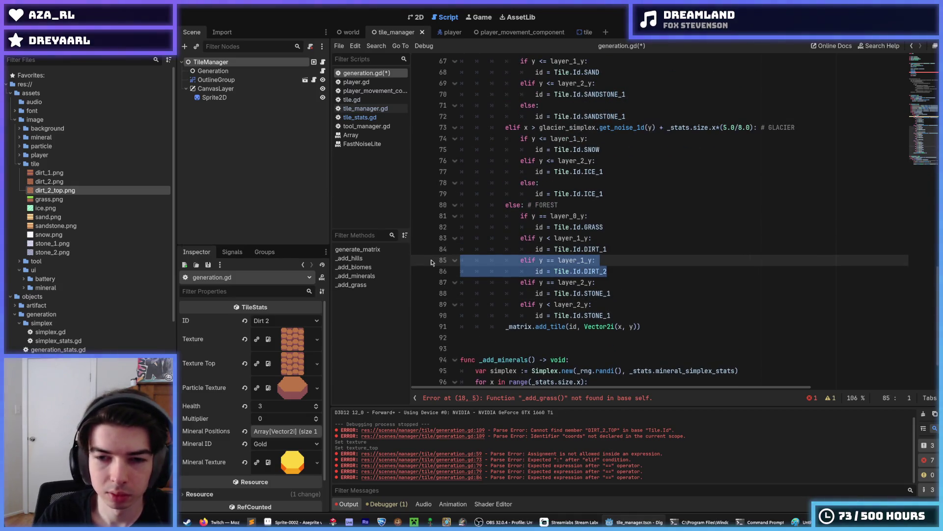
pyautogui.press('BackSpace')
pyautogui.press('BackSpace')
pyautogui.press('Down')
pyautogui.press('Down')
pyautogui.press('Down')
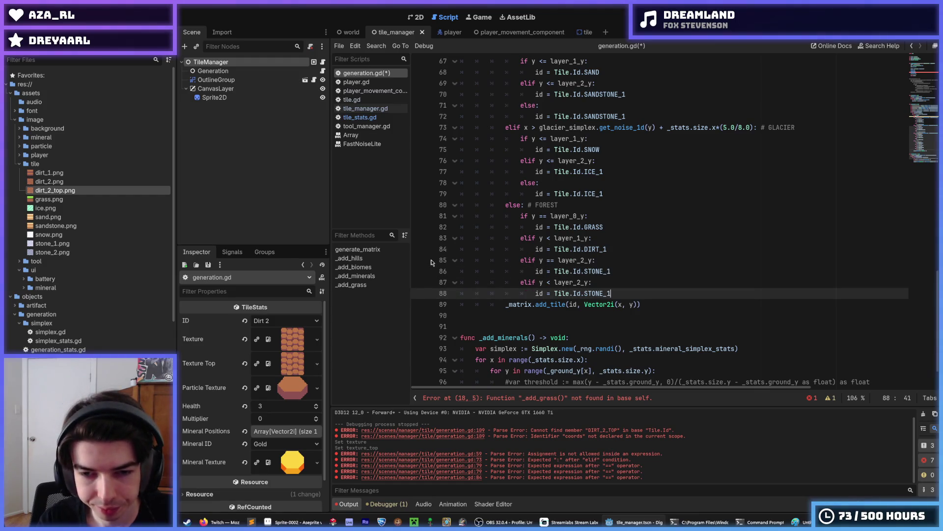
pyautogui.press('Return')
pyautogui.press('Return')
# - Write 'top := y == layer_0_y or y == layer_1_y or y == layer_2_y' above add_tile
pyautogui.write('if')
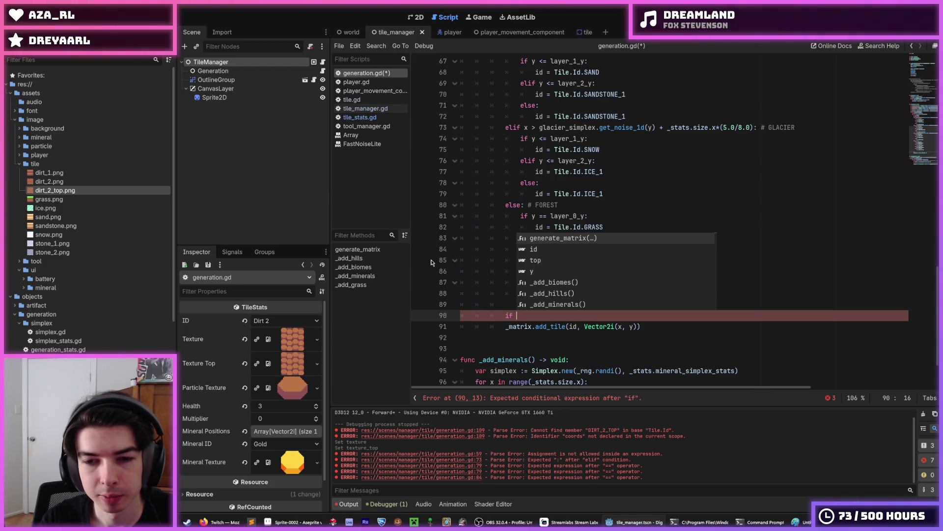
pyautogui.press('Escape')
pyautogui.write('y == ')
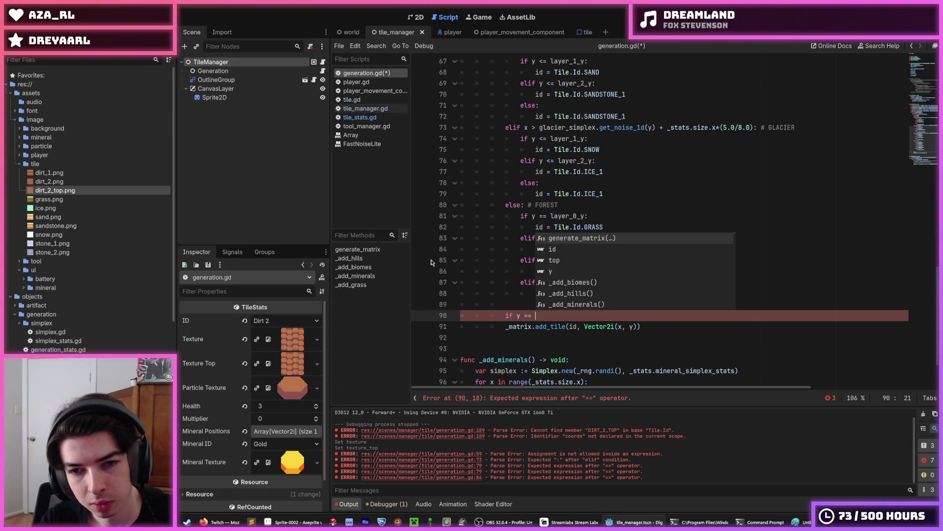
pyautogui.write('layer_0')
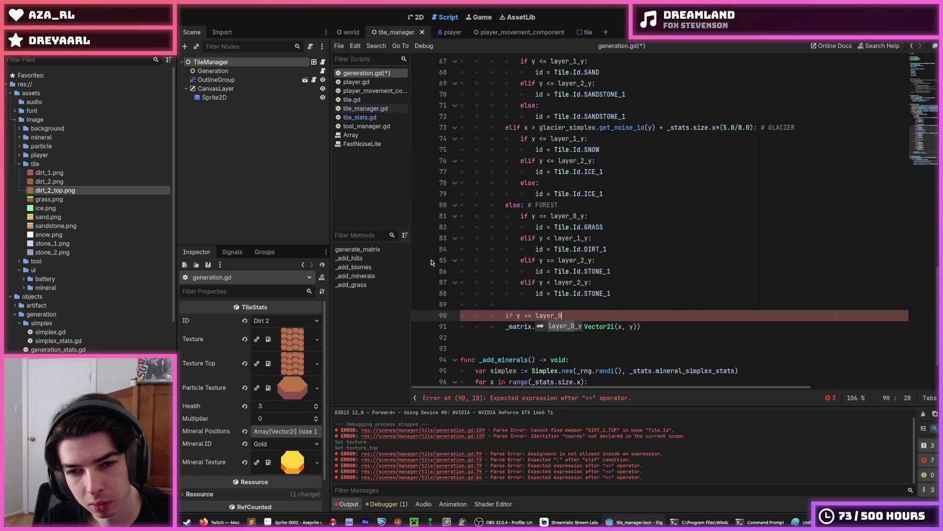
pyautogui.write('_y or')
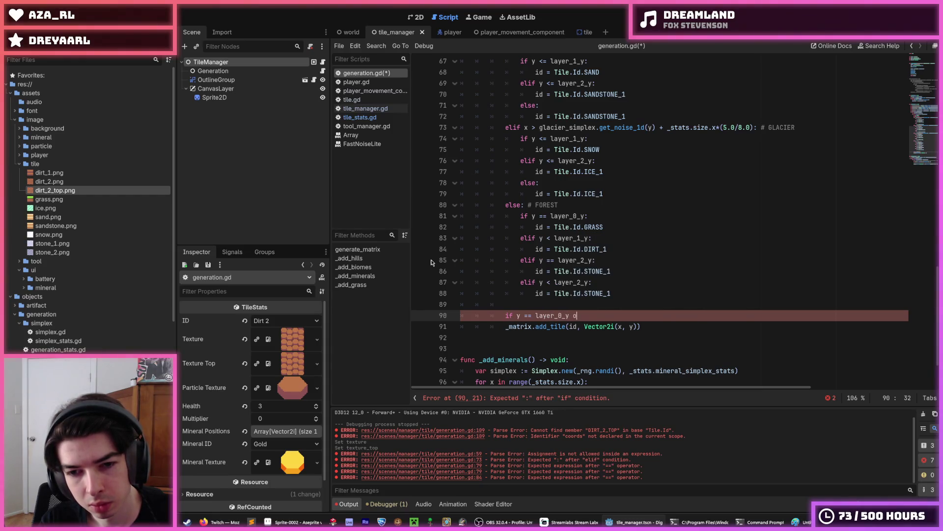
pyautogui.press('Home')
pyautogui.press('Delete')
pyautogui.press('Delete')
pyautogui.write('top')
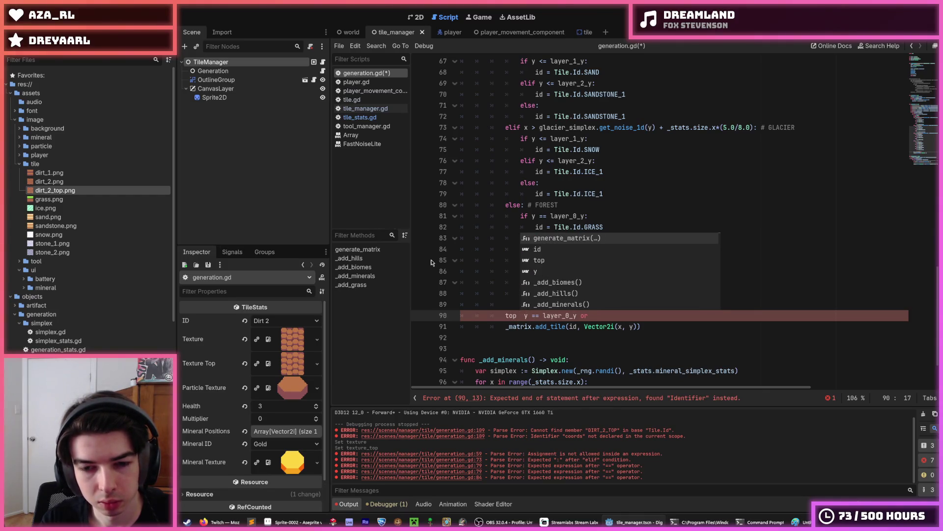
pyautogui.write(' :=')
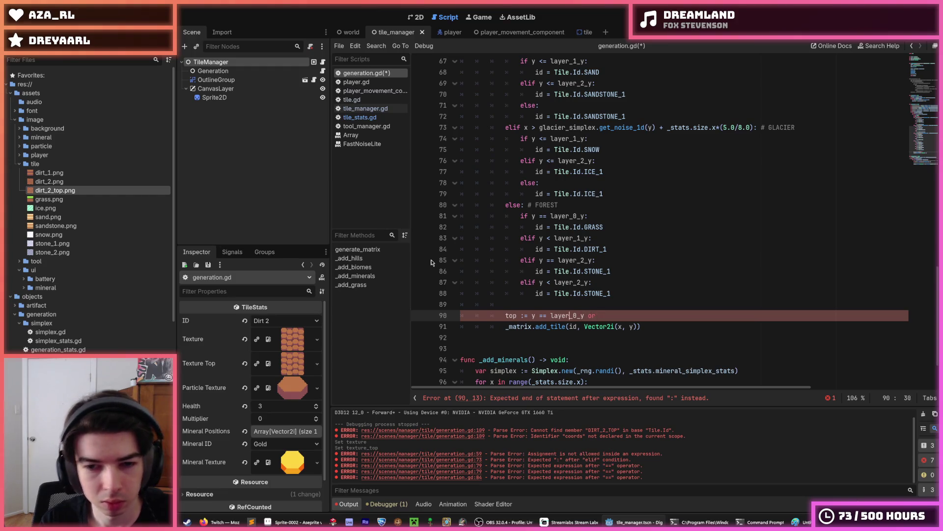
pyautogui.press('Left')
pyautogui.press('Left')
pyautogui.press('Left')
pyautogui.write('y == layer_1_y or y == layer_2_')
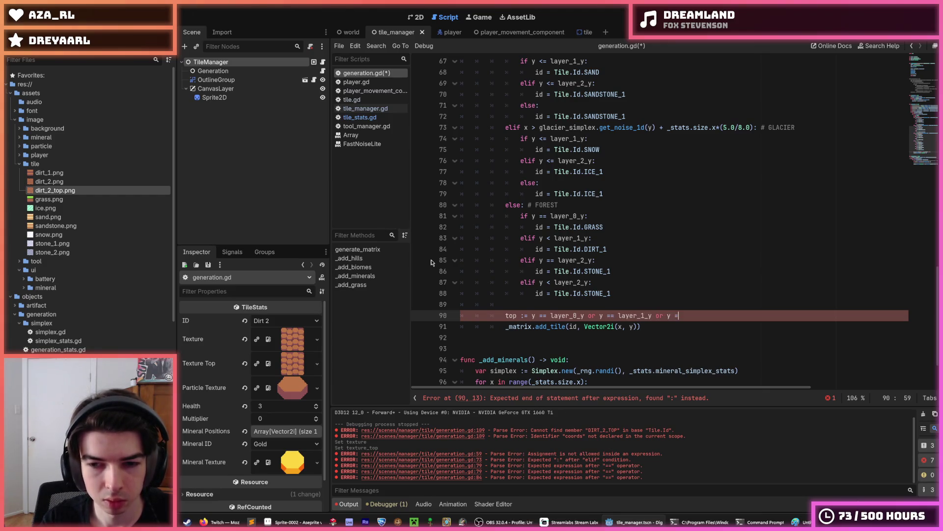
pyautogui.write('y')
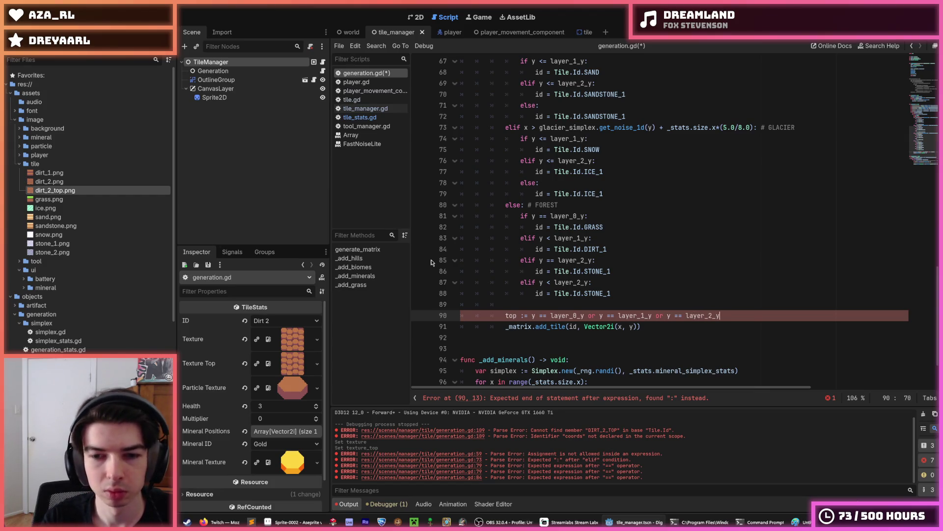
# - Move that layer condition into add_tile as a third argument and delete the leftover top line
pyautogui.moveTo(737, 316)
pyautogui.mouseDown()
pyautogui.moveTo(540, 300)
pyautogui.moveTo(550, 318)
pyautogui.mouseUp()
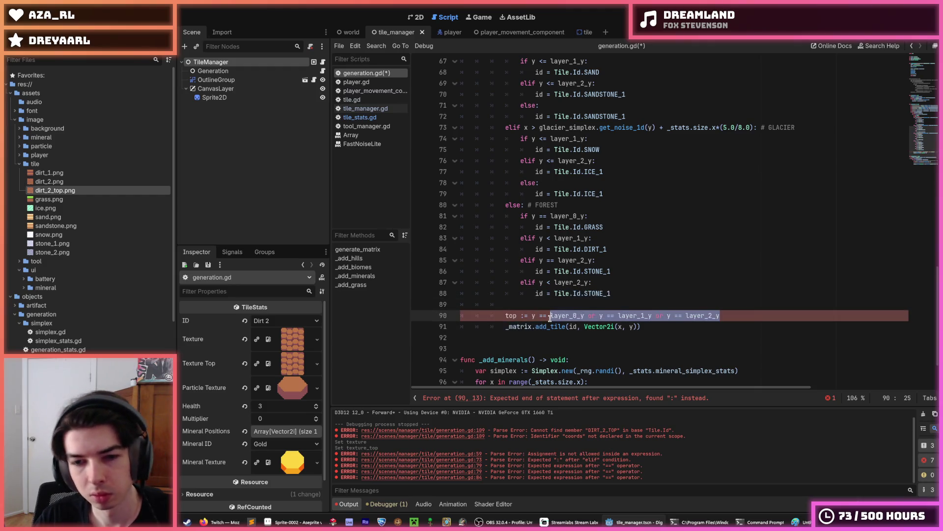
pyautogui.hotkey('ctrl', 'x')
pyautogui.click(639, 326)
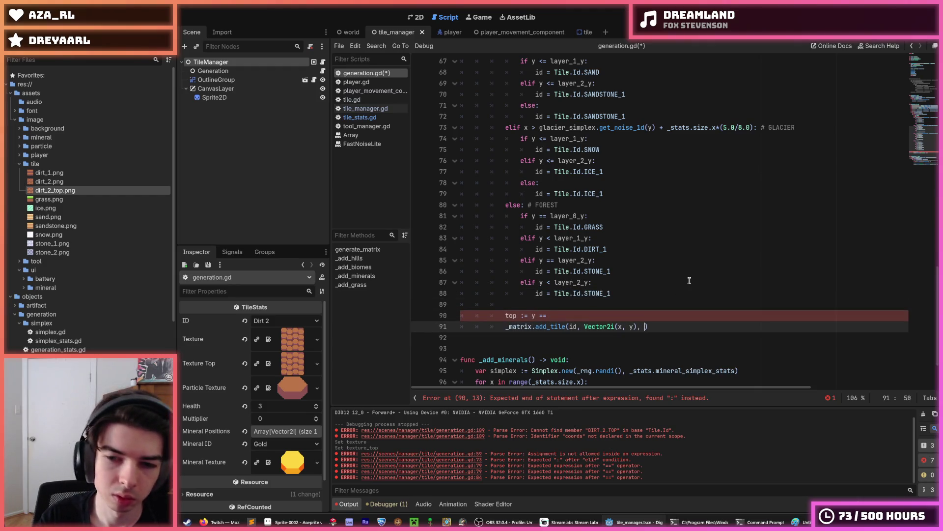
pyautogui.hotkey('ctrl', 'v')
pyautogui.press('Escape')
pyautogui.press('Up')
pyautogui.hotkey('shift', 'Home')
pyautogui.press('BackSpace')
pyautogui.press('BackSpace')
pyautogui.press('BackSpace')
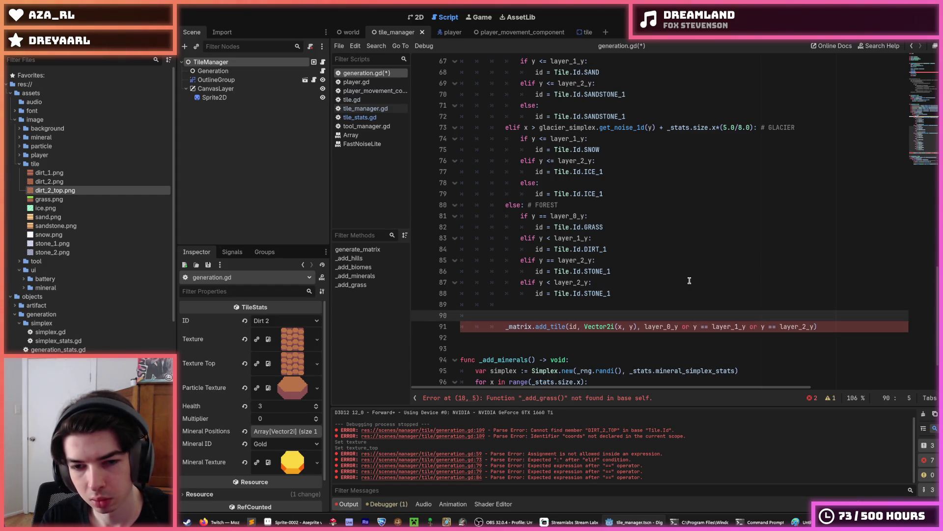
pyautogui.press('BackSpace')
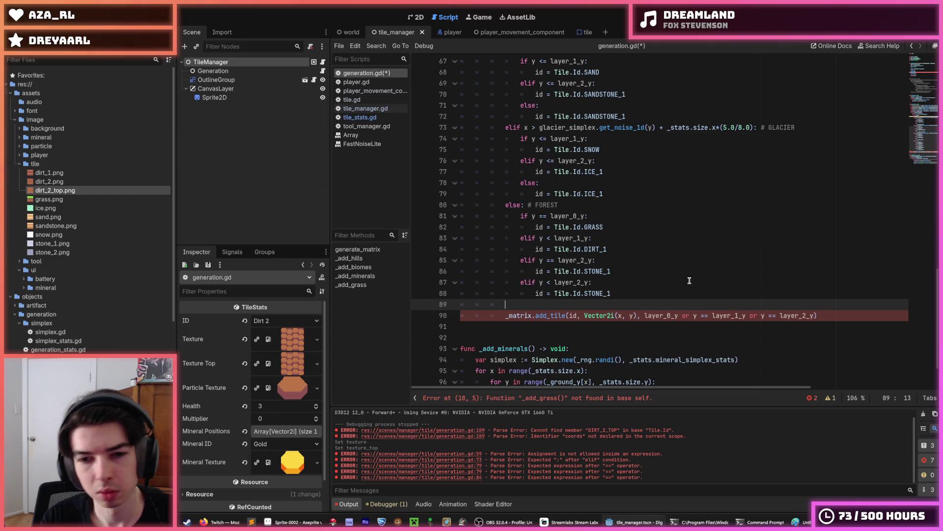
# - Remove the 'elif y == layer_2_y' STONE_1 branch from the forest block
pyautogui.moveTo(626, 266); pyautogui.dragTo(432, 259)
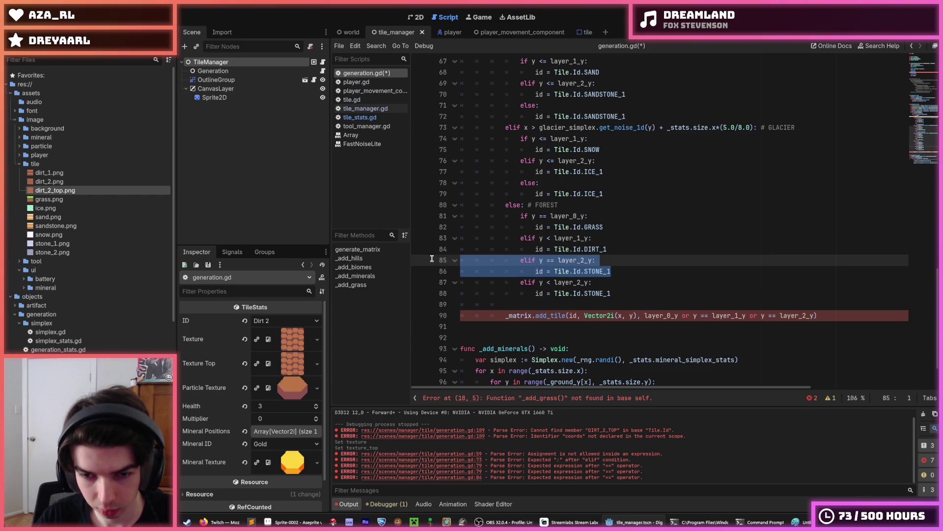
pyautogui.press('BackSpace')
pyautogui.press('BackSpace')
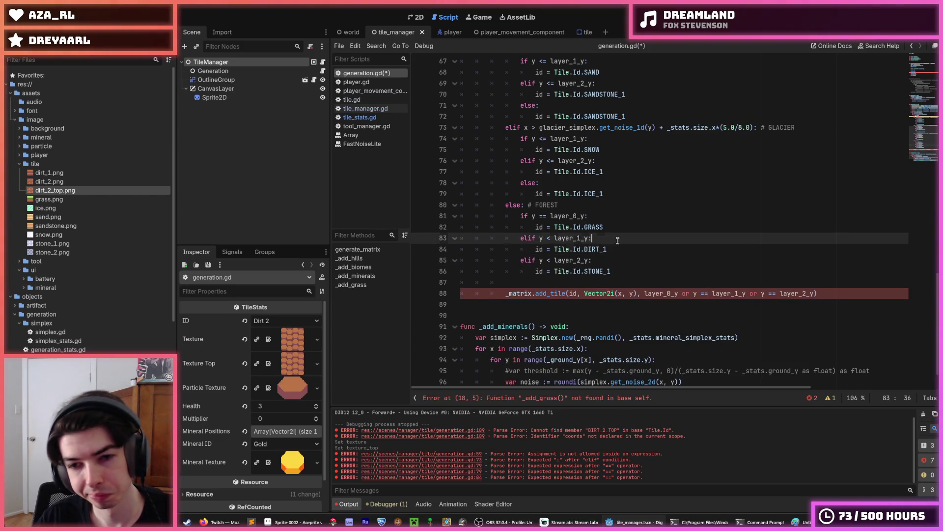
pyautogui.click(619, 266)
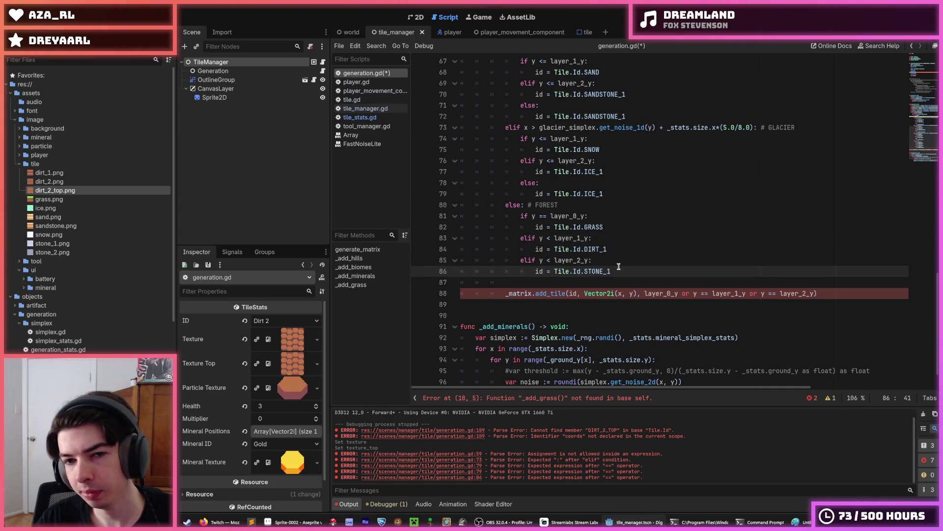
pyautogui.click(612, 260)
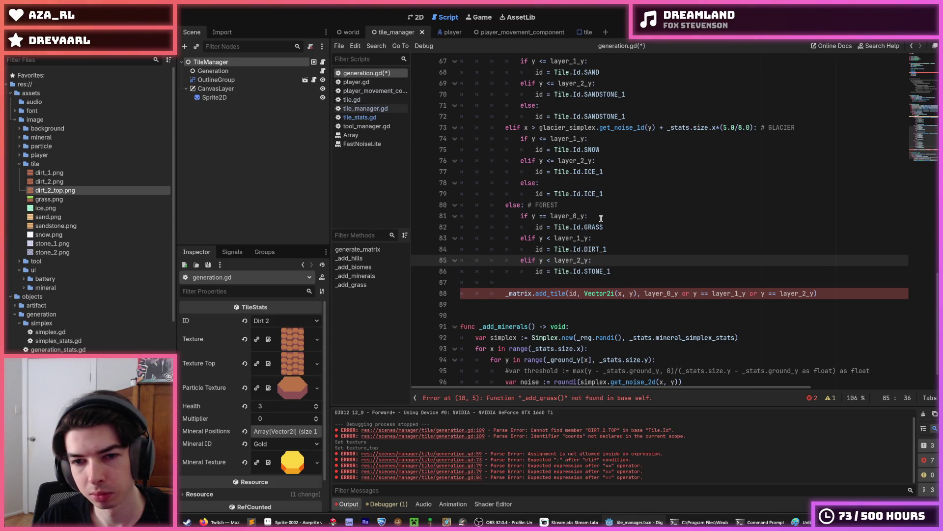
pyautogui.moveTo(585, 216); pyautogui.dragTo(532, 216)
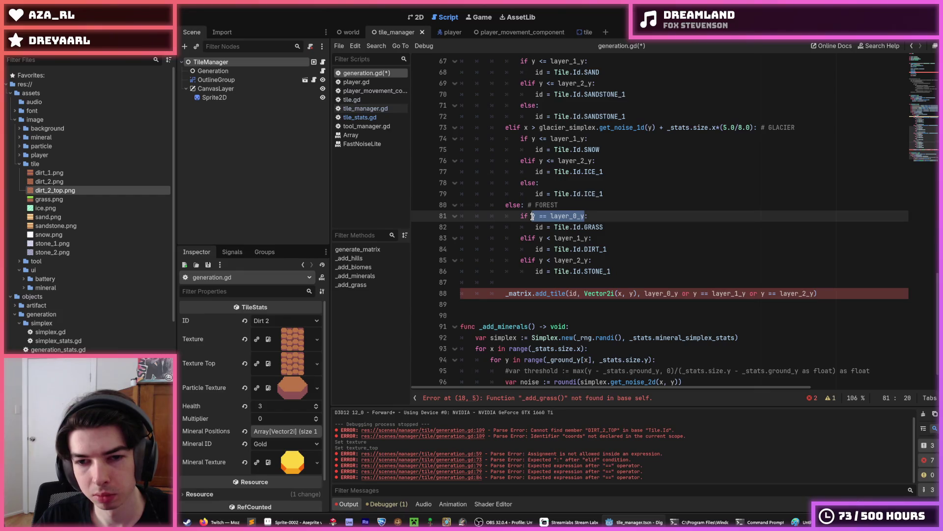
pyautogui.moveTo(604, 226)
pyautogui.mouseDown()
pyautogui.moveTo(554, 226)
pyautogui.moveTo(585, 226)
pyautogui.mouseUp()
pyautogui.click(613, 226)
# - Add 'elif y < layer_1_y:' after GRASS, adjust the next check to layer_2_y, and add 'else:'
pyautogui.press('Return')
pyautogui.write('elif y < layer_1_y')
pyautogui.press('Down')
pyautogui.press('Down')
pyautogui.press('Down')
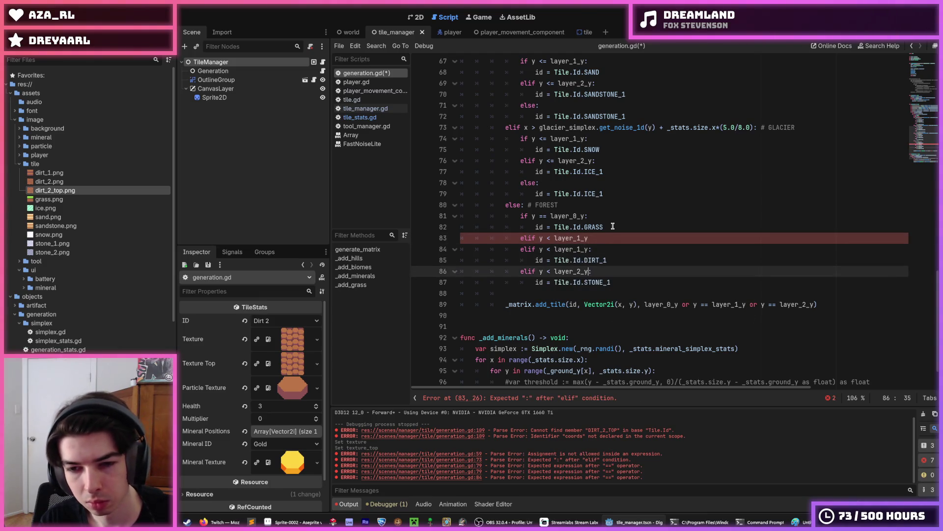
pyautogui.press('Up')
pyautogui.press('Up')
pyautogui.press('Left')
pyautogui.press('Left')
pyautogui.press('BackSpace')
pyautogui.write('2')
pyautogui.press('Right')
pyautogui.press('Right')
pyautogui.press('Up')
pyautogui.write(':')
pyautogui.press('Down')
pyautogui.press('Down')
pyautogui.press('Down')
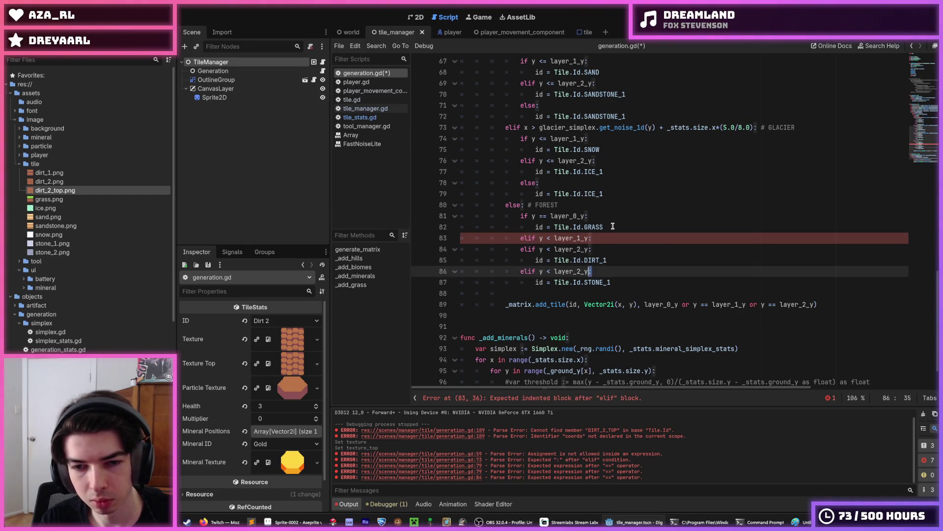
pyautogui.hotkey('ctrl', 'shift', 'Left')
pyautogui.hotkey('ctrl', 'shift', 'Left')
pyautogui.hotkey('ctrl', 'shift', 'Left')
pyautogui.hotkey('ctrl', 'shift', 'Left')
pyautogui.write('else:')
pyautogui.press('Up')
pyautogui.press('Up')
# - Duplicate the dirt assignment into the new branch so DIRT_1, DIRT_2, STONE_1 follow, then save generation.gd
pyautogui.press('Down')
pyautogui.hotkey('ctrl', 'shift', 'd')
pyautogui.hotkey('alt', 'Up')
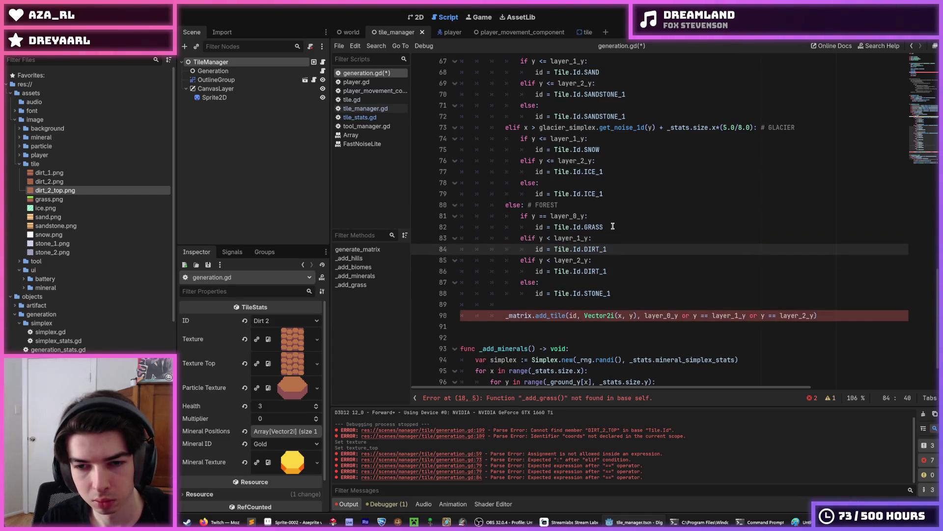
pyautogui.press('Down')
pyautogui.press('Down')
pyautogui.press('End')
pyautogui.press('Up')
pyautogui.press('Up')
pyautogui.press('Up')
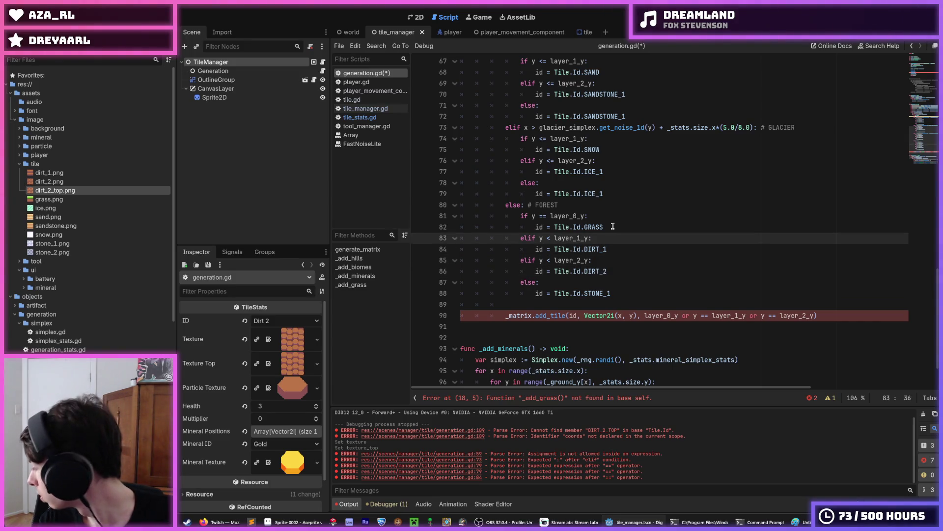
pyautogui.hotkey('ctrl', 's')
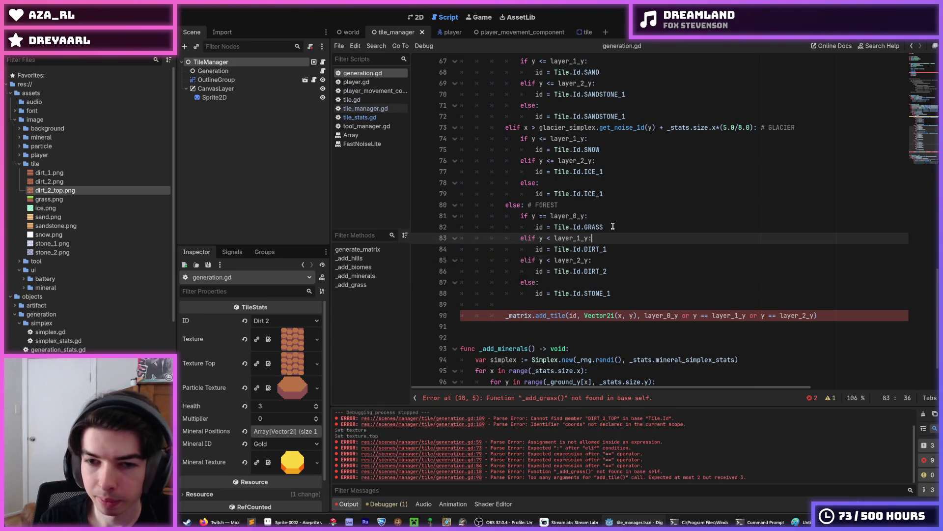
pyautogui.scroll(-1, 613, 226)
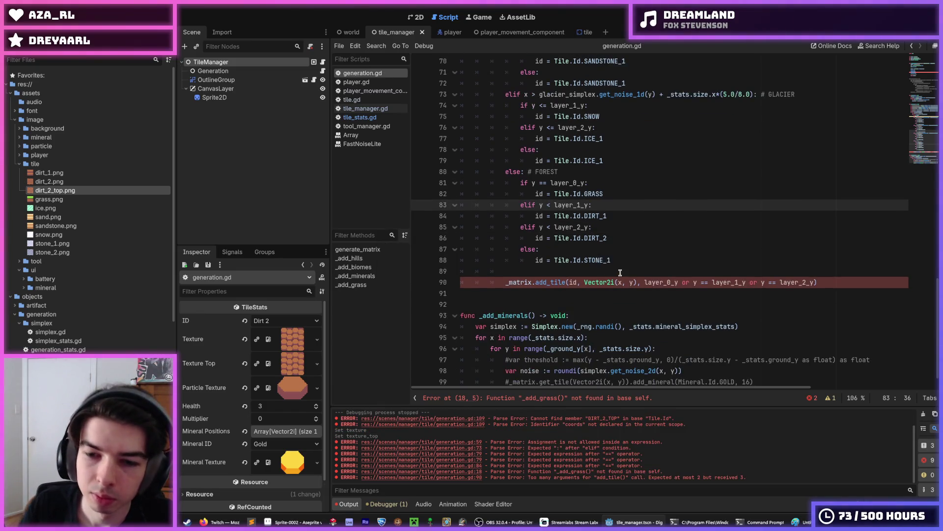
# - Delete the _add_grass call after _add_minerals
pyautogui.click(620, 272)
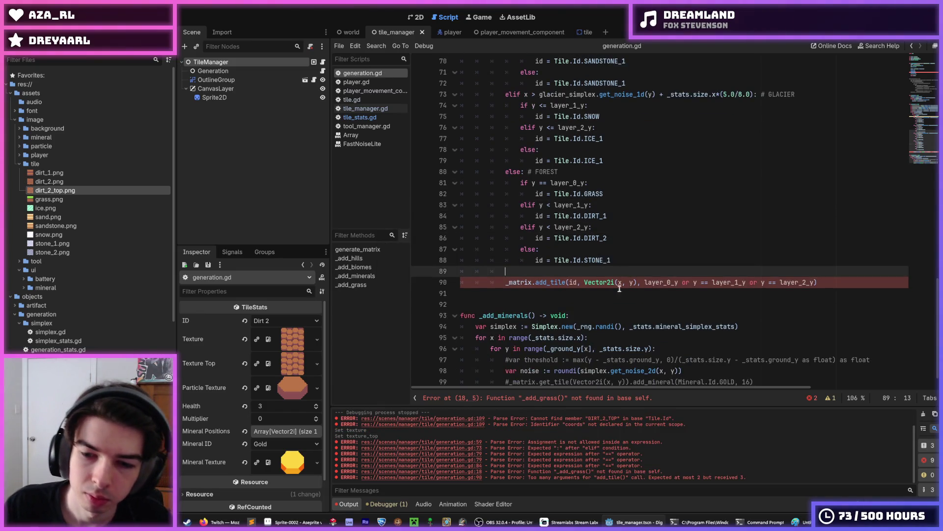
pyautogui.doubleClick(551, 283)
pyautogui.scroll(9, 535, 274)
pyautogui.scroll(11, 534, 274)
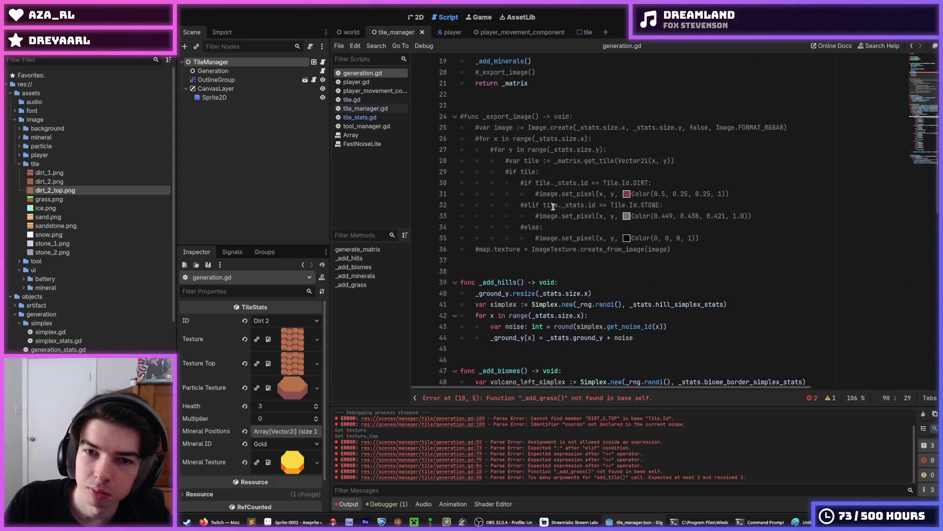
pyautogui.click(540, 148)
pyautogui.moveTo(539, 149); pyautogui.dragTo(544, 144)
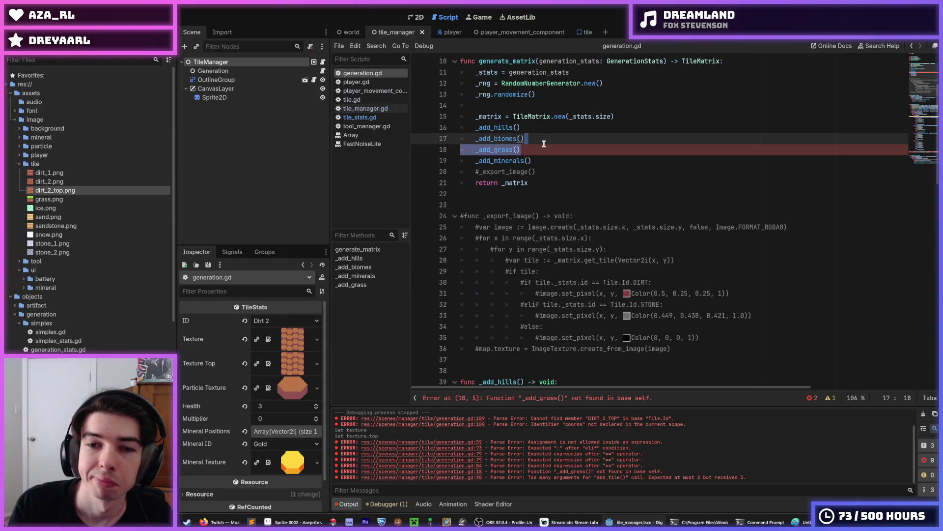
pyautogui.press('BackSpace')
pyautogui.click(544, 147)
# - Clear the indentation from the blank line above the add_tile call
pyautogui.scroll(-6, 544, 148)
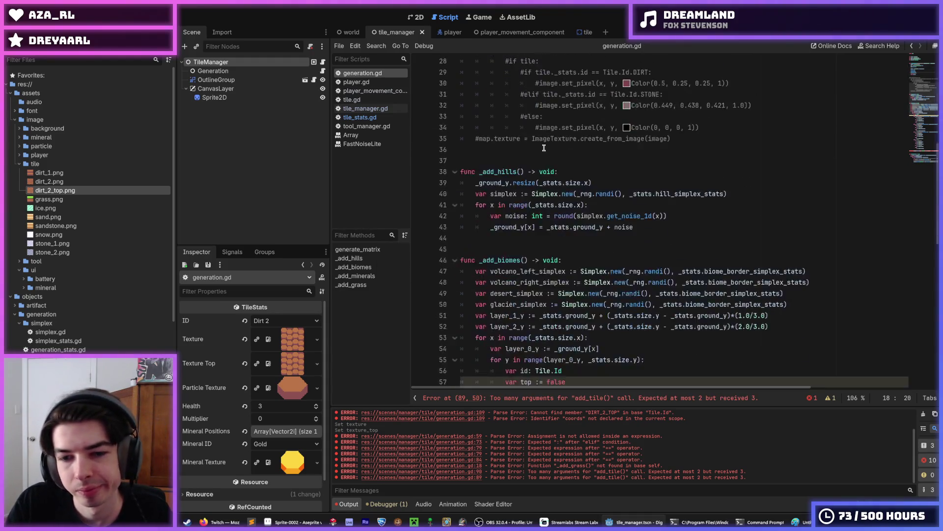
pyautogui.scroll(-15, 544, 148)
pyautogui.scroll(12, 543, 156)
pyautogui.scroll(10, 543, 156)
pyautogui.scroll(-11, 544, 156)
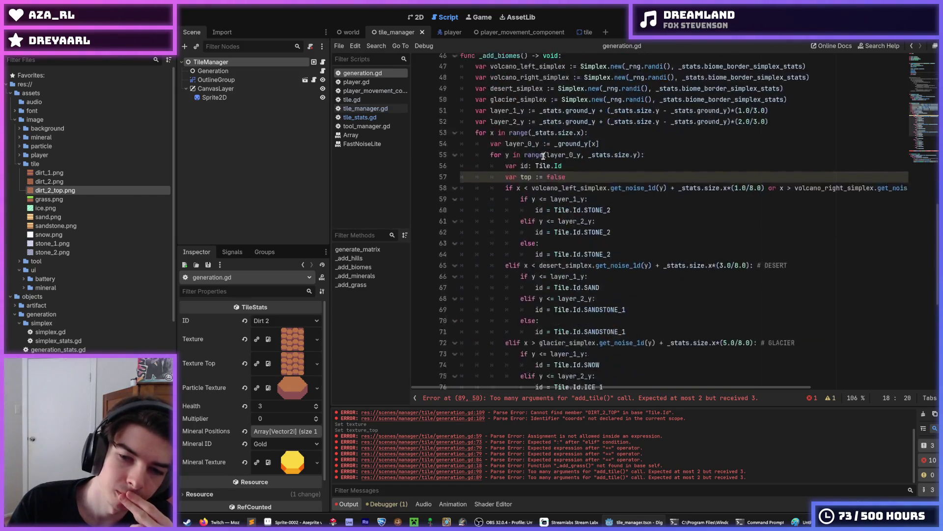
pyautogui.scroll(-8, 543, 156)
pyautogui.click(628, 250)
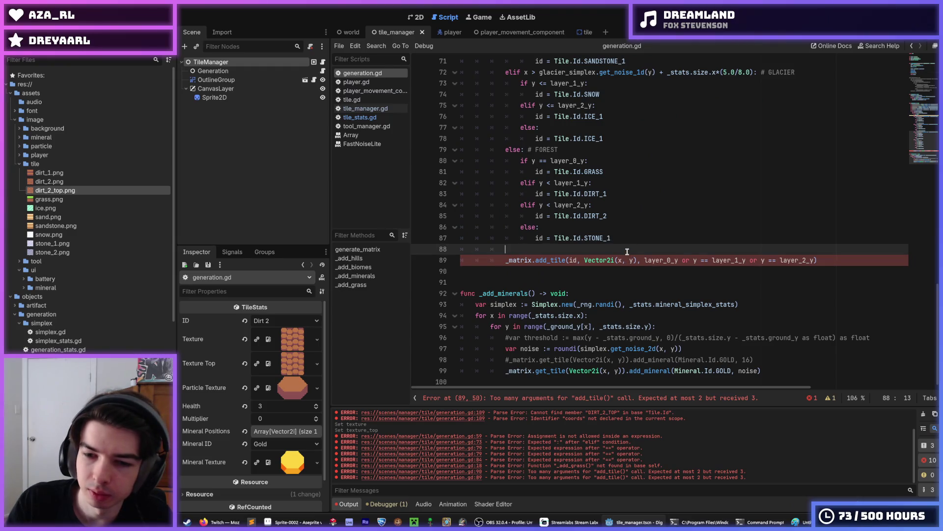
pyautogui.scroll(4, 627, 252)
pyautogui.scroll(-2, 628, 252)
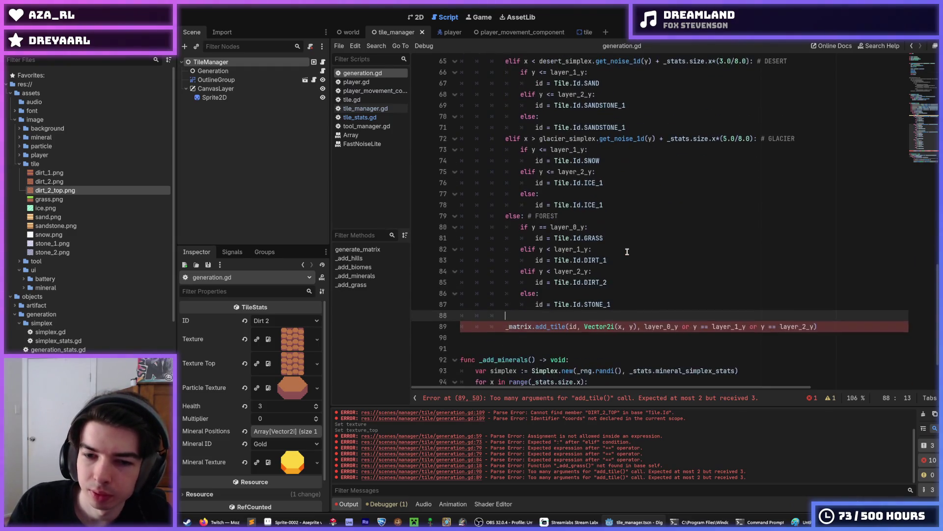
pyautogui.press('BackSpace')
pyautogui.press('BackSpace')
pyautogui.press('BackSpace')
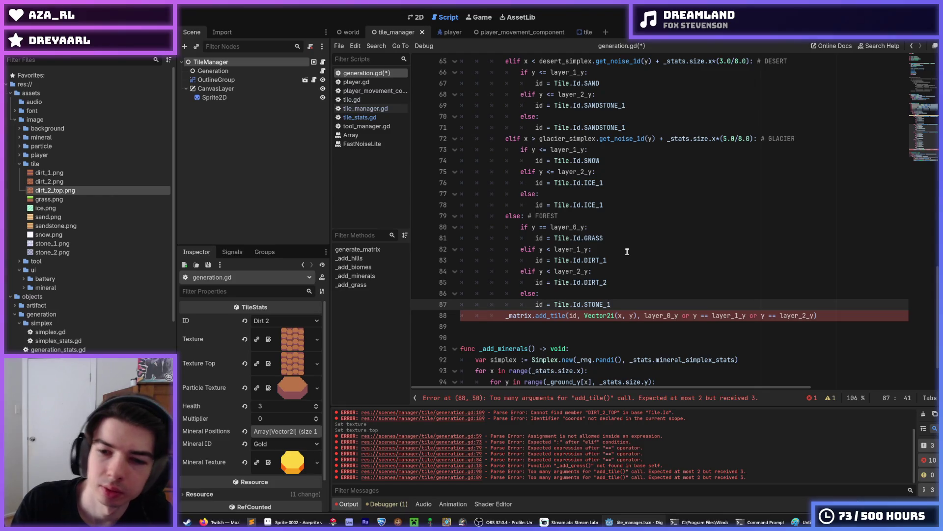
pyautogui.press('Up')
pyautogui.press('Up')
pyautogui.press('Up')
# - Copy the word GRASS on line 81 using the right-click Copy entry
pyautogui.doubleClick(601, 239)
pyautogui.rightClick(604, 246)
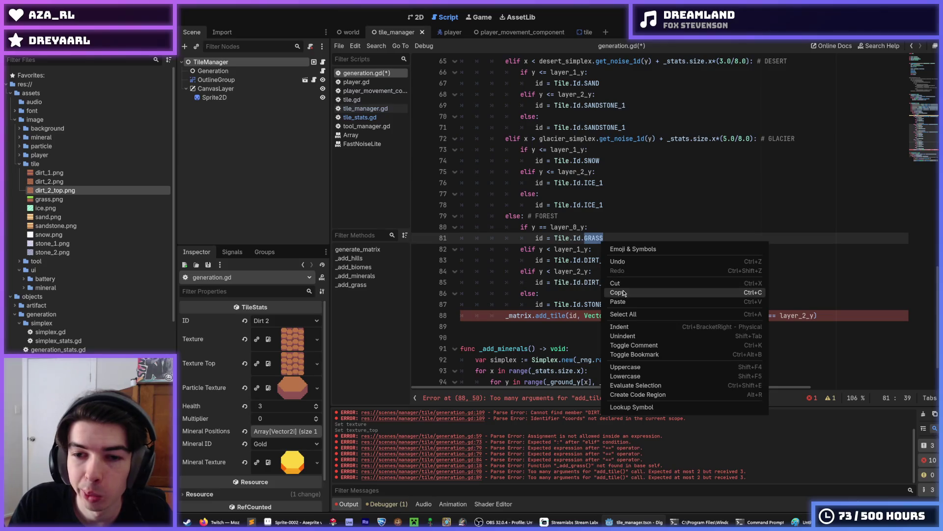
pyautogui.click(618, 292)
pyautogui.click(617, 237)
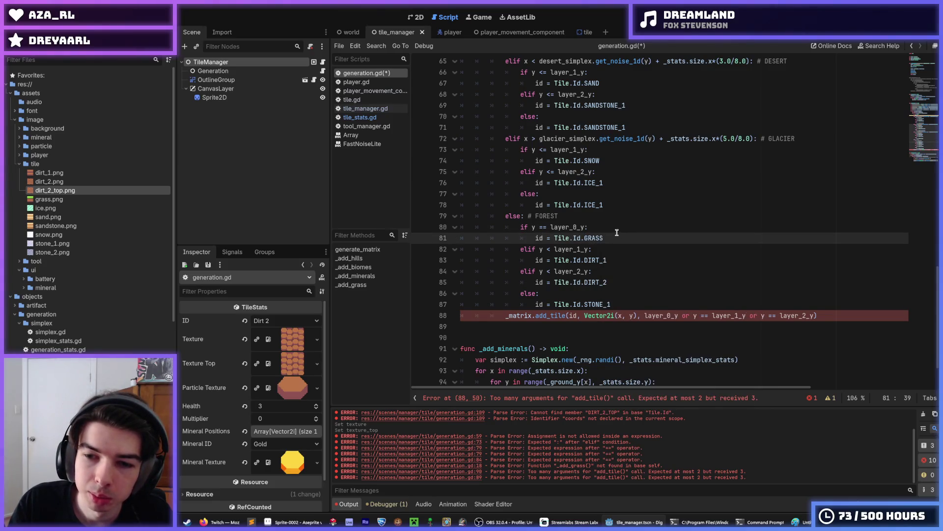
pyautogui.doubleClick(596, 238)
pyautogui.rightClick(597, 241)
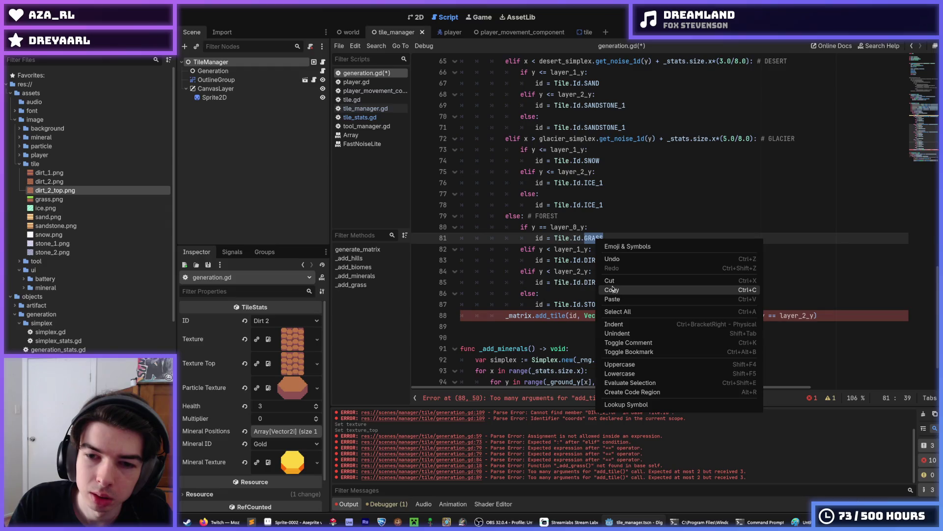
pyautogui.click(612, 290)
pyautogui.click(603, 238)
pyautogui.doubleClick(596, 238)
pyautogui.rightClick(604, 238)
pyautogui.click(622, 284)
pyautogui.click(619, 238)
pyautogui.click(611, 231)
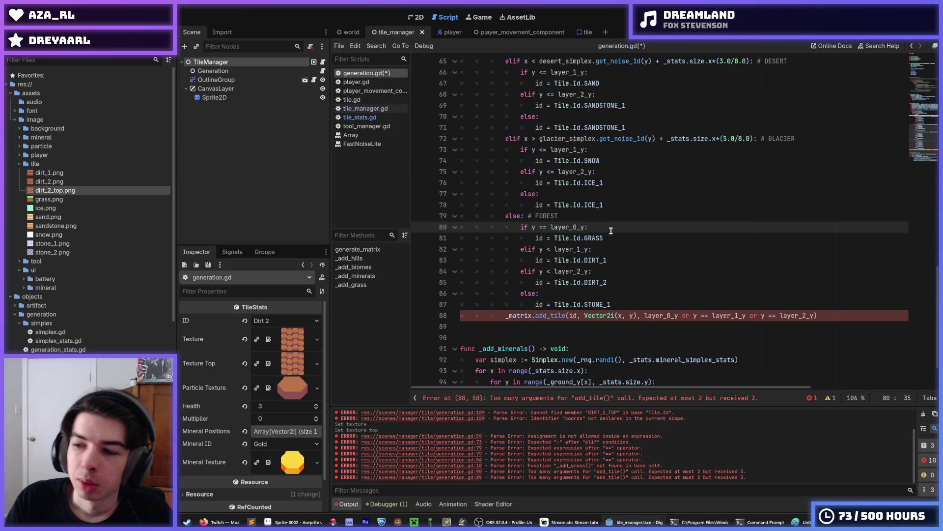
pyautogui.write('=')
pyautogui.scroll(2, 611, 231)
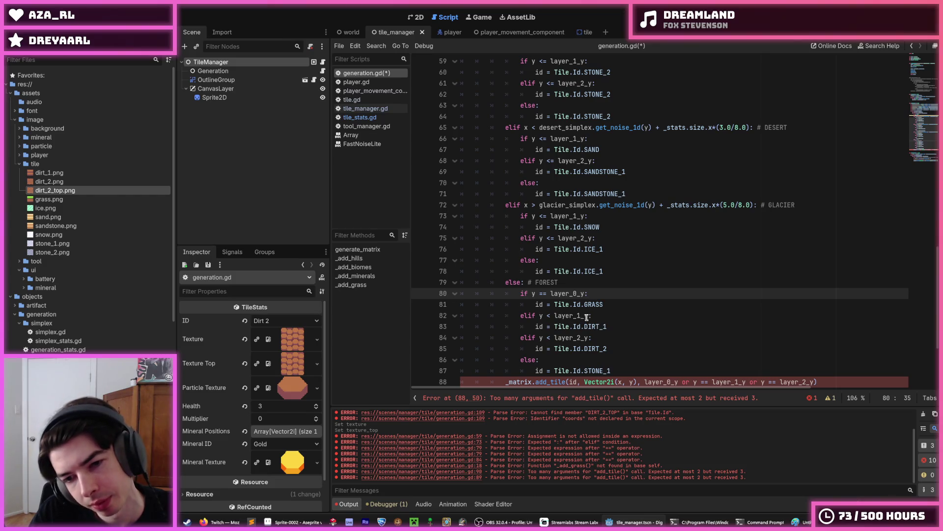
# - Change '<=' to '<' in the layer conditions on lines 73 and 75
pyautogui.moveTo(588, 317); pyautogui.dragTo(539, 319)
pyautogui.press('Up')
pyautogui.press('Up')
pyautogui.press('Up')
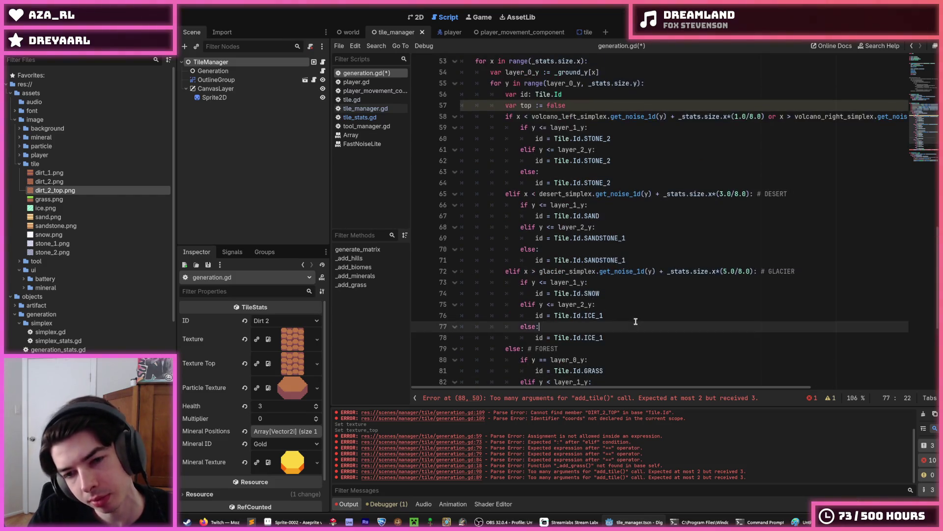
pyautogui.scroll(-1, 636, 321)
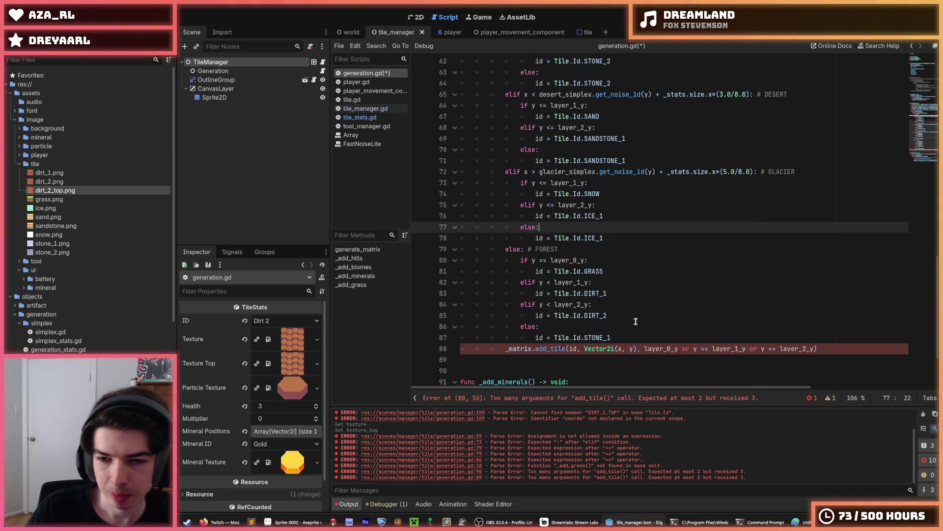
pyautogui.scroll(3, 636, 322)
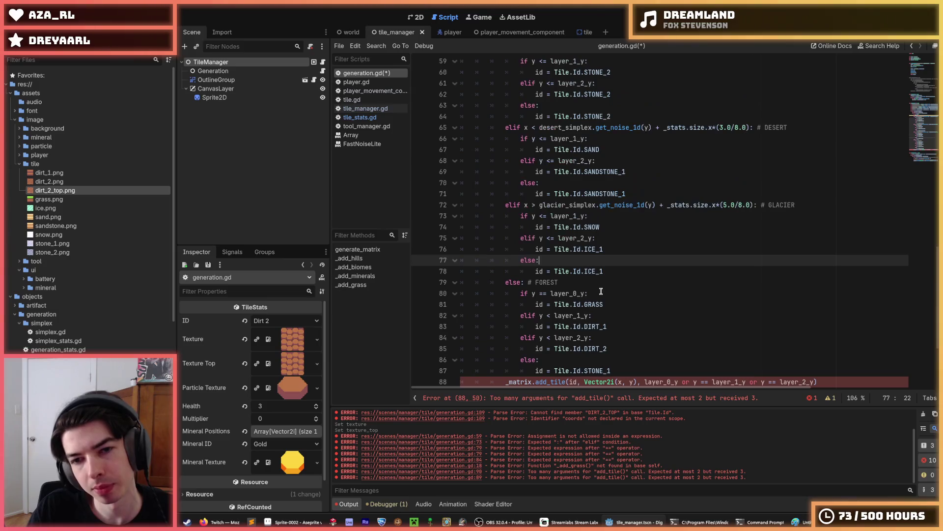
pyautogui.click(617, 274)
pyautogui.click(609, 249)
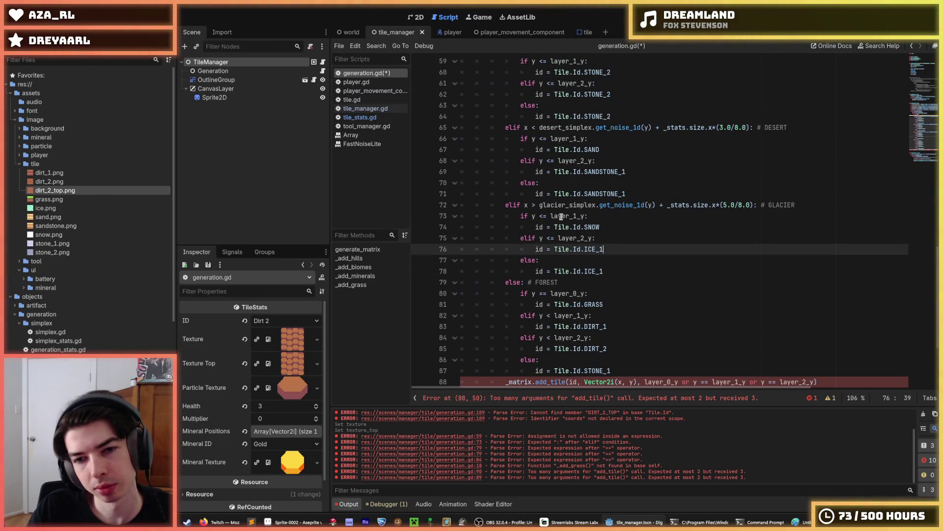
pyautogui.click(545, 216)
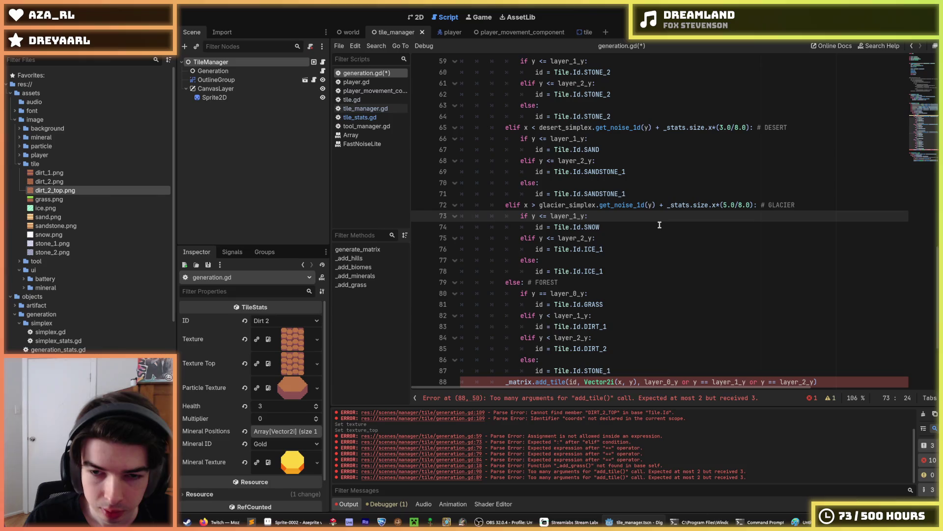
pyautogui.press('BackSpace')
pyautogui.press('Down')
pyautogui.press('Down')
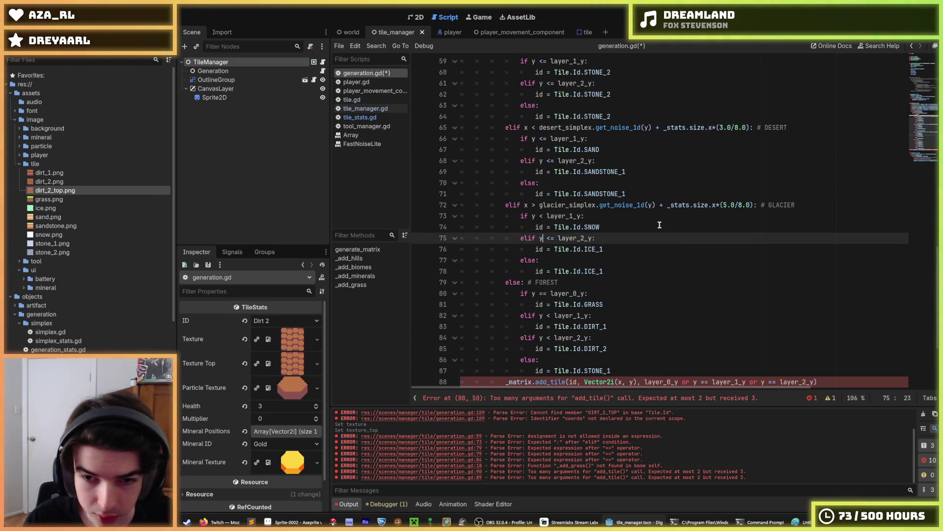
pyautogui.press('Delete')
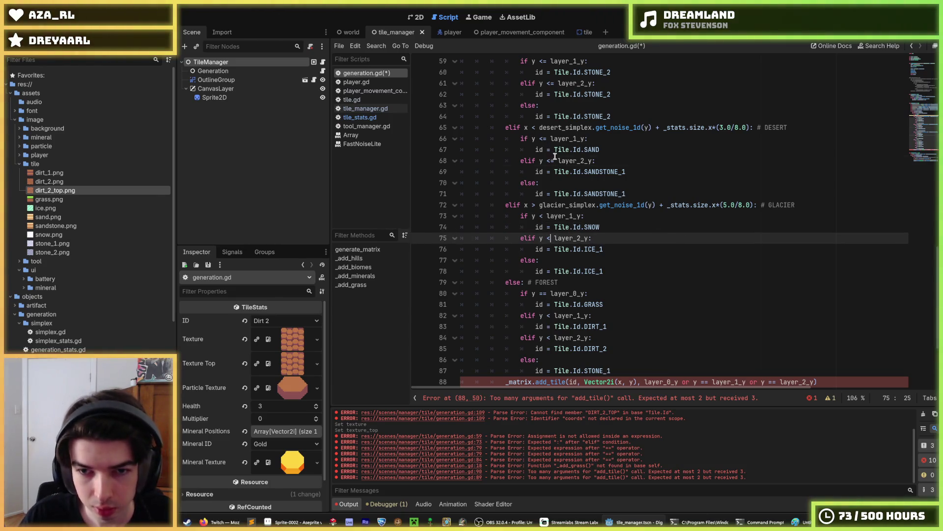
# - Change '<=' to '<' in the conditions on lines 68, 66, 59 and 61
pyautogui.click(550, 161)
pyautogui.press('Delete')
pyautogui.press('Up')
pyautogui.press('Up')
pyautogui.press('Delete')
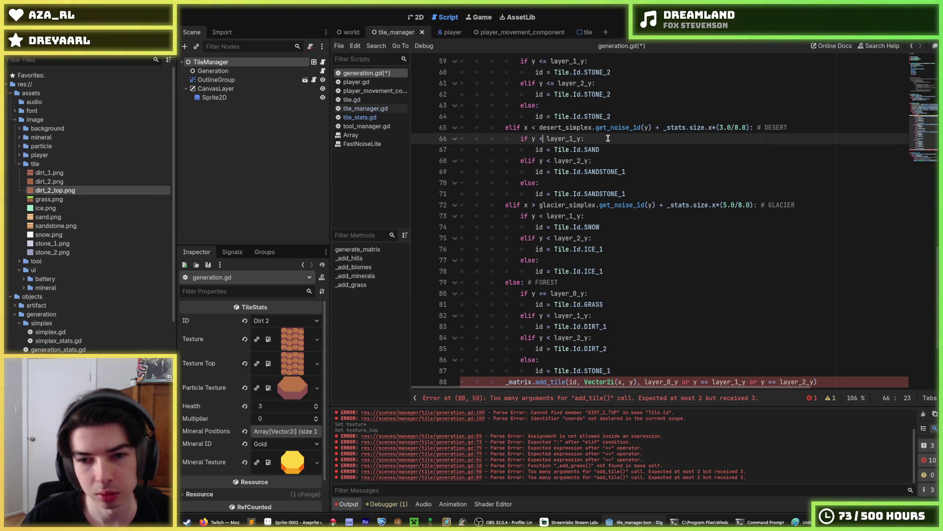
pyautogui.scroll(2, 585, 123)
pyautogui.press('Up')
pyautogui.press('Up')
pyautogui.press('Up')
pyautogui.press('BackSpace')
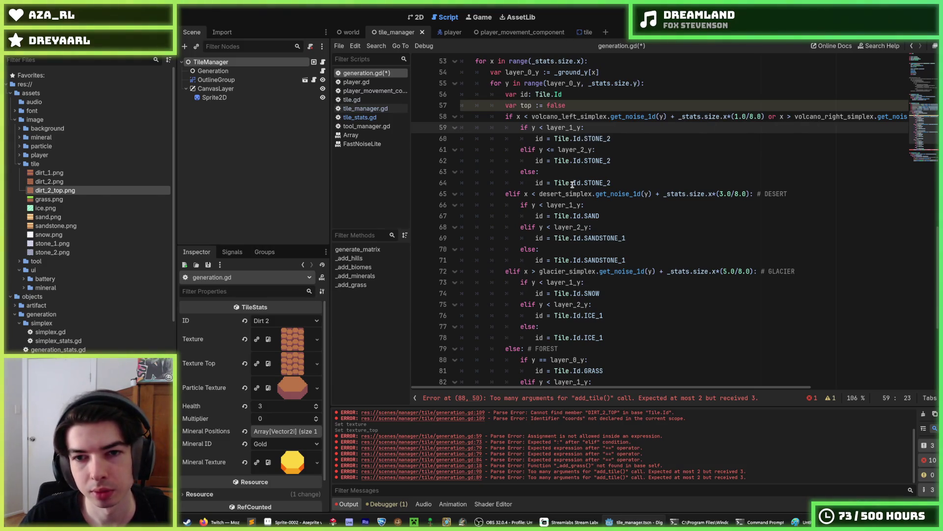
pyautogui.click(553, 149)
pyautogui.press('BackSpace')
pyautogui.press('End')
# - Review the edited branches and place the caret before _stats.ground_y on line 51
pyautogui.scroll(-5, 622, 151)
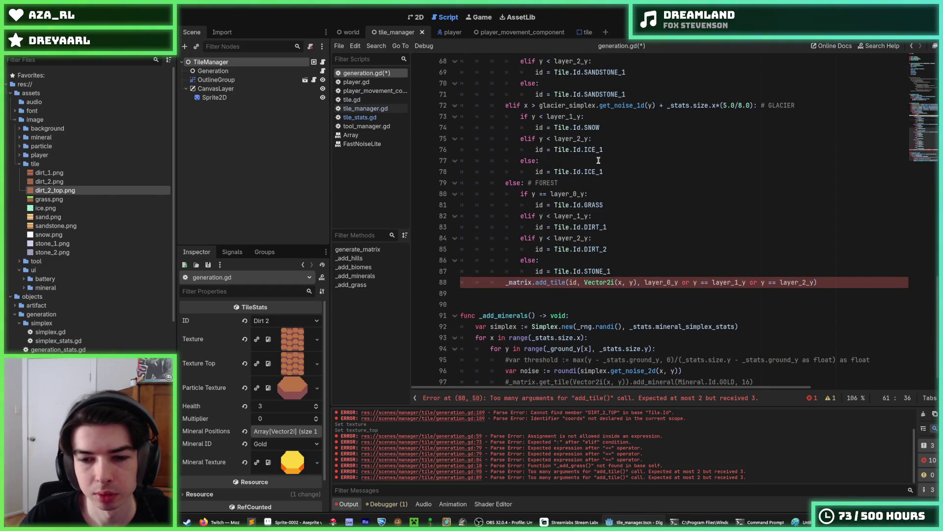
pyautogui.scroll(3, 599, 161)
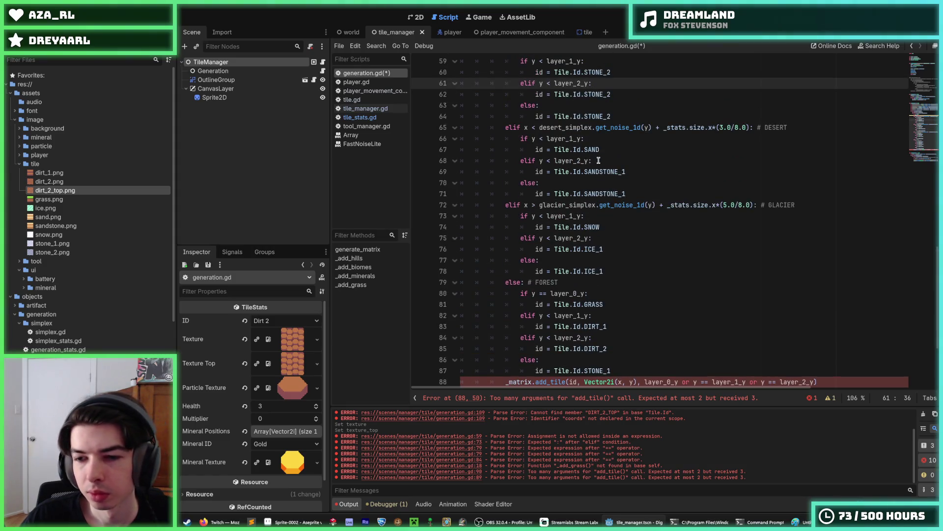
pyautogui.click(598, 161)
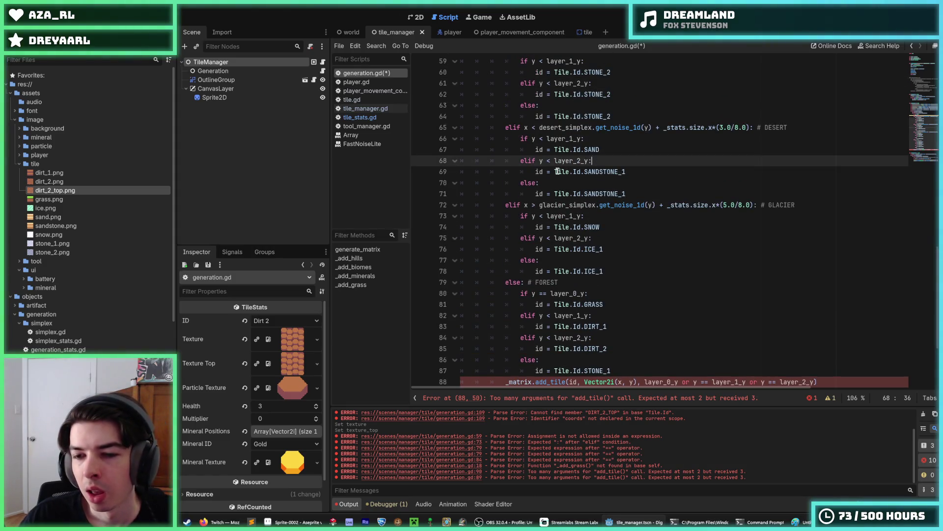
pyautogui.scroll(1, 558, 171)
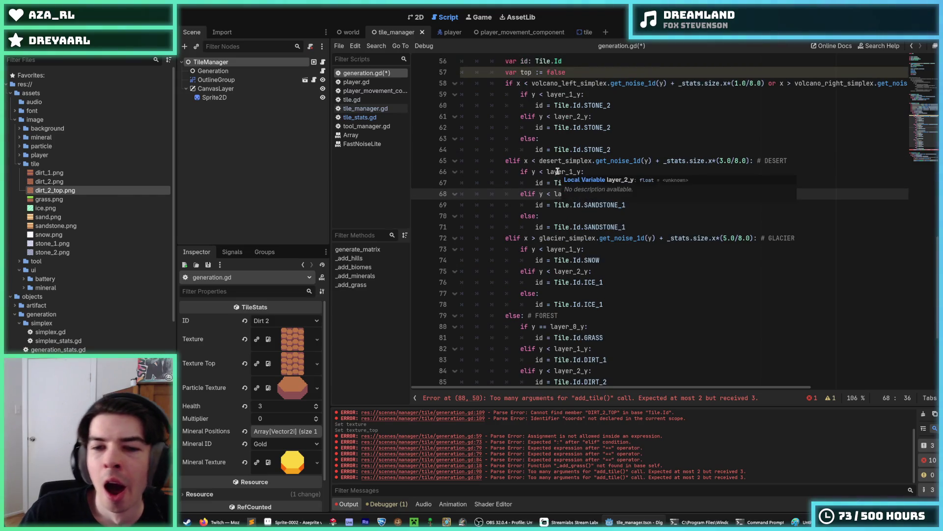
pyautogui.scroll(1, 558, 171)
pyautogui.scroll(-4, 558, 171)
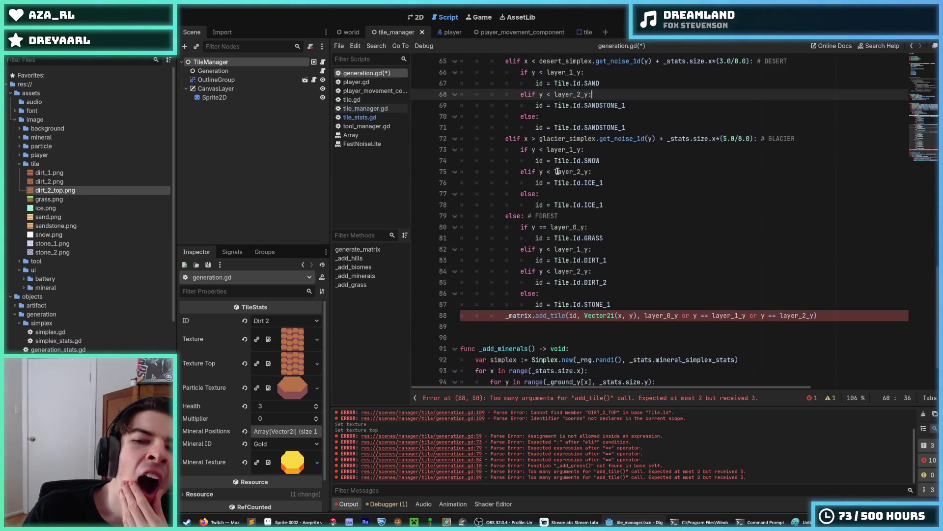
pyautogui.scroll(7, 558, 171)
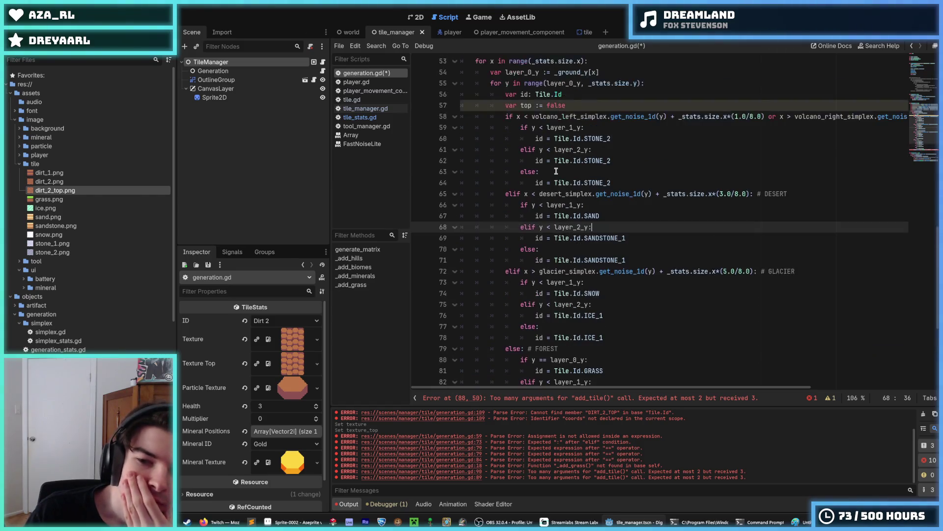
pyautogui.scroll(1, 520, 150)
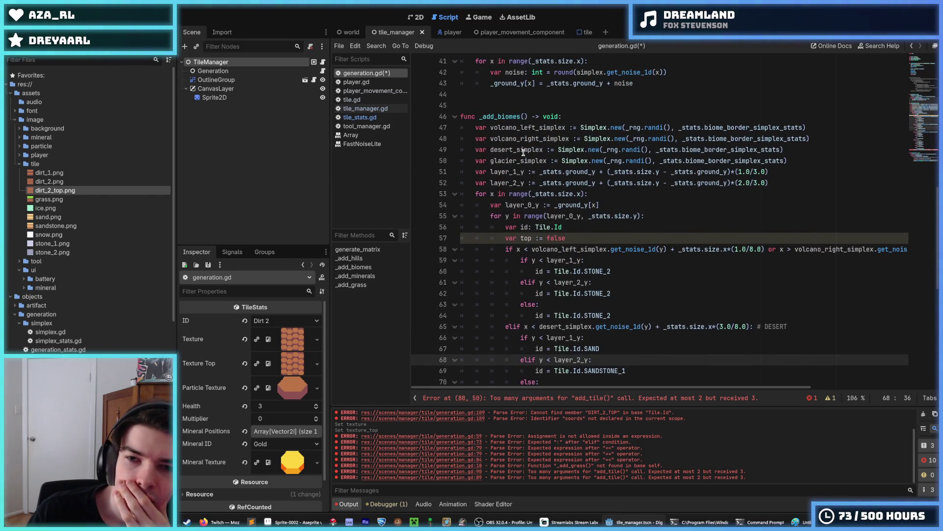
pyautogui.click(540, 173)
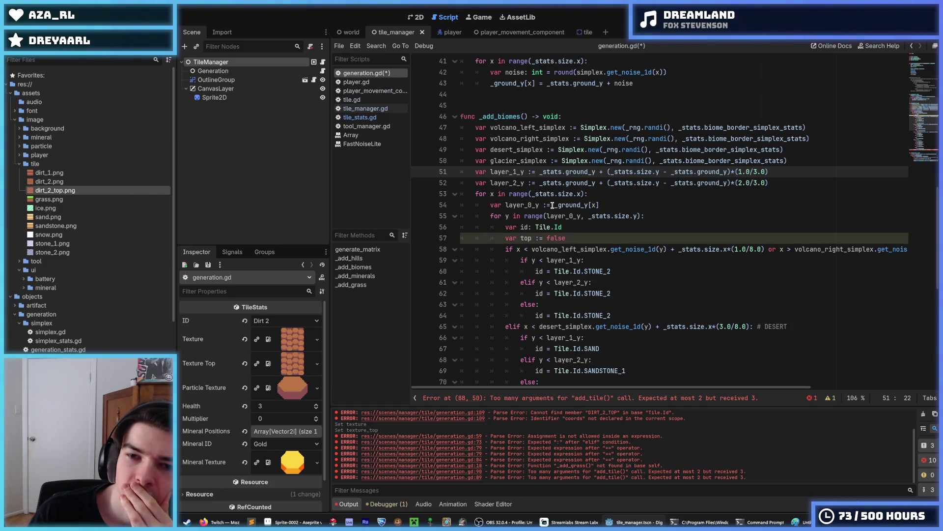
# - Wrap the layer_1_y and layer_2_y expressions on lines 51 and 52 in round(...)
pyautogui.write('round(')
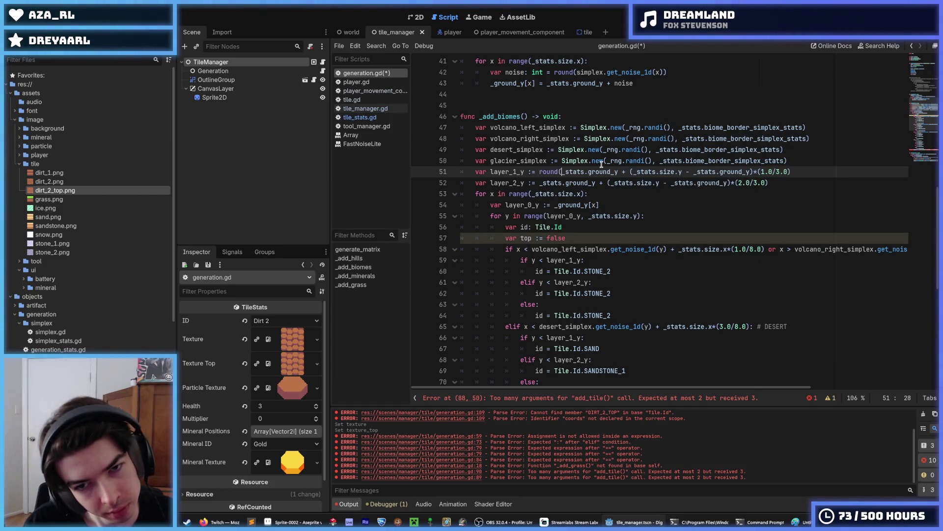
pyautogui.press('End')
pyautogui.write(')')
pyautogui.press('Down')
pyautogui.write(')')
pyautogui.click(539, 183)
pyautogui.write('roun')
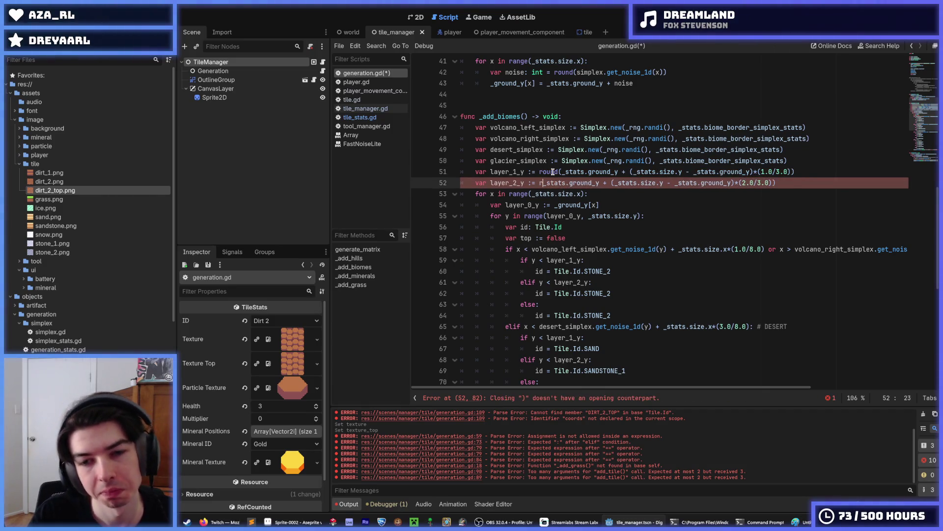
pyautogui.write('d(')
pyautogui.press('End')
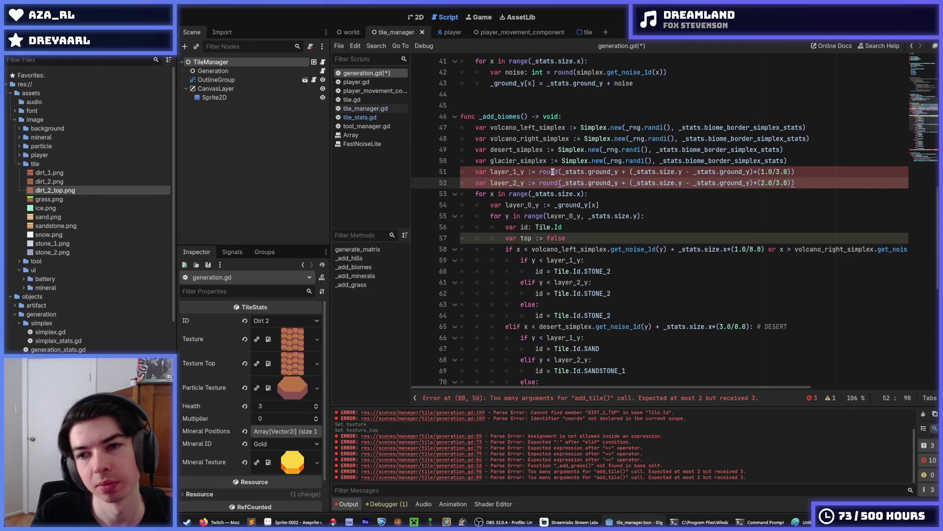
pyautogui.press('Up')
pyautogui.press('Right')
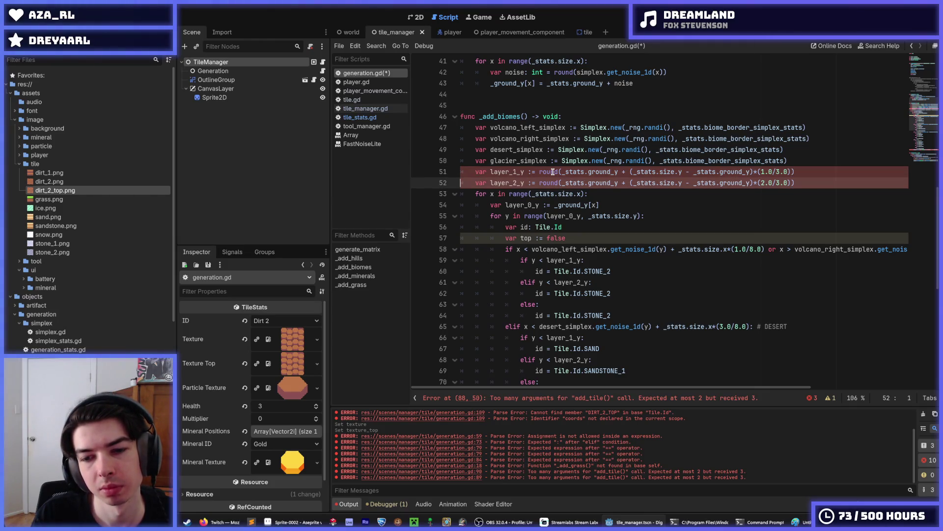
# - Change both round calls on lines 51 and 52 to roundi
pyautogui.click(525, 171)
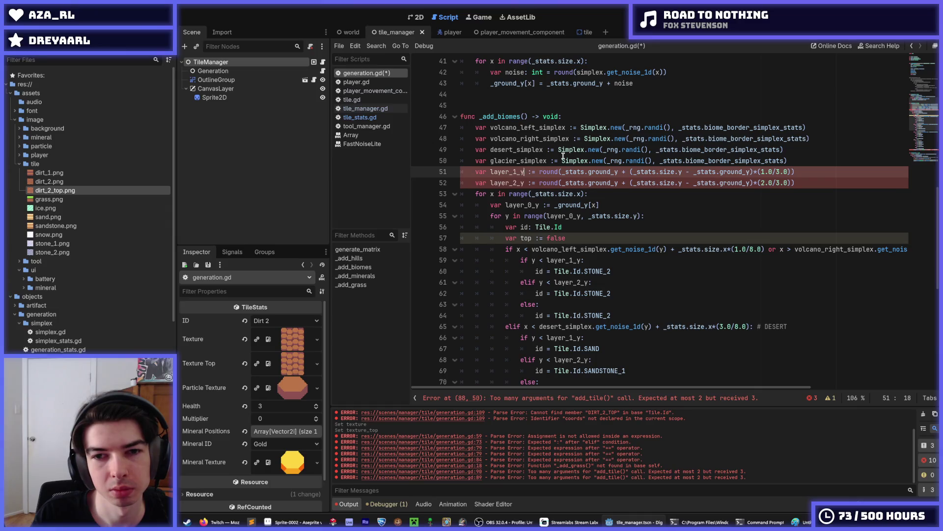
pyautogui.press('Left')
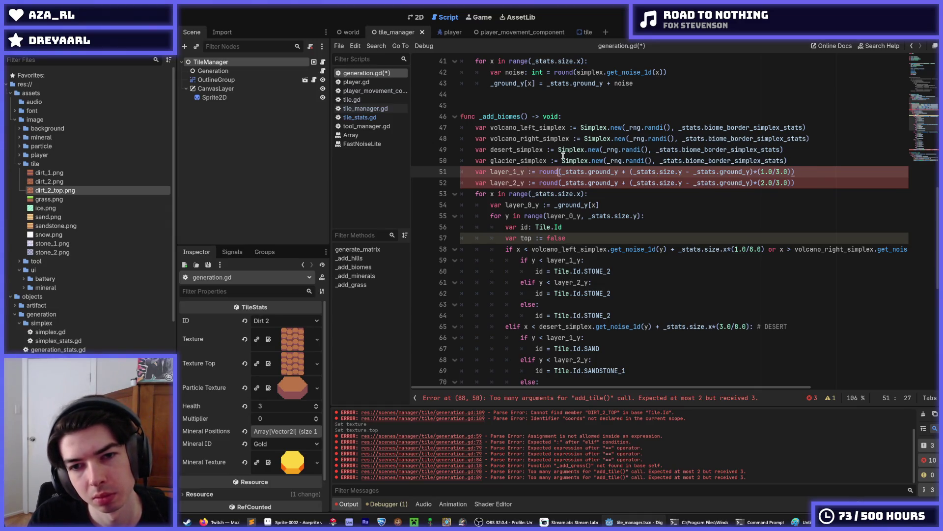
pyautogui.write('i')
pyautogui.press('Escape')
pyautogui.press('Down')
pyautogui.write('i')
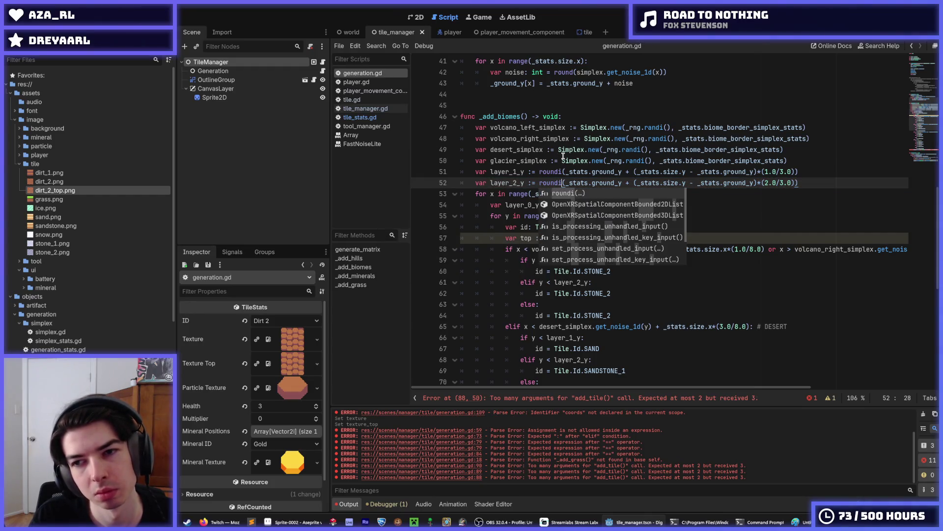
pyautogui.press('Escape')
pyautogui.press('Up')
pyautogui.press('End')
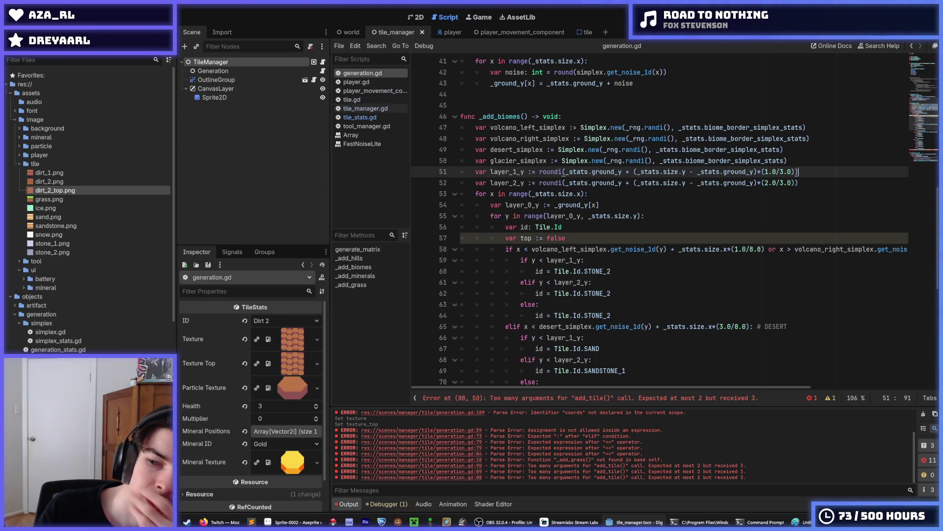
# - Select the add_tile call on line 88, below the STONE_1 line
pyautogui.scroll(-8, 741, 153)
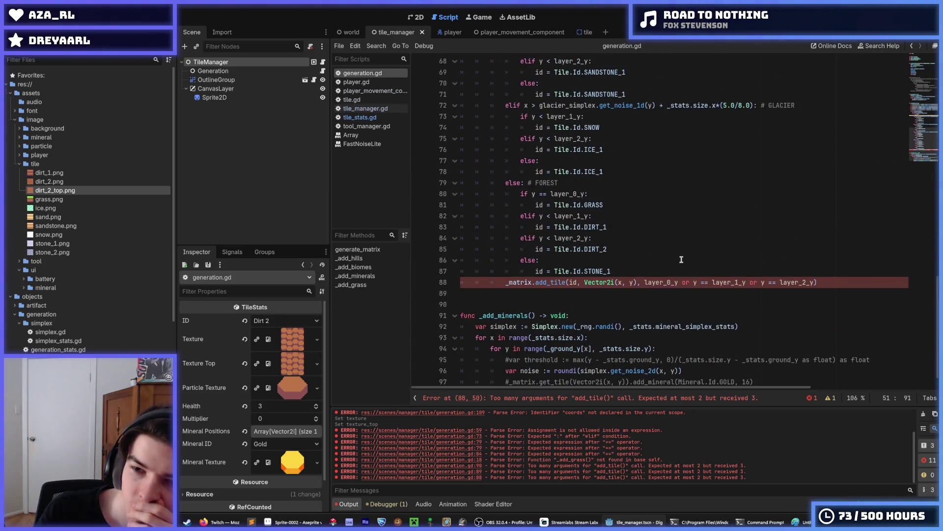
pyautogui.click(681, 271)
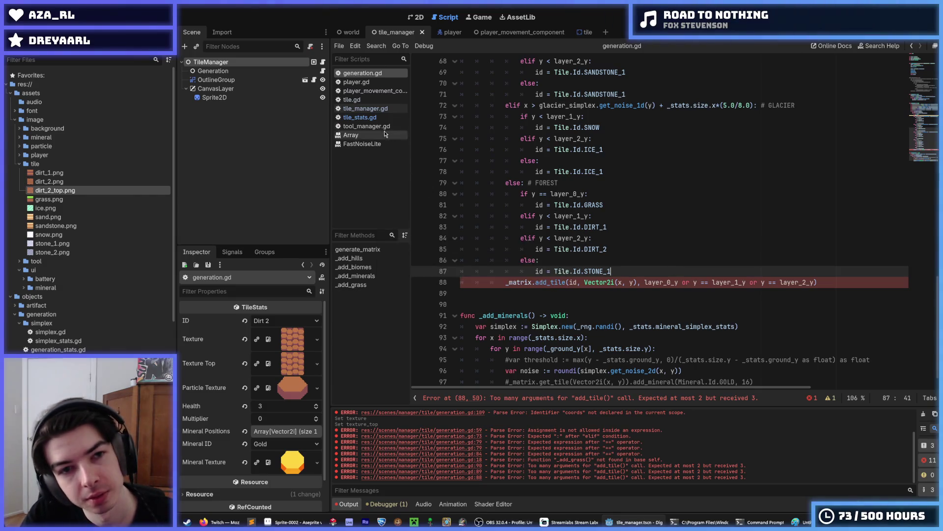
pyautogui.doubleClick(542, 283)
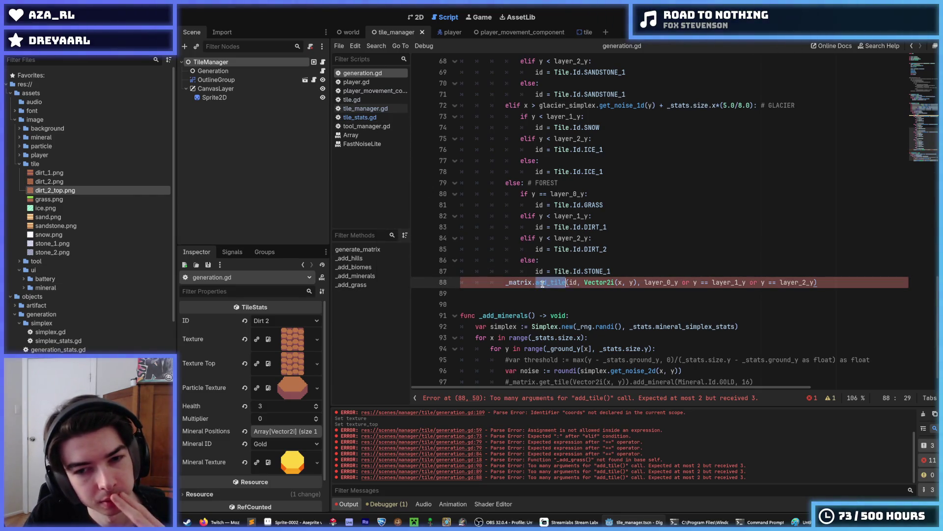
pyautogui.rightClick(543, 284)
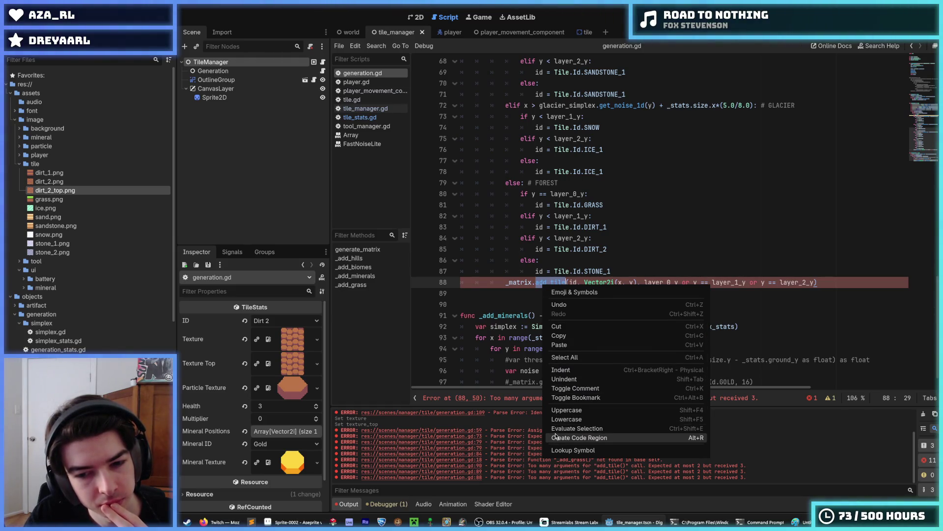
pyautogui.click(555, 285)
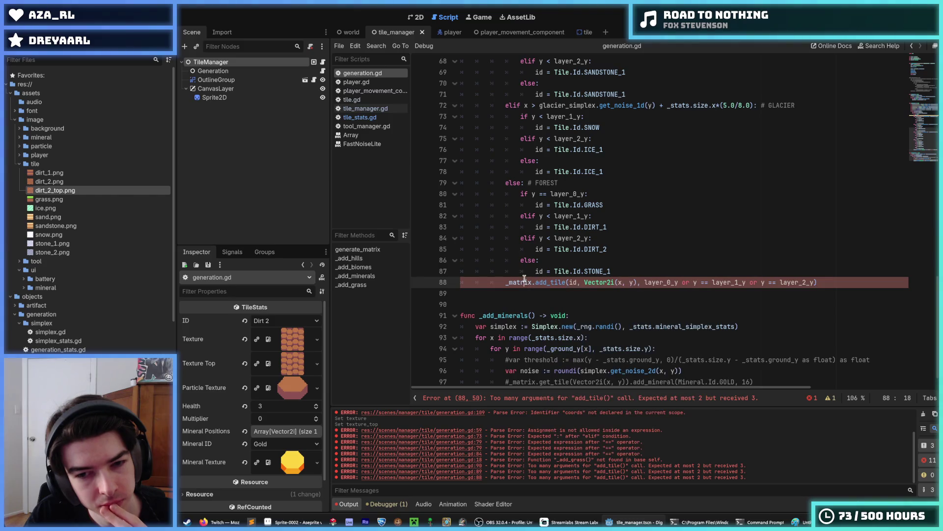
pyautogui.rightClick(555, 286)
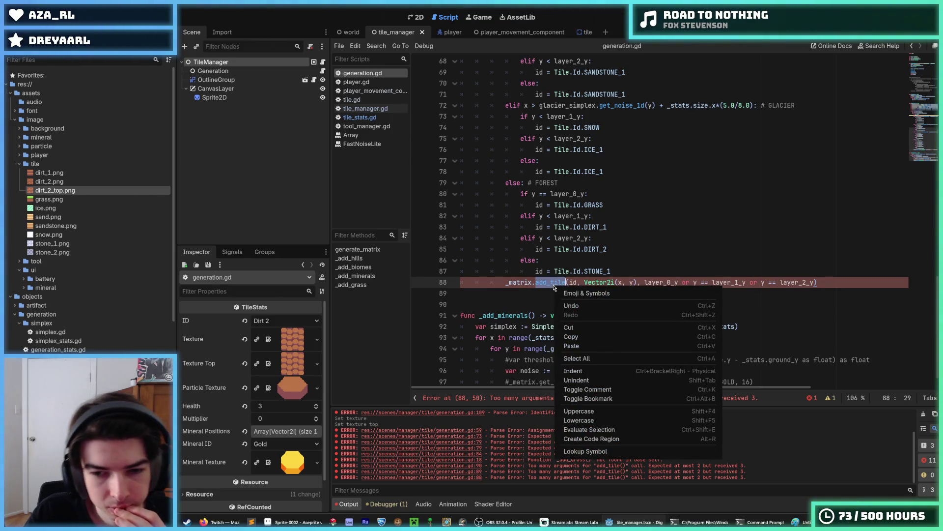
pyautogui.click(555, 287)
pyautogui.rightClick(556, 284)
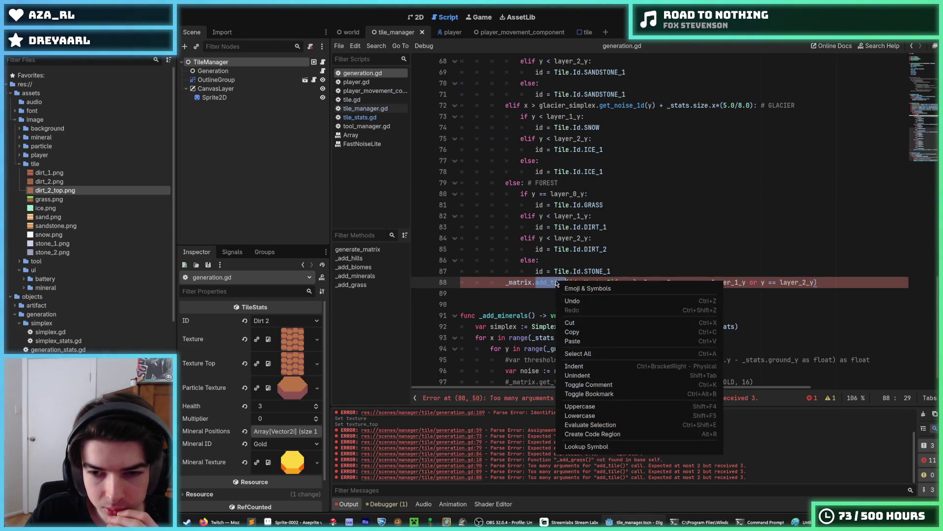
pyautogui.click(615, 438)
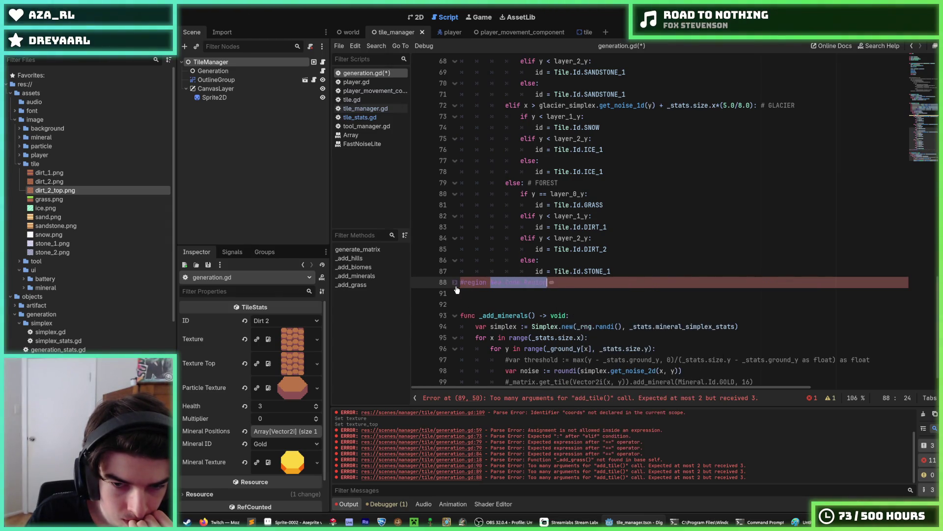
pyautogui.click(456, 285)
pyautogui.rightClick(507, 283)
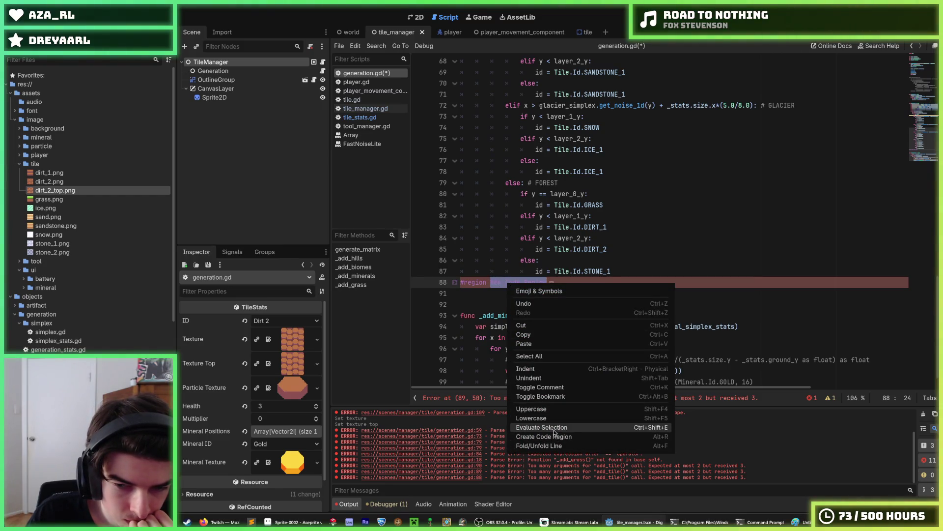
pyautogui.click(456, 282)
pyautogui.click(456, 283)
pyautogui.click(540, 282)
pyautogui.tripleClick(582, 284)
pyautogui.press('BackSpace')
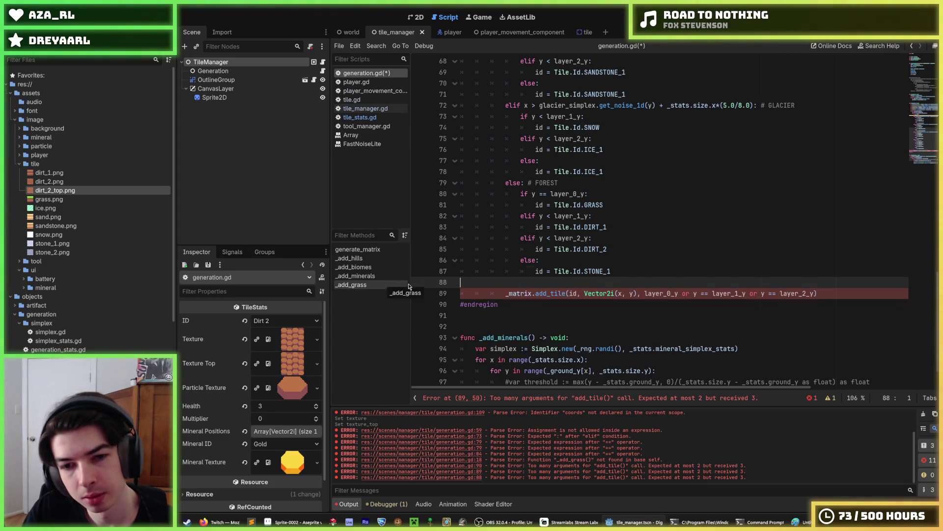
pyautogui.press('BackSpace')
pyautogui.click(519, 294)
pyautogui.tripleClick(520, 294)
pyautogui.press('BackSpace')
pyautogui.press('BackSpace')
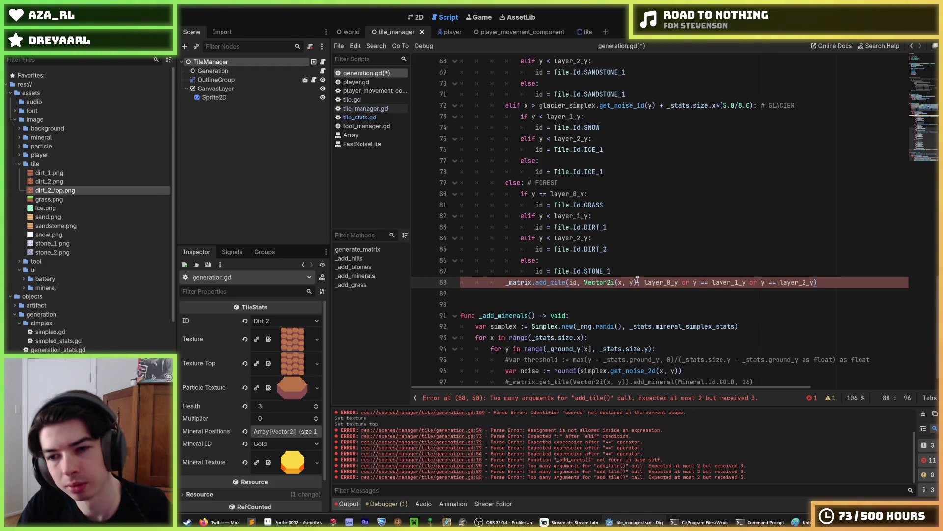
pyautogui.doubleClick(550, 283)
pyautogui.rightClick(551, 284)
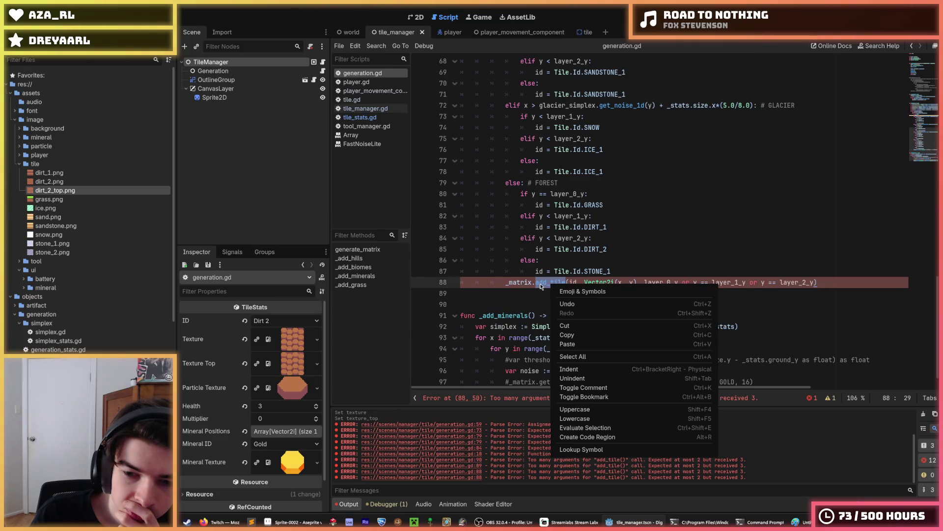
pyautogui.rightClick(541, 285)
pyautogui.rightClick(538, 283)
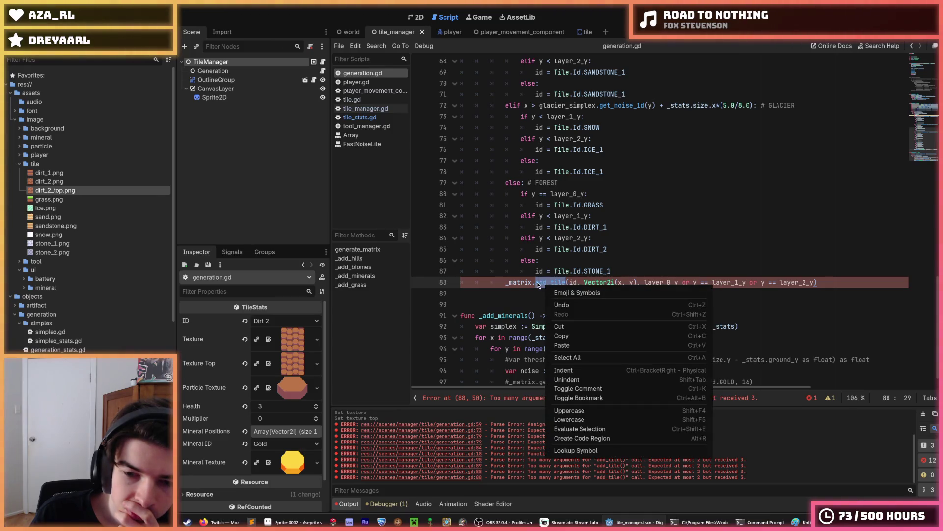
pyautogui.click(537, 282)
pyautogui.click(537, 282)
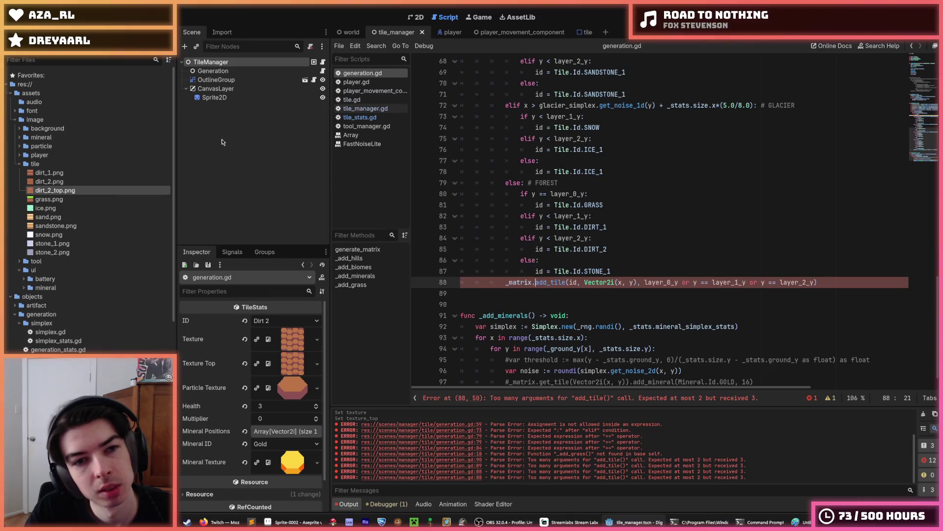
# - In tile_matrix.gd, add ', top: bool' to add_tile and pass top to create_tile
pyautogui.scroll(-10, 89, 222)
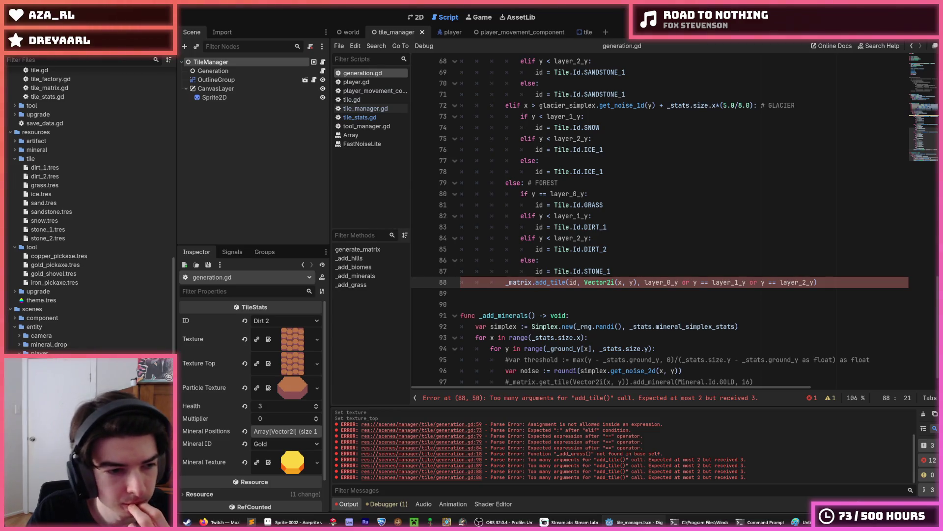
pyautogui.scroll(5, 34, 285)
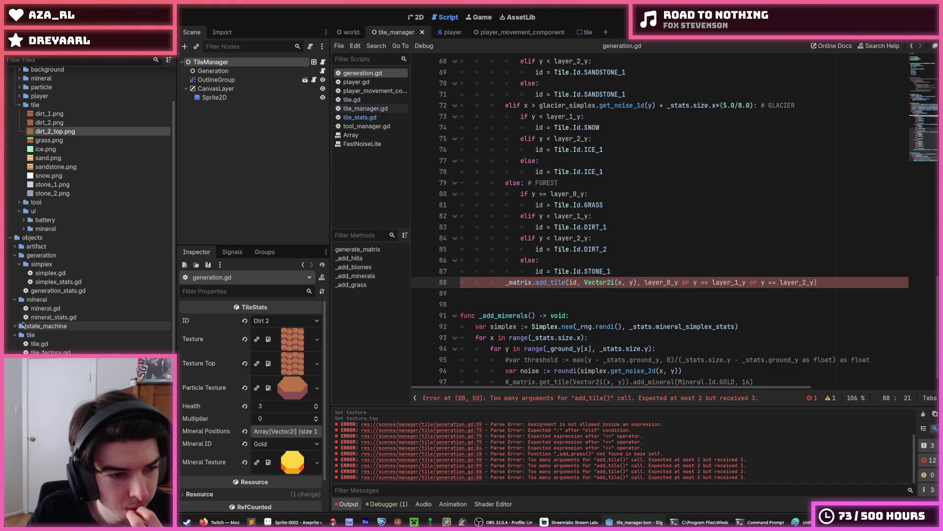
pyautogui.doubleClick(49, 361)
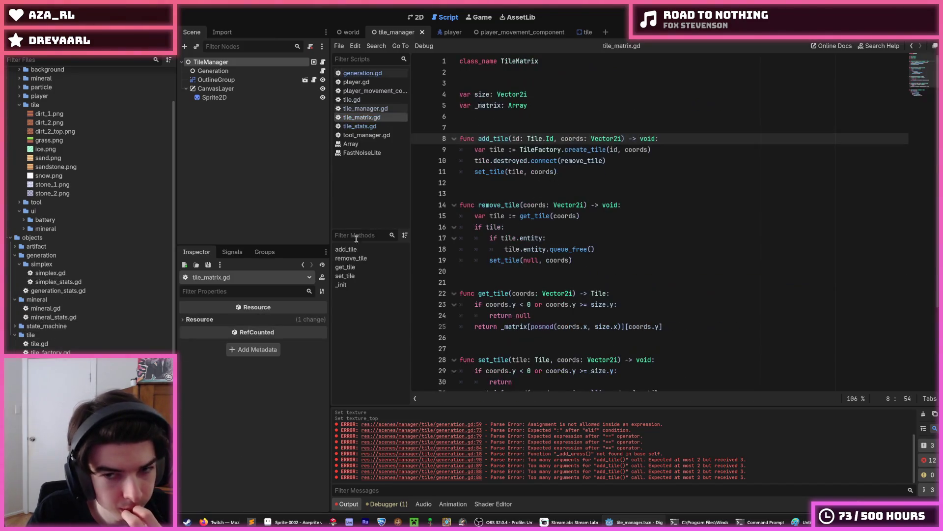
pyautogui.click(622, 138)
pyautogui.write(', top: bool')
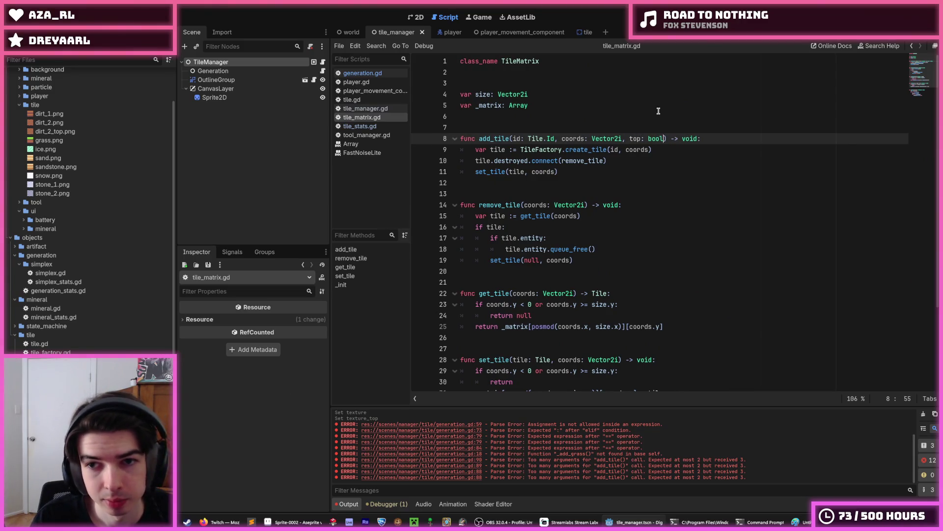
pyautogui.press('Down')
pyautogui.press('Left')
pyautogui.write(', ')
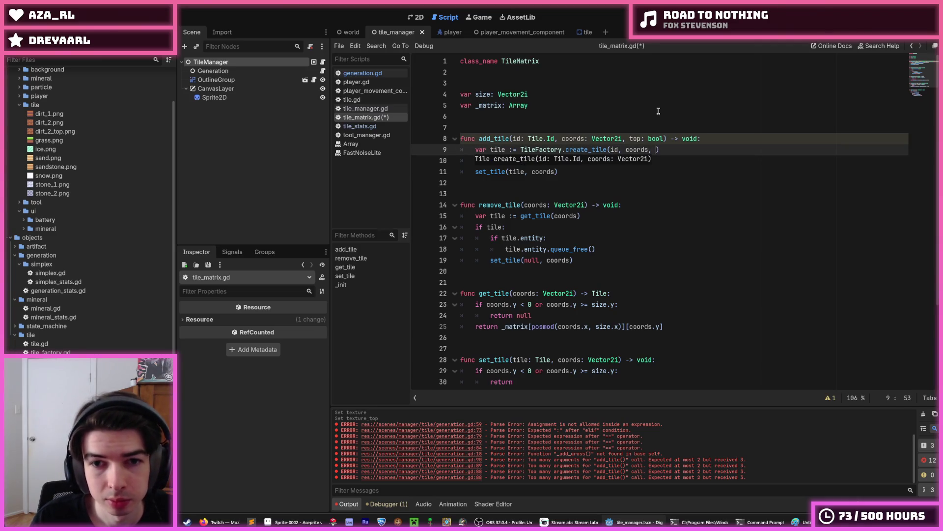
pyautogui.write('top')
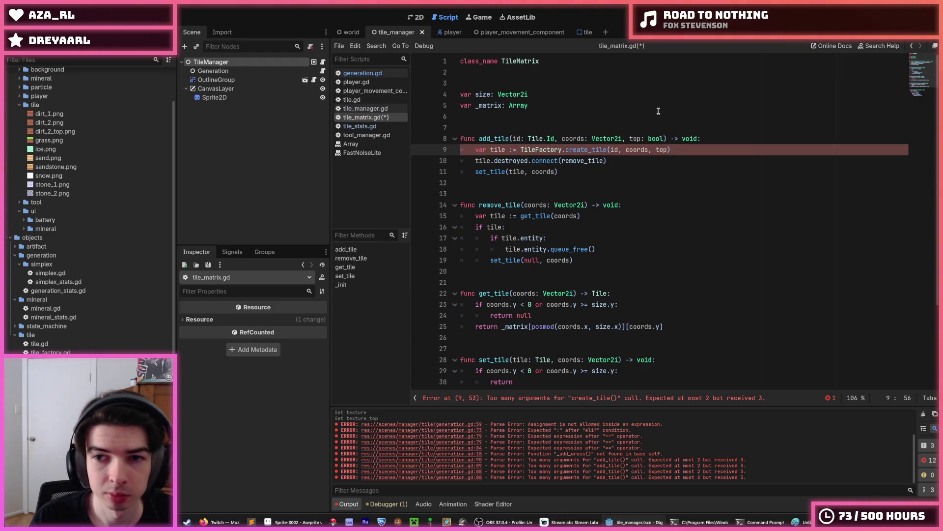
# - Save tile_matrix.gd and switch to the tile.gd script
pyautogui.click(651, 171)
pyautogui.hotkey('ctrl', 's')
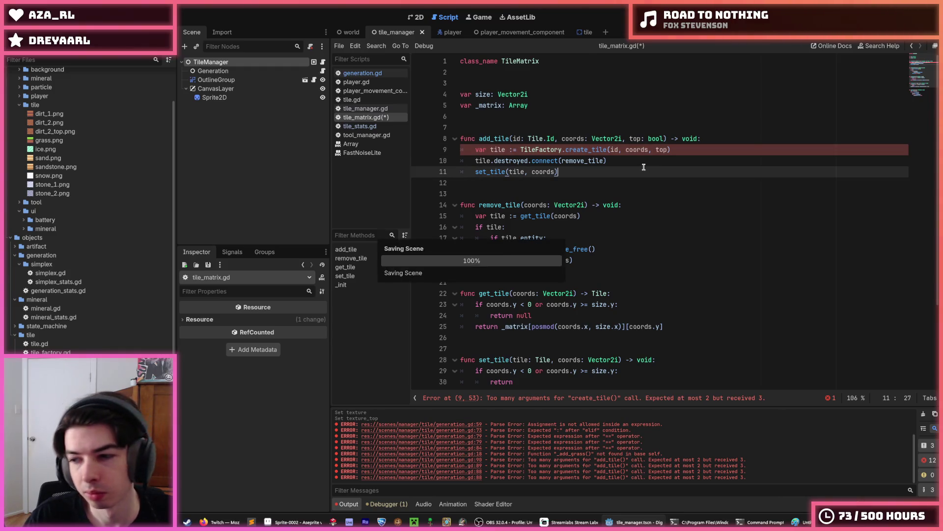
pyautogui.click(376, 99)
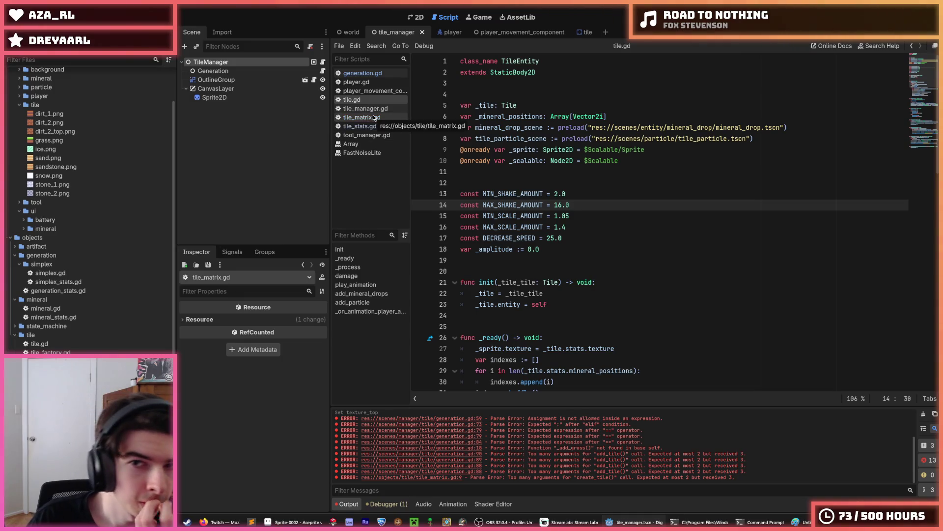
# - Browse tile.gd's init function and the tile_stats.gd mineral_texture declaration
pyautogui.scroll(-2, 563, 217)
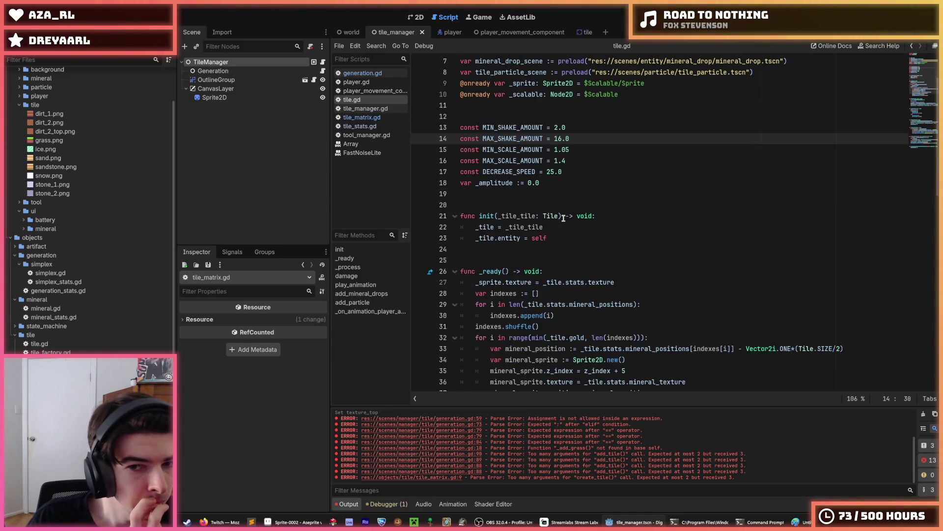
pyautogui.scroll(-1, 564, 217)
pyautogui.click(562, 205)
pyautogui.click(555, 194)
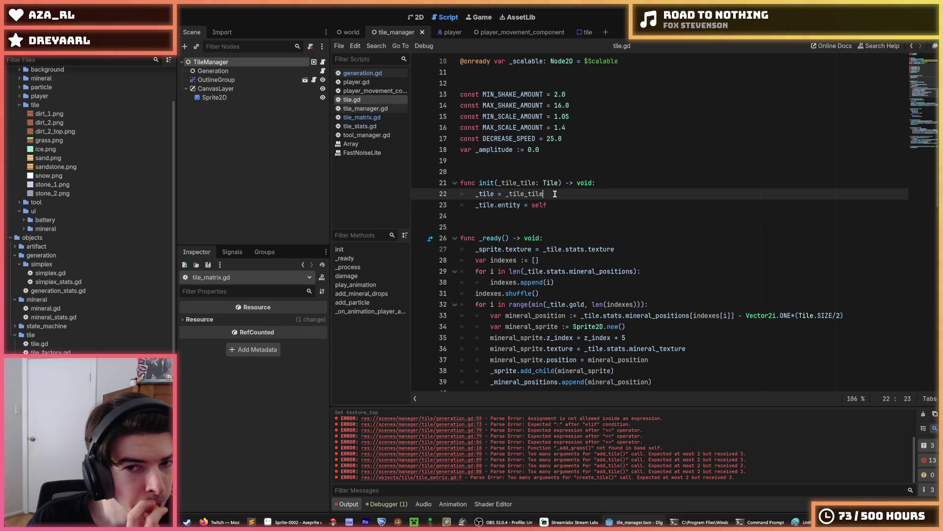
pyautogui.scroll(-2, 556, 191)
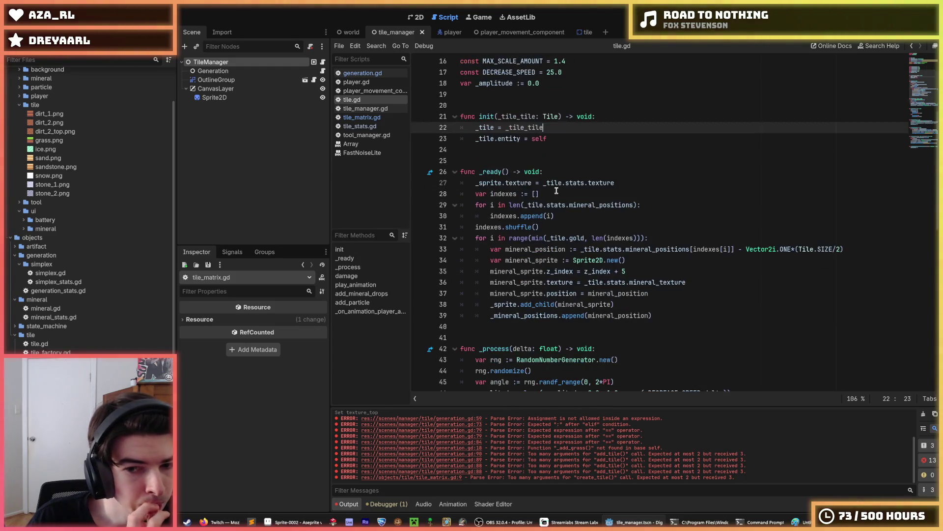
pyautogui.click(370, 127)
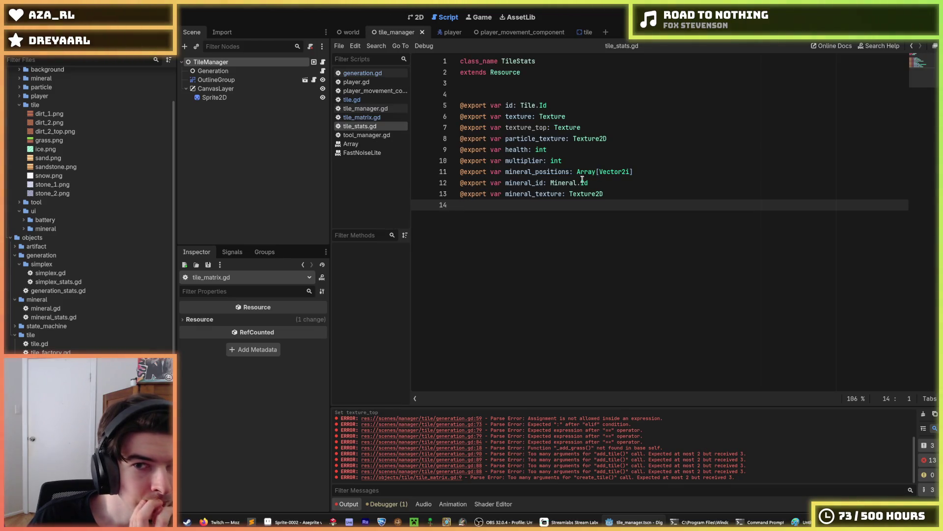
pyautogui.click(617, 194)
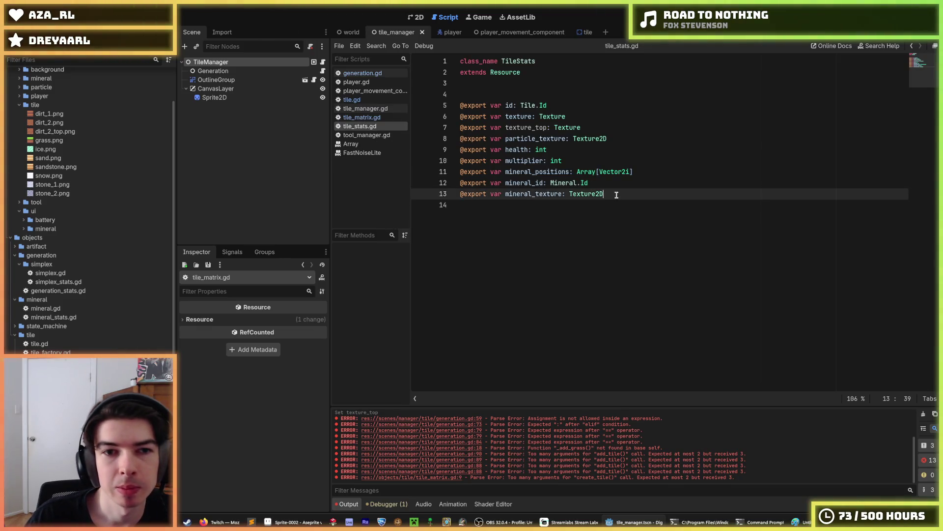
pyautogui.click(368, 103)
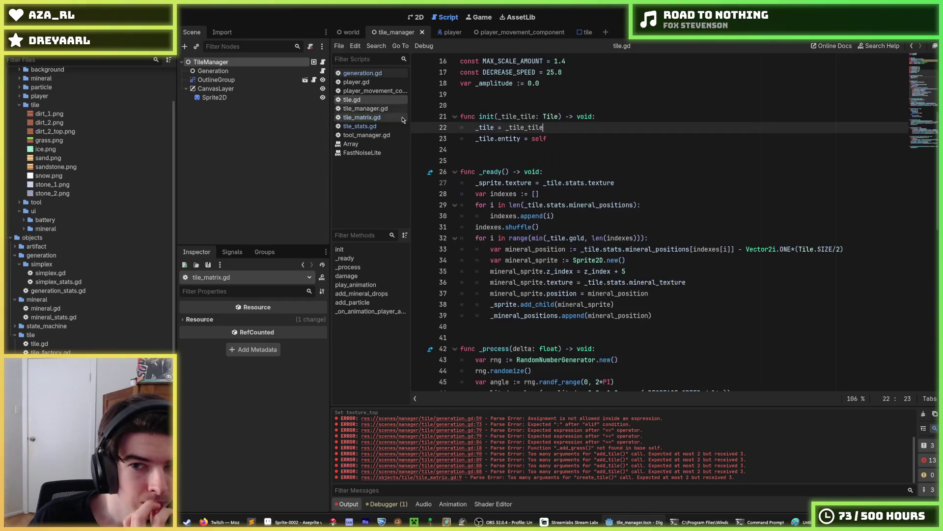
# - Open objects/tile/tile.gd, start a new 'va' line below gold, and run the game
pyautogui.doubleClick(75, 344)
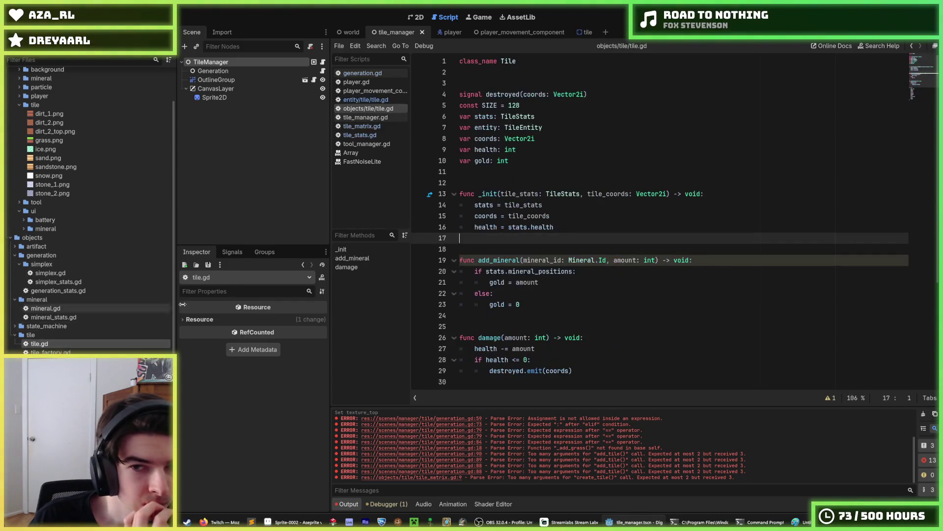
pyautogui.click(530, 161)
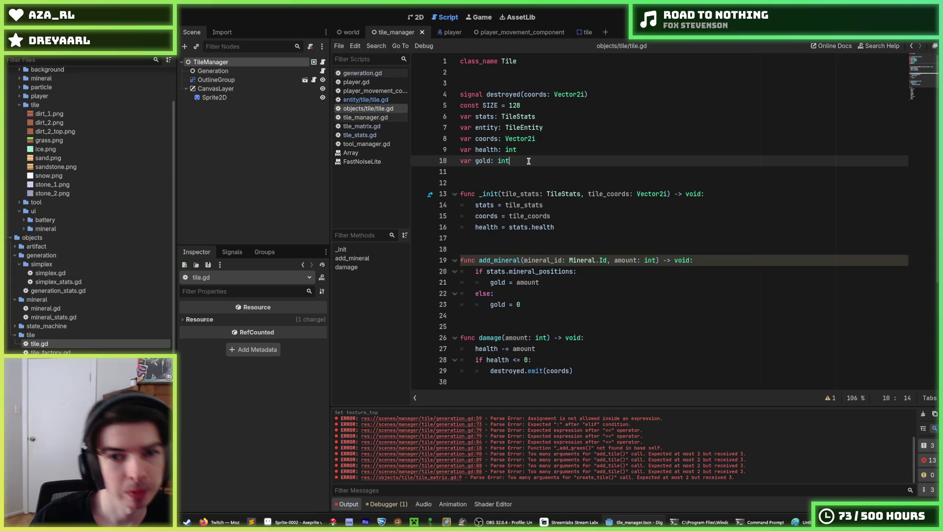
pyautogui.press('Return')
pyautogui.write('va')
pyautogui.press('F5')
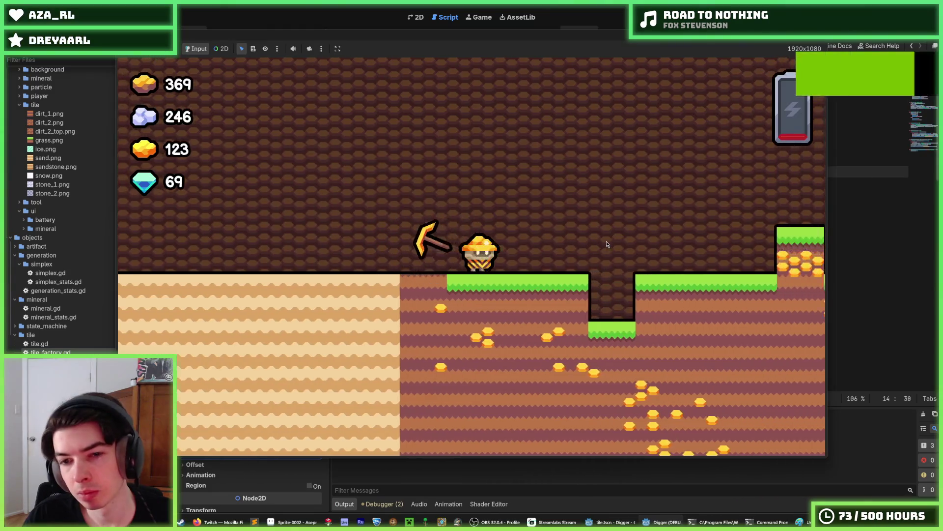
# - Dig several blocks down in the running Digger game, then stop it with F8
pyautogui.press('Down')
pyautogui.press('Up')
pyautogui.press('Down')
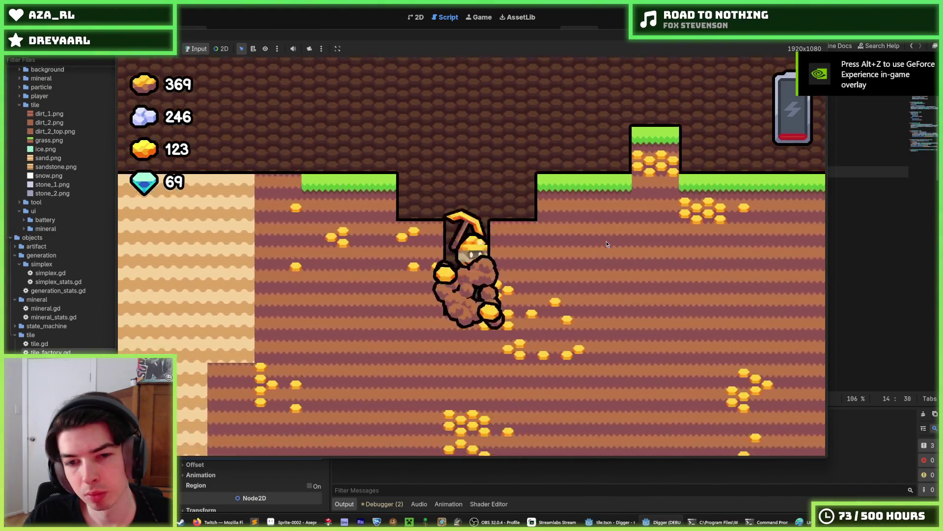
pyautogui.press('Down')
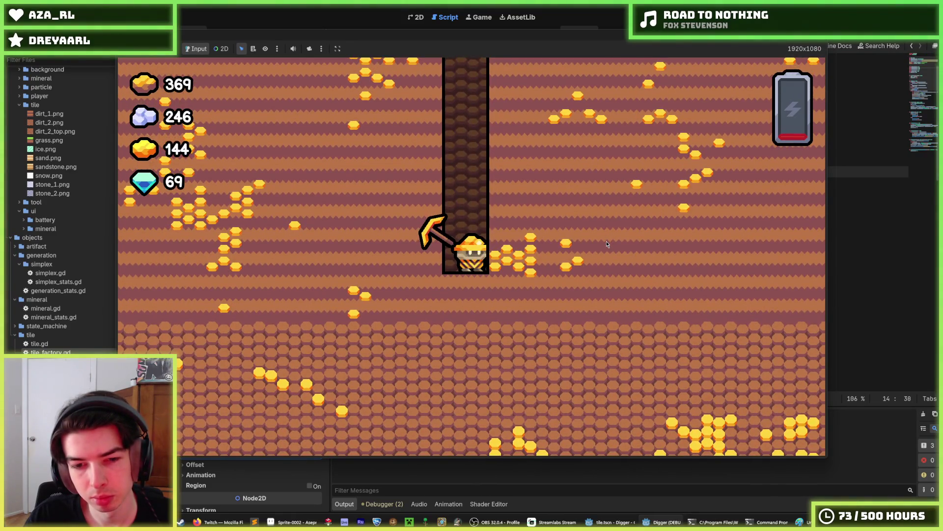
pyautogui.press('Down')
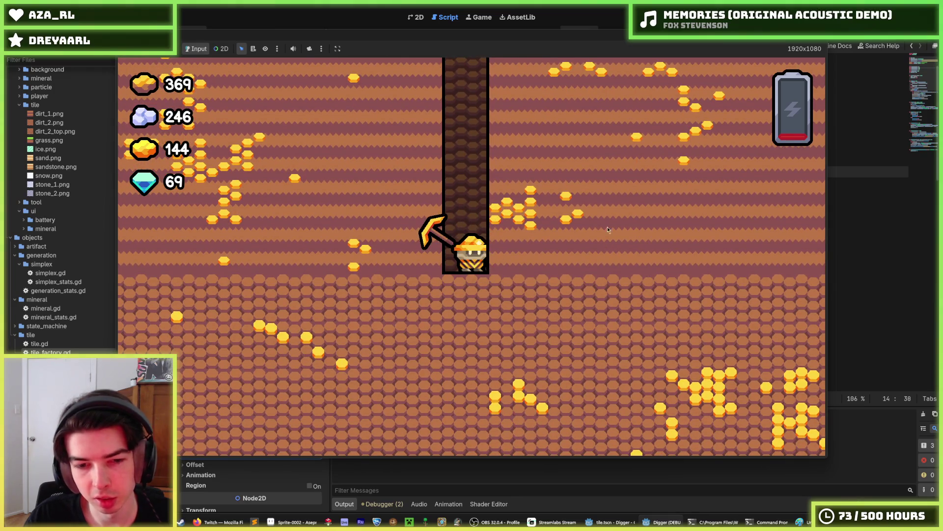
pyautogui.press('F8')
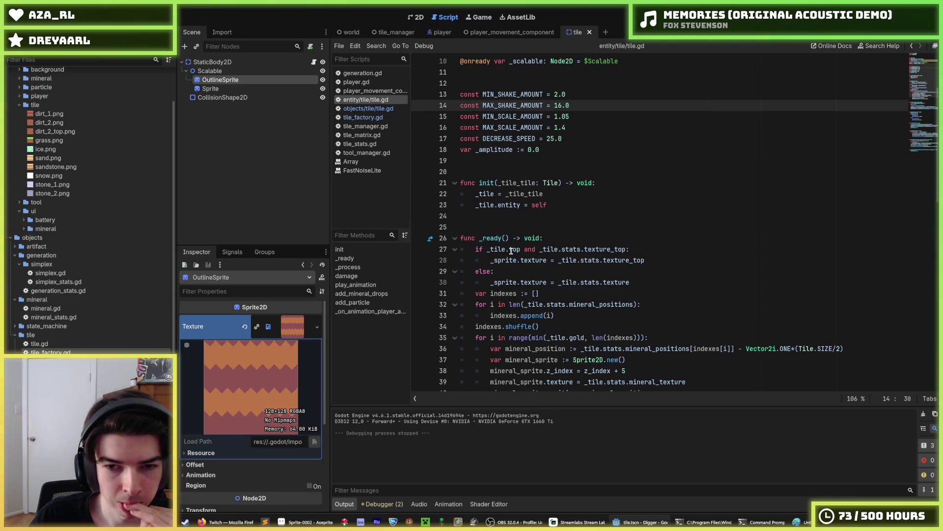
# - Inspect tile.gd's texture_top check and preview the dirt_2 resource's textures
pyautogui.click(518, 249)
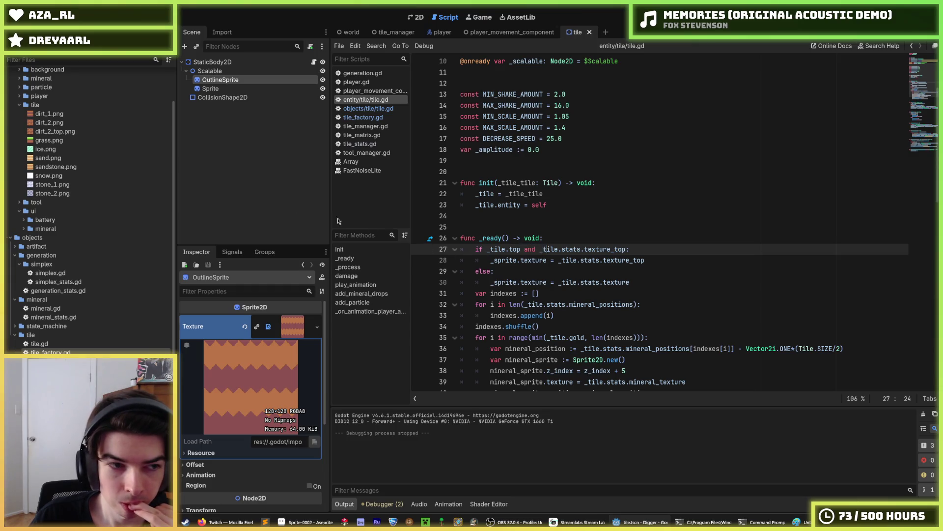
pyautogui.scroll(-5, 74, 123)
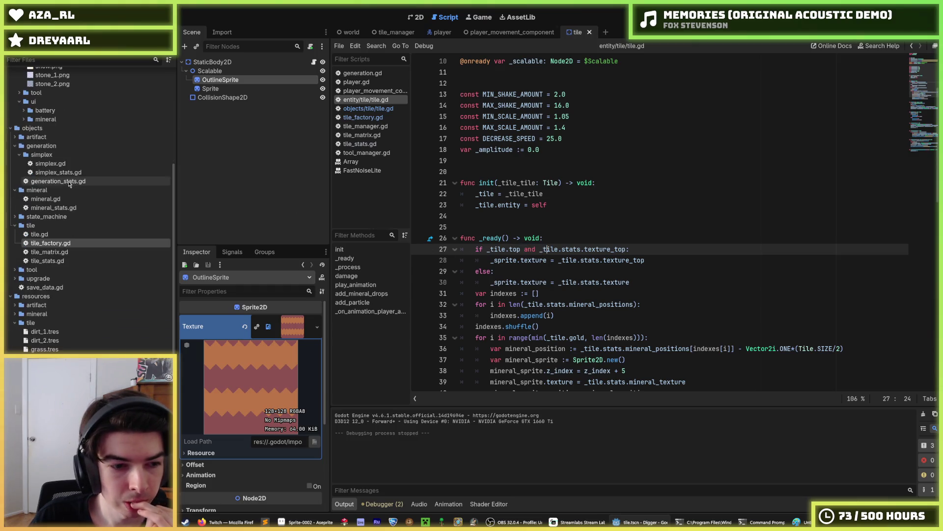
pyautogui.click(55, 340)
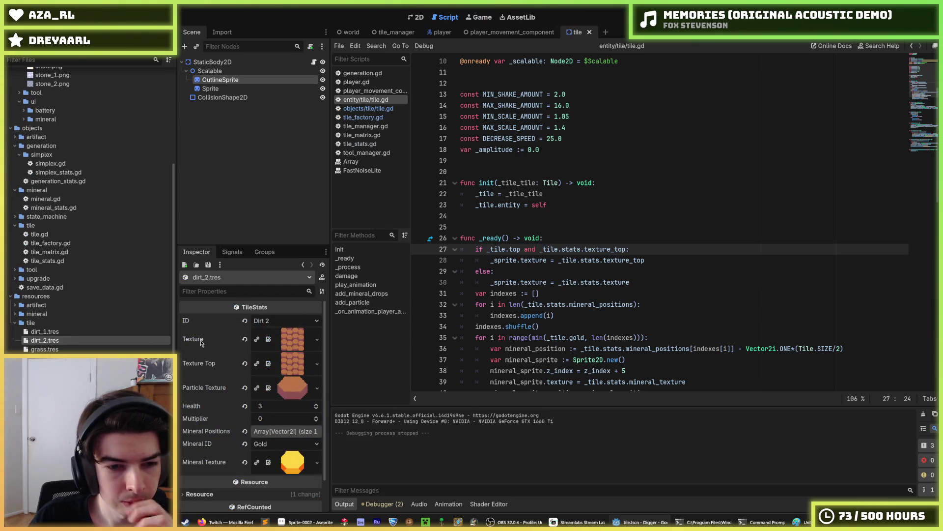
pyautogui.click(300, 350)
pyautogui.click(301, 342)
pyautogui.click(294, 356)
pyautogui.click(295, 359)
# - Compare tile.gd's texture_top branch on lines 27–29 with the dirt_1 and dirt_2 resources
pyautogui.click(586, 273)
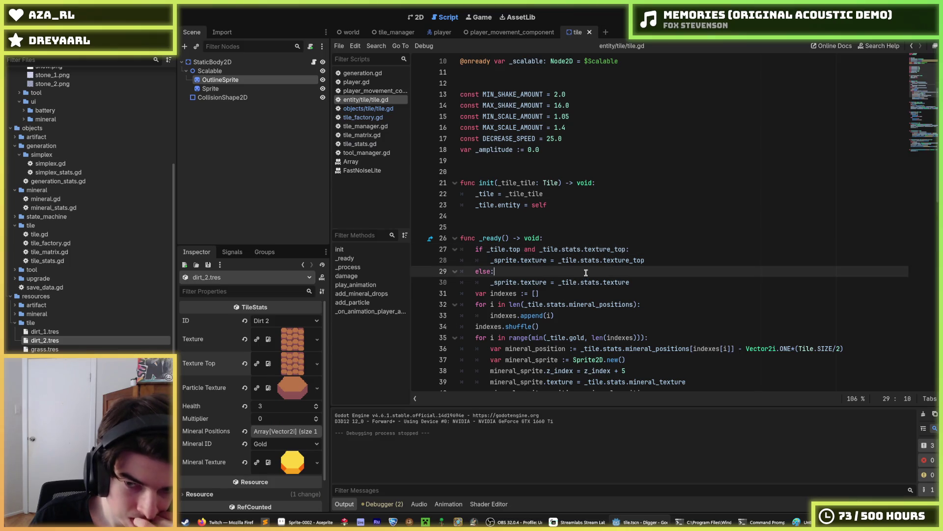
pyautogui.click(656, 259)
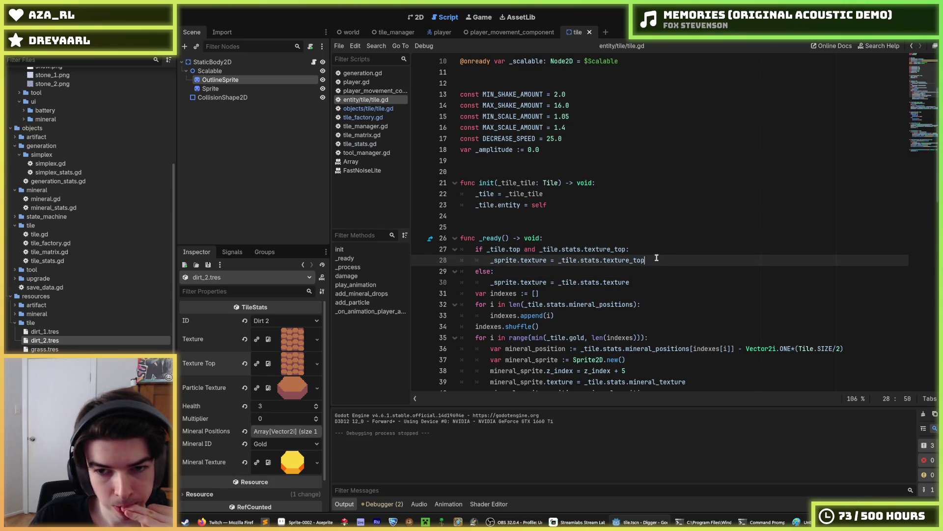
pyautogui.click(644, 250)
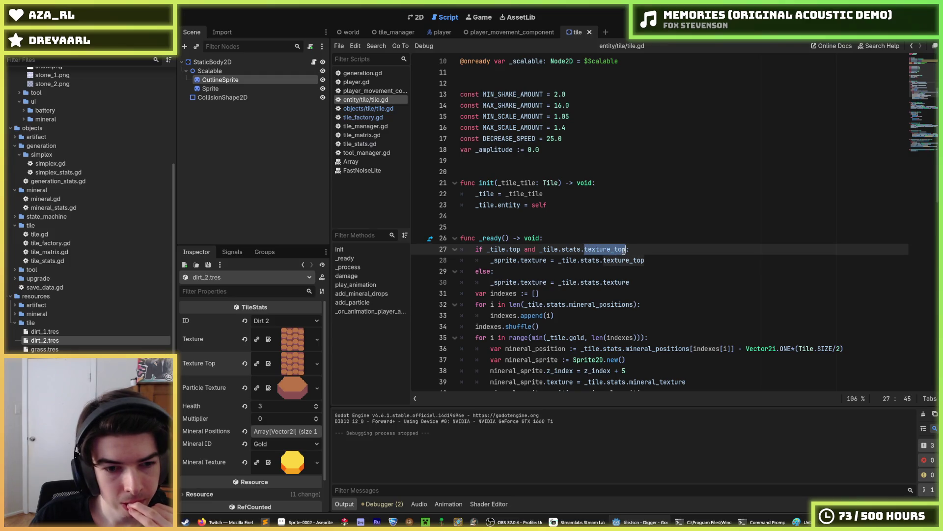
pyautogui.click(623, 251)
pyautogui.click(46, 332)
pyautogui.click(49, 340)
pyautogui.click(58, 333)
pyautogui.click(61, 340)
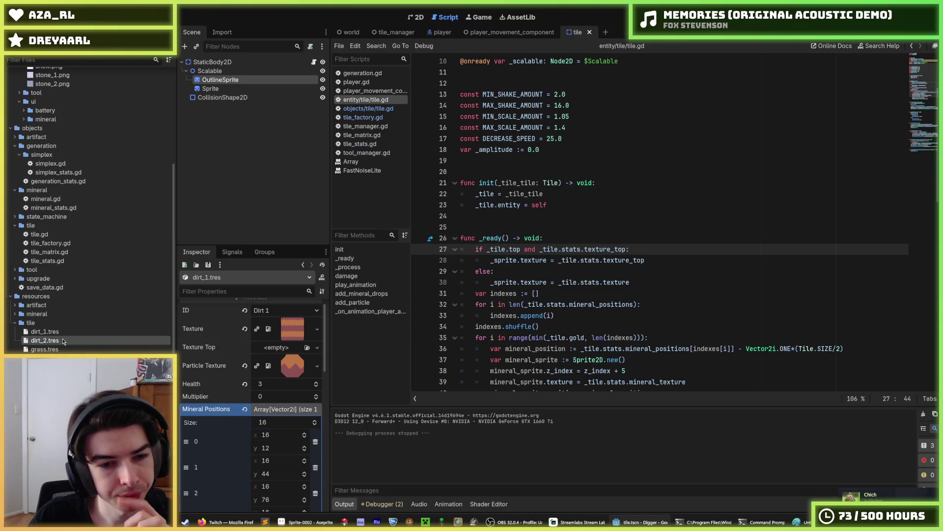
pyautogui.click(684, 261)
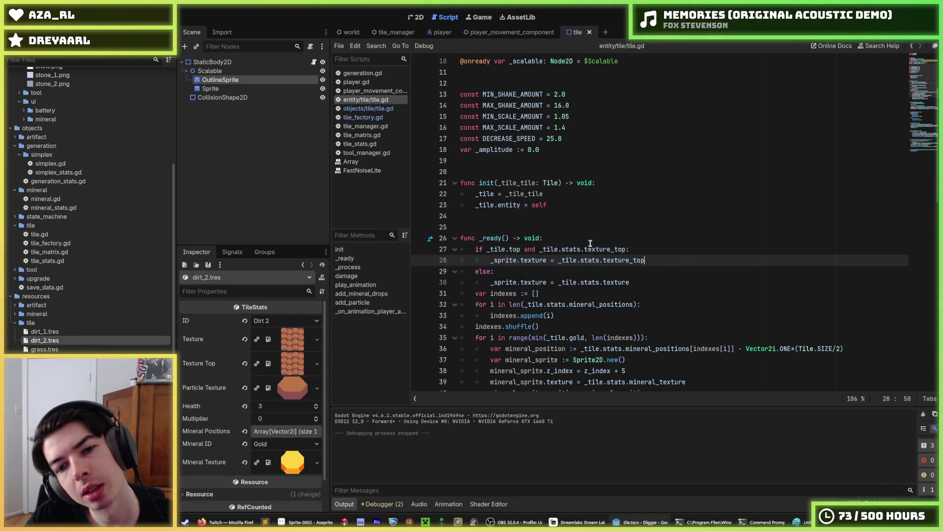
# - Browse tile.gd and the player script, then open generation.gd from the world scene
pyautogui.click(364, 111)
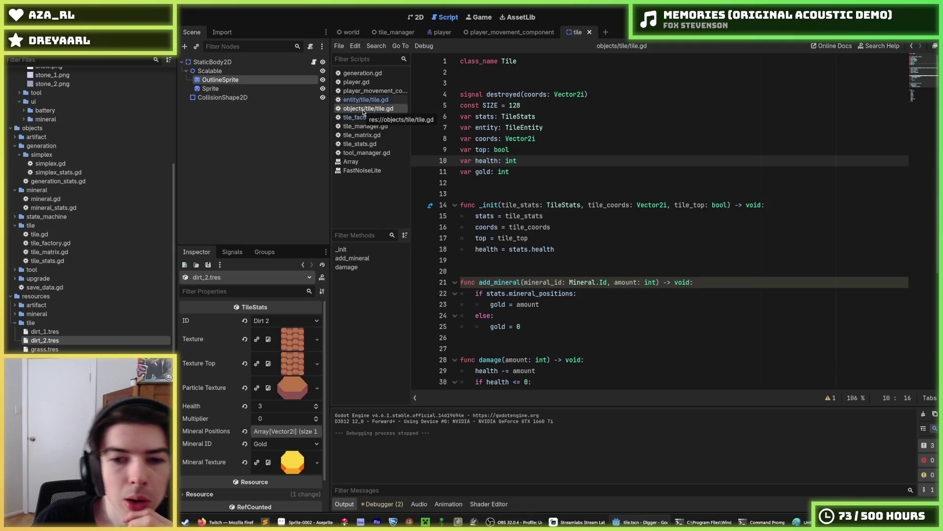
pyautogui.click(440, 32)
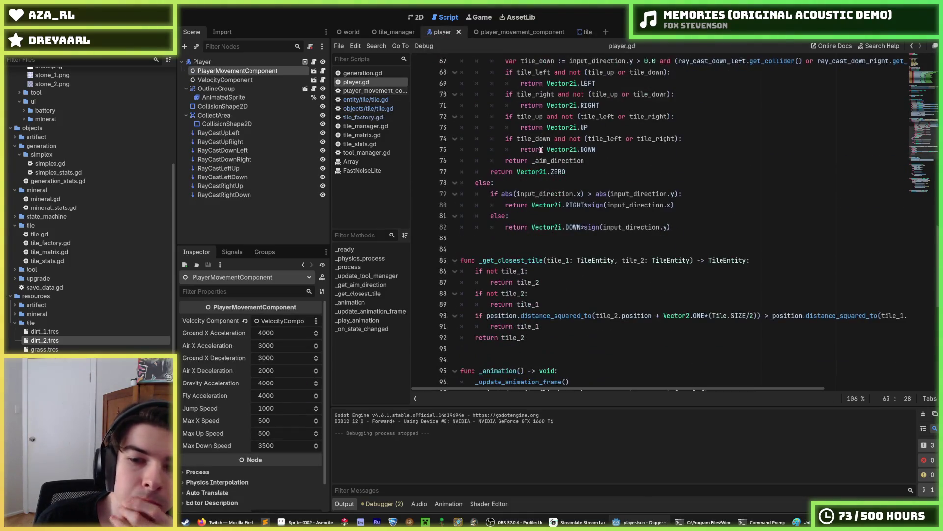
pyautogui.click(348, 33)
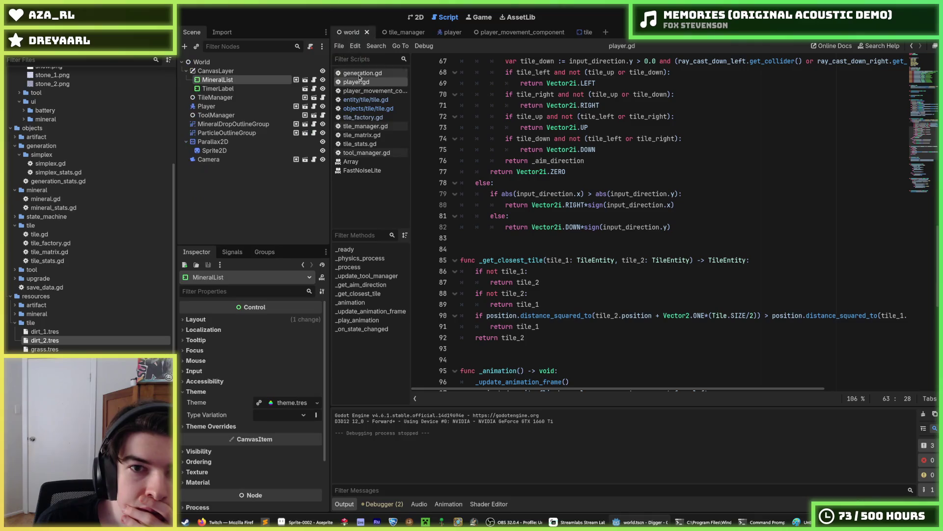
pyautogui.click(362, 72)
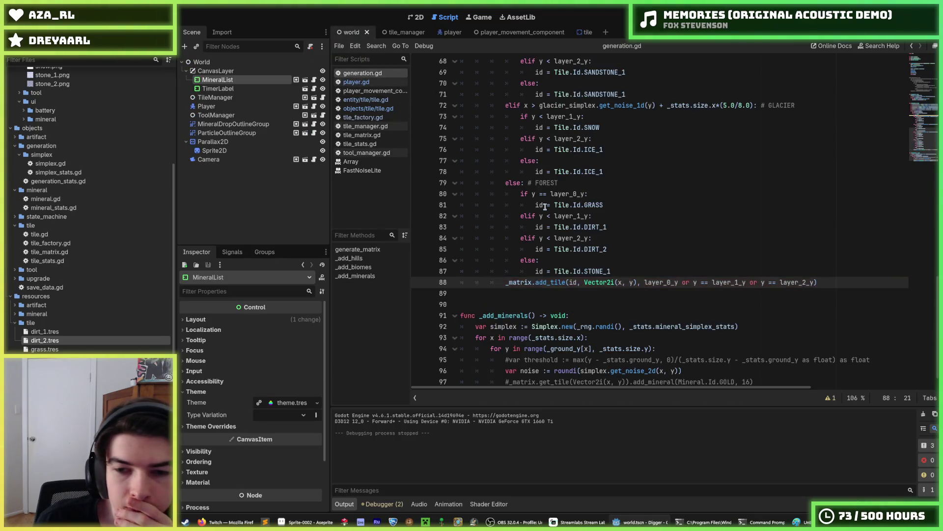
pyautogui.click(669, 292)
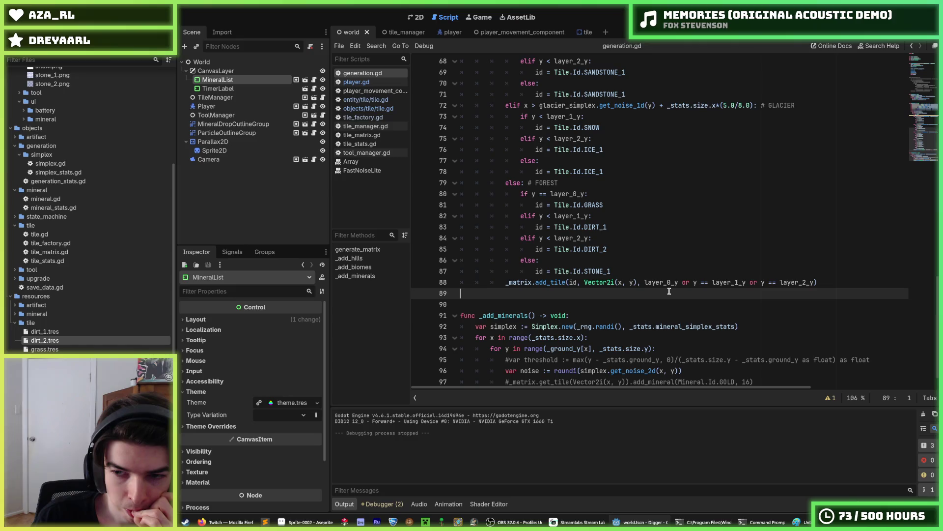
# - Make line 88's top argument start with 'y == layer_0_y', then run the game
pyautogui.click(648, 283)
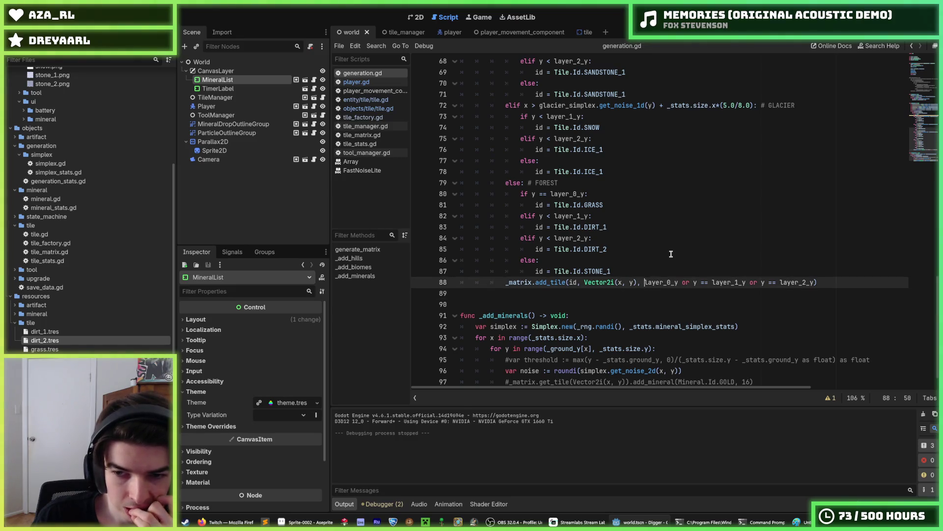
pyautogui.write('y== 0')
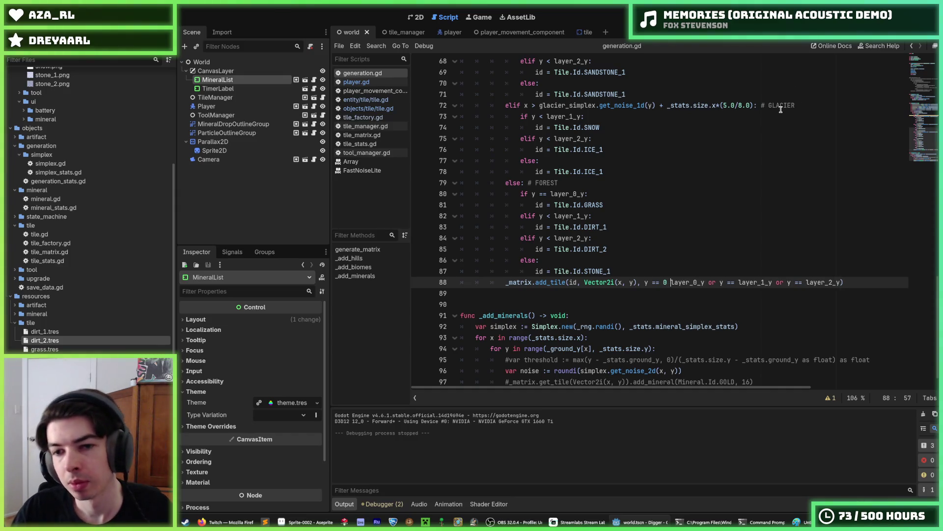
pyautogui.press('BackSpace')
pyautogui.press('BackSpace')
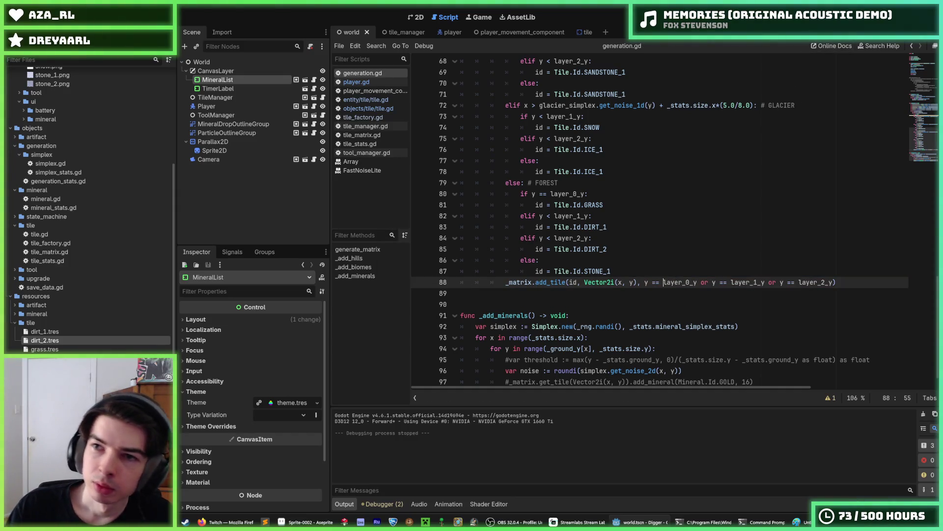
pyautogui.press('F5')
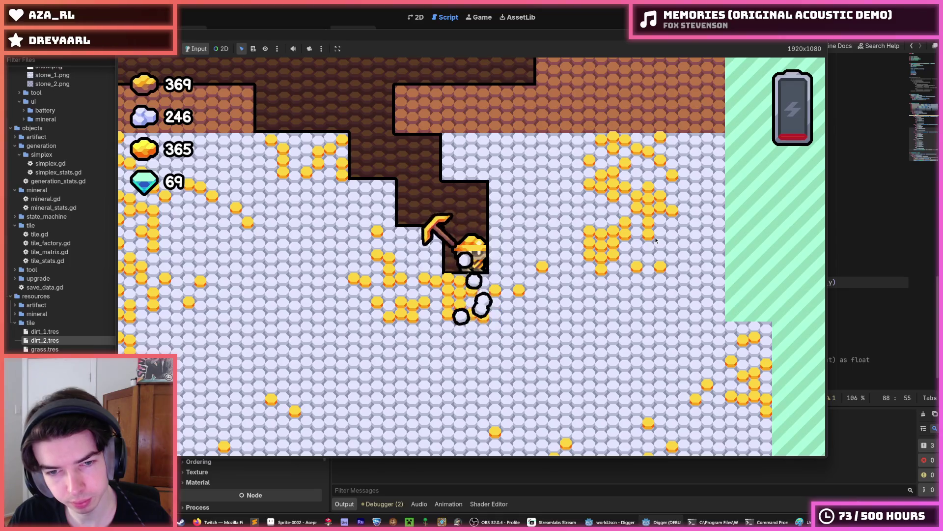
# - Stop the Digger playtest after mining down through the terrain
pyautogui.press('F8')
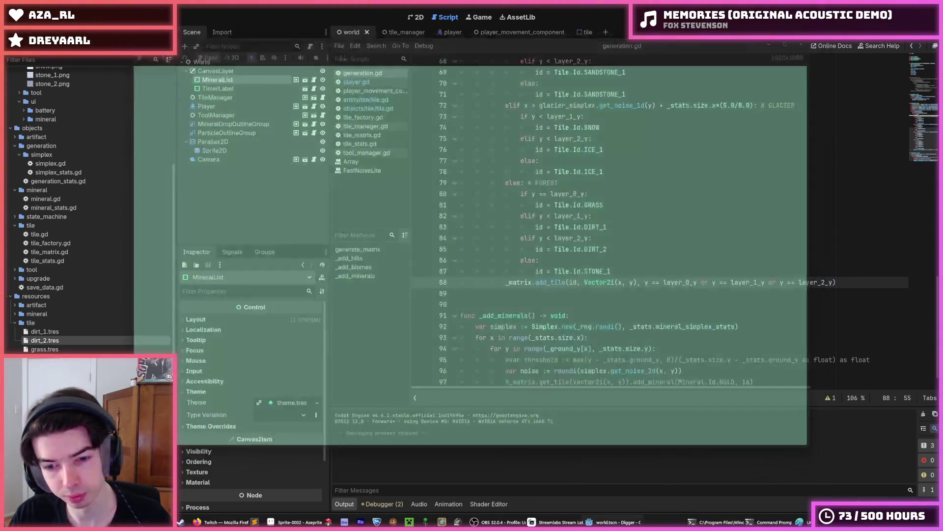
# - Open biomes_3_layer.paint from Paint's recent files, discarding the blank canvas unsaved
pyautogui.click(806, 522)
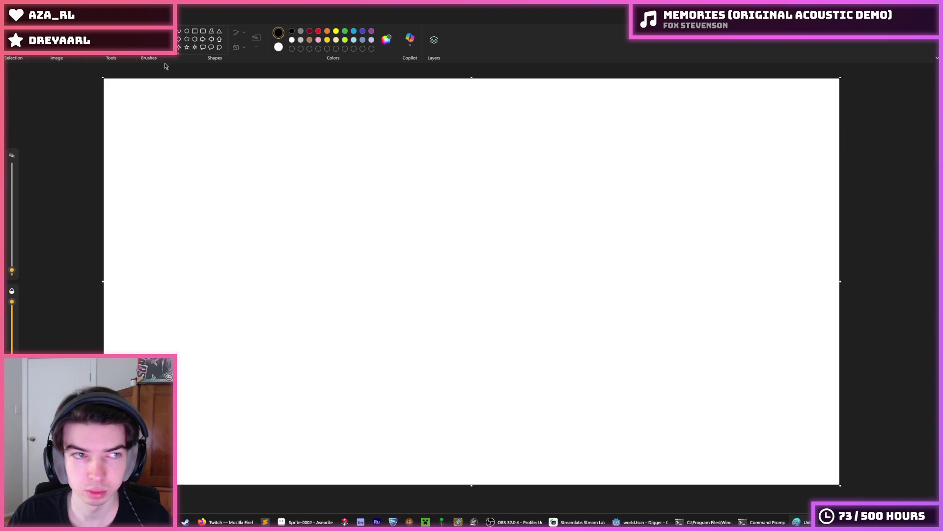
pyautogui.click(14, 12)
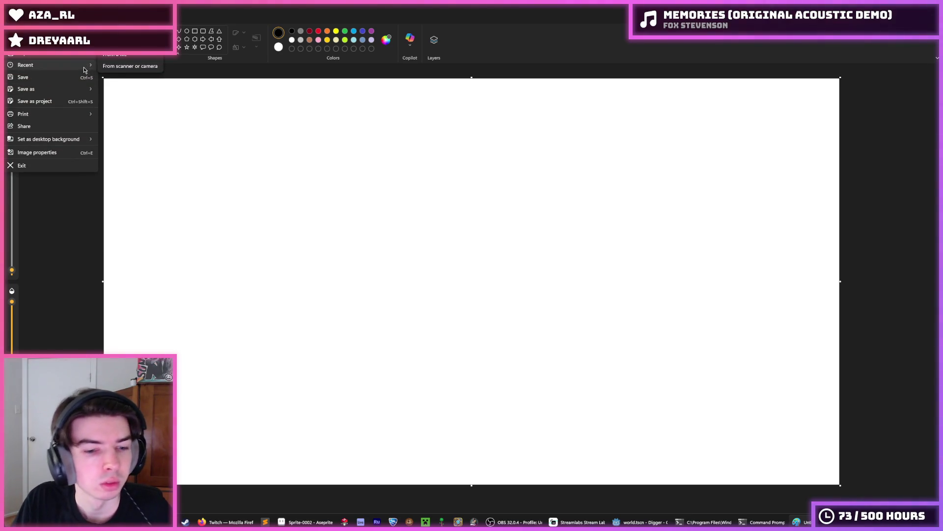
pyautogui.moveTo(85, 71)
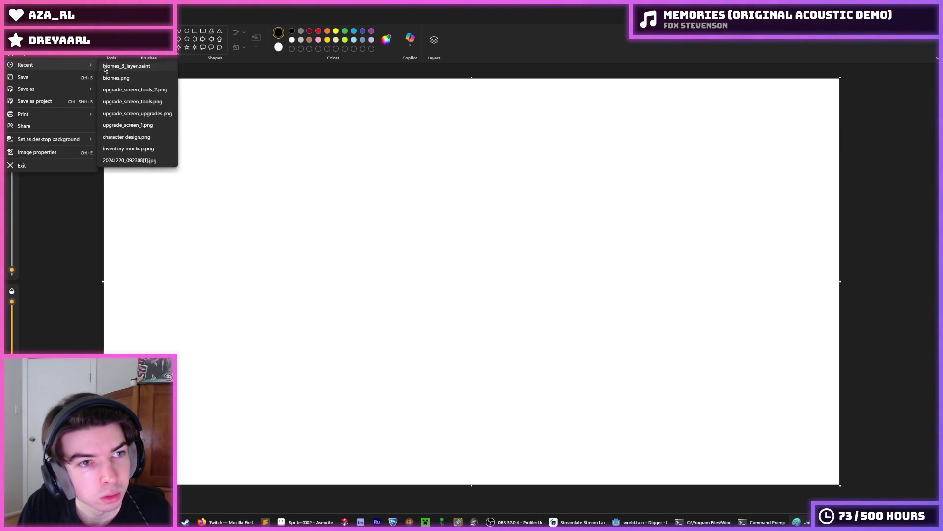
pyautogui.click(104, 69)
pyautogui.click(486, 277)
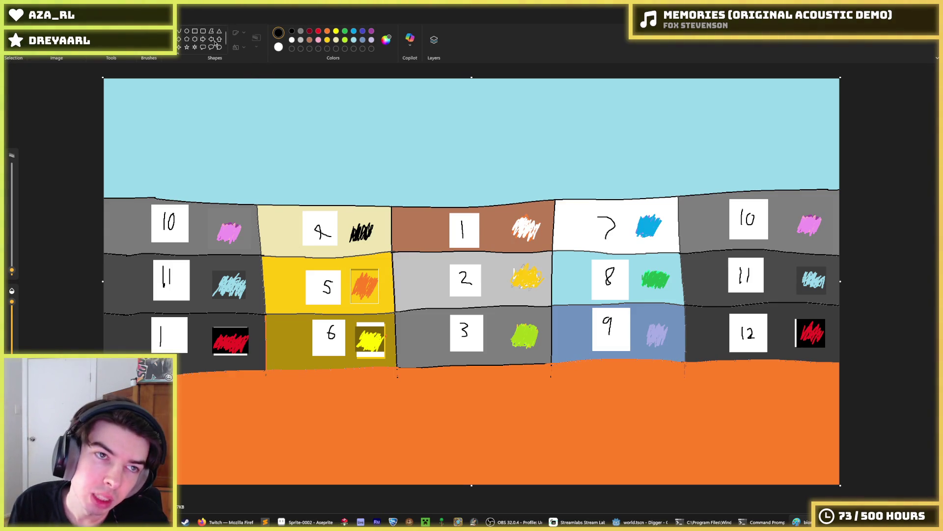
# - Try filling biome cell 2 in the middle column brown, then undo it
pyautogui.click(310, 40)
pyautogui.click(111, 33)
pyautogui.click(436, 274)
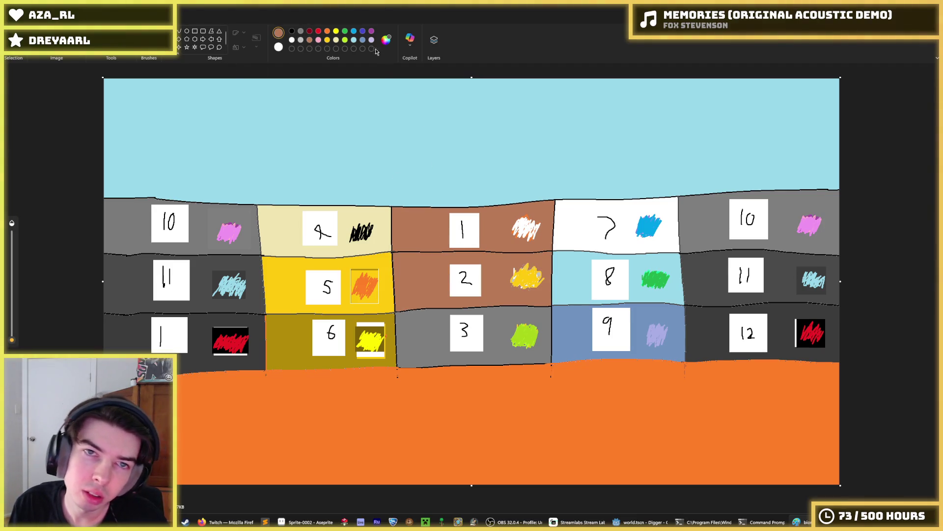
pyautogui.hotkey('ctrl', 'z')
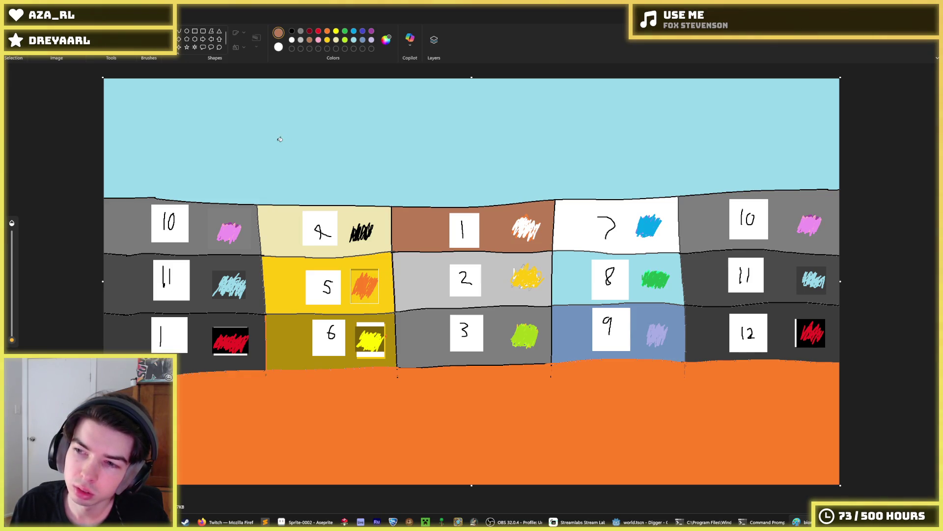
# - Close Aseprite without saving either sprite and return to Godot's generation.gd
pyautogui.moveTo(639, 522)
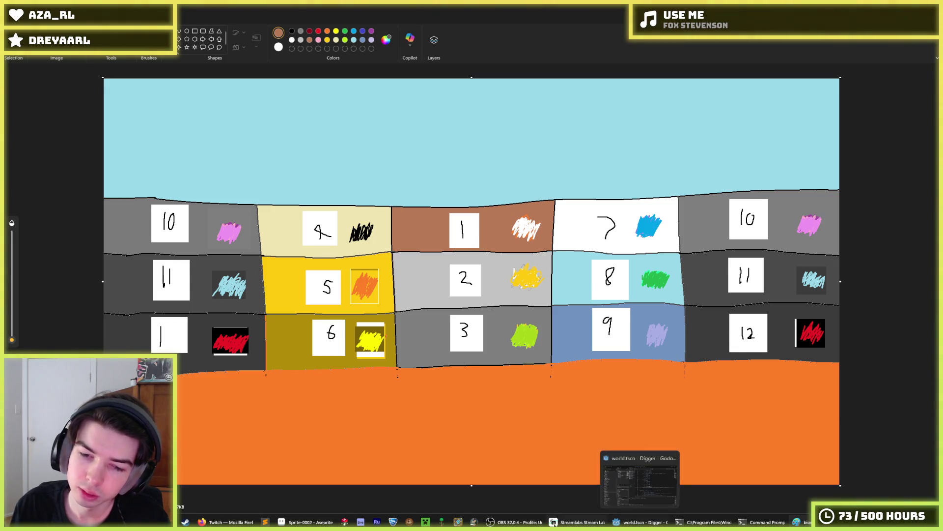
pyautogui.moveTo(516, 522)
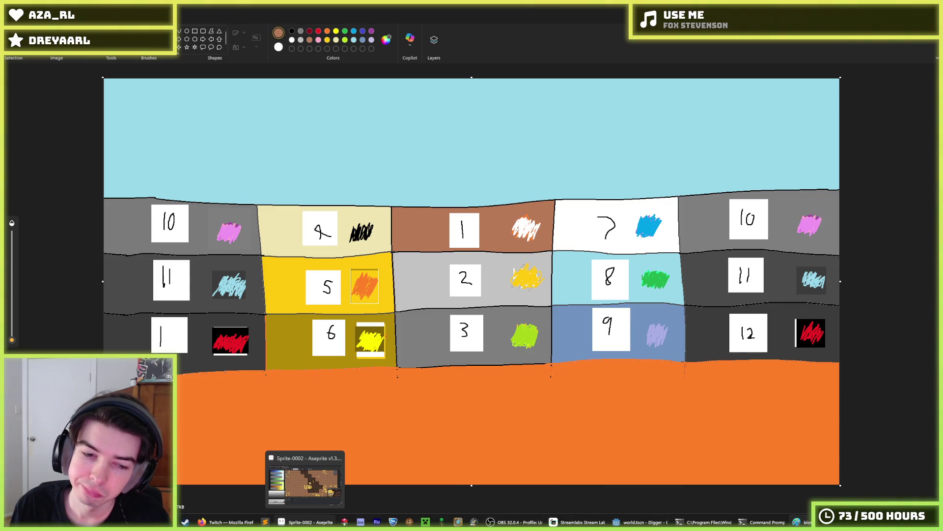
pyautogui.click(307, 522)
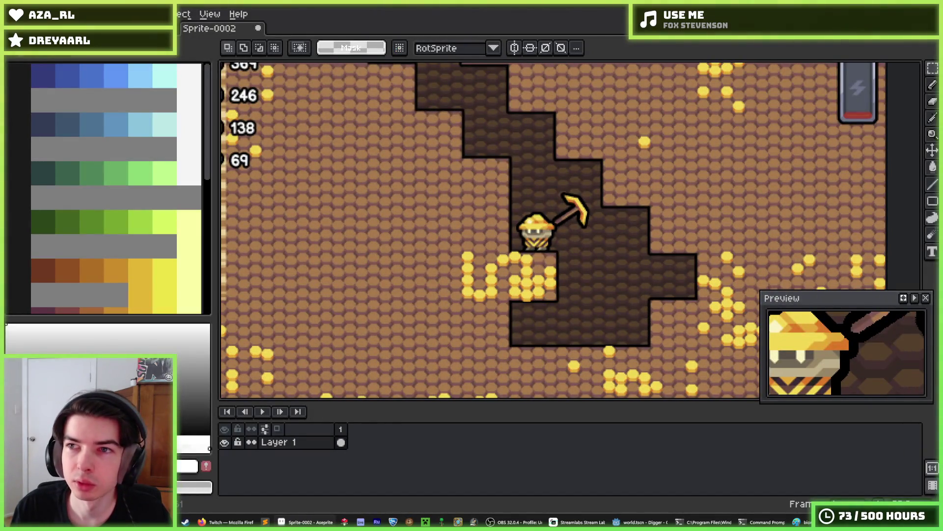
pyautogui.hotkey('alt', 'F4')
pyautogui.click(484, 289)
pyautogui.click(483, 290)
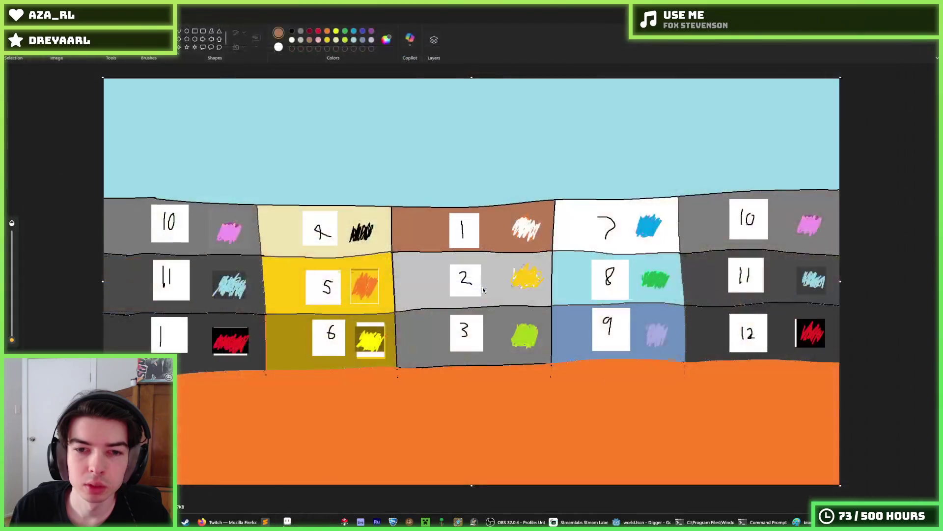
pyautogui.click(609, 522)
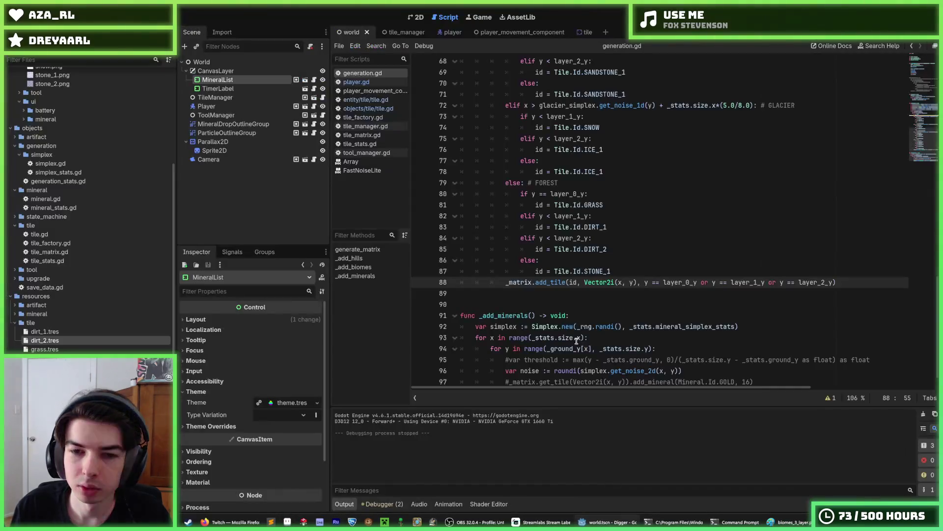
# - Save the scene with the forest branch's stone generation code on line 89
pyautogui.click(573, 294)
pyautogui.hotkey('ctrl', 's')
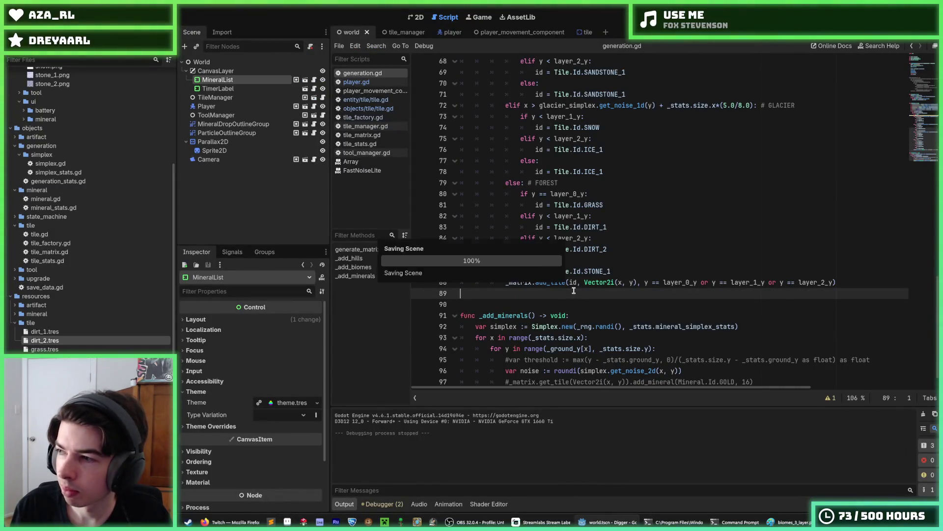
pyautogui.press('Down')
pyautogui.hotkey('ctrl', 's')
pyautogui.click(506, 293)
pyautogui.hotkey('ctrl', 's')
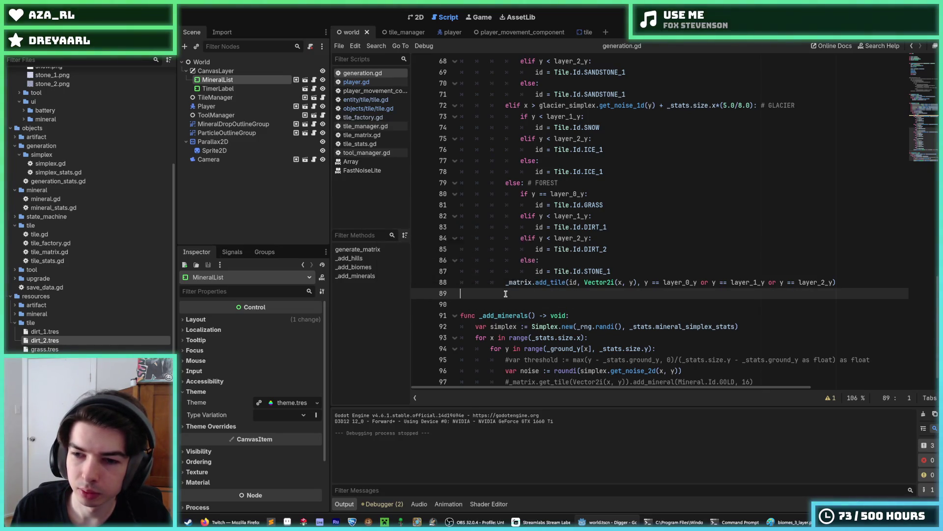
pyautogui.hotkey('ctrl', 's')
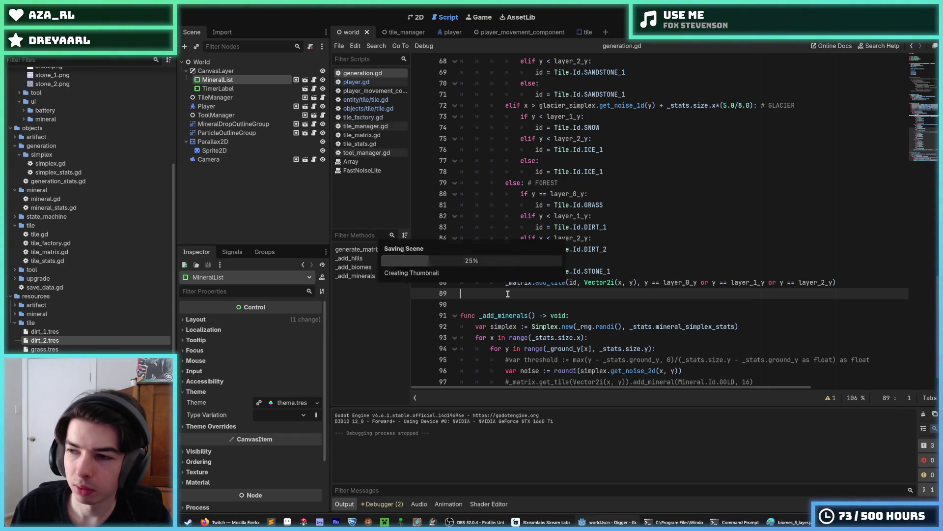
# - Check the biomes_3_layer sketch in Paint, pick gray, then return to the generation script
pyautogui.click(788, 522)
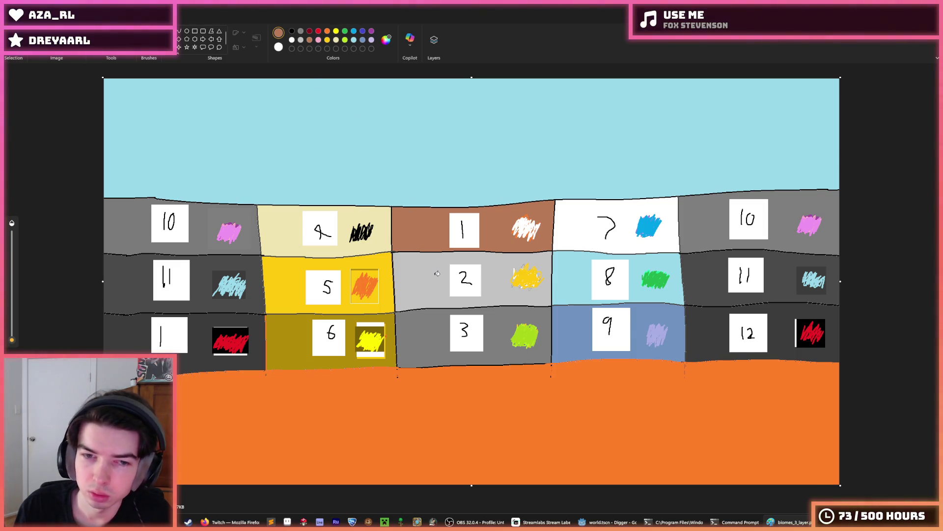
pyautogui.click(301, 31)
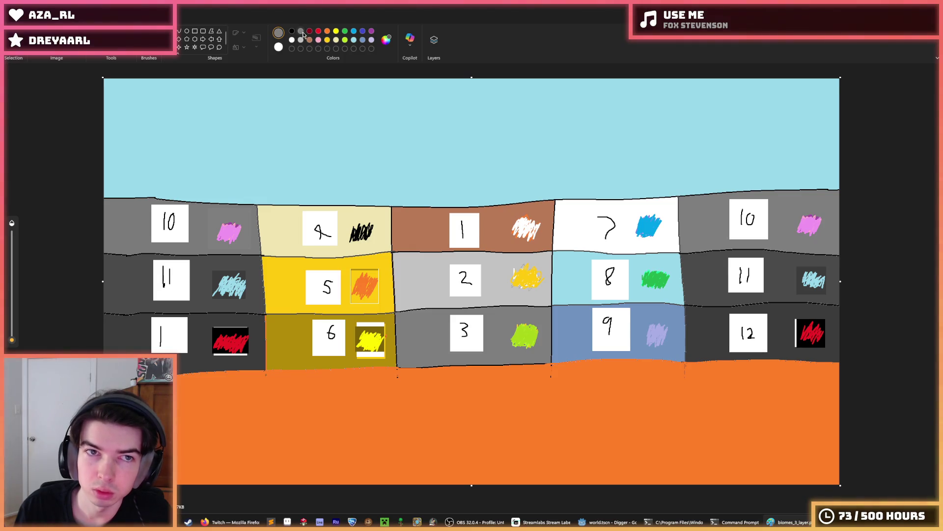
pyautogui.click(623, 515)
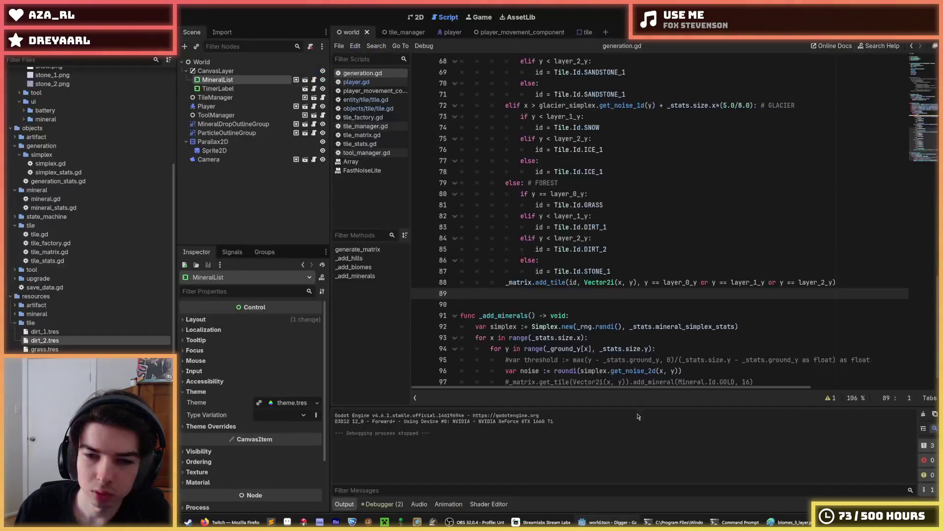
pyautogui.press('Up')
pyautogui.press('Up')
# - Run the Digger game and dig the miner right and down through the dirt
pyautogui.press('F5')
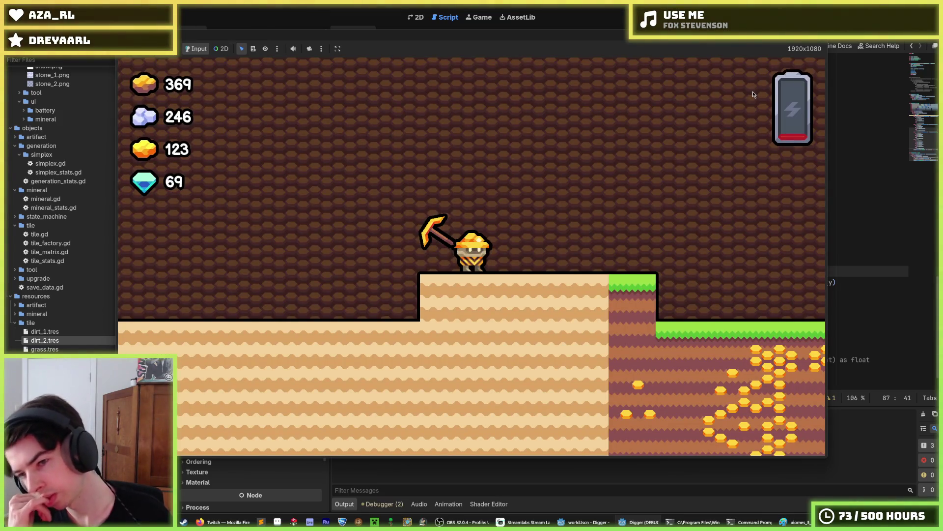
pyautogui.press('Right')
pyautogui.press('Down')
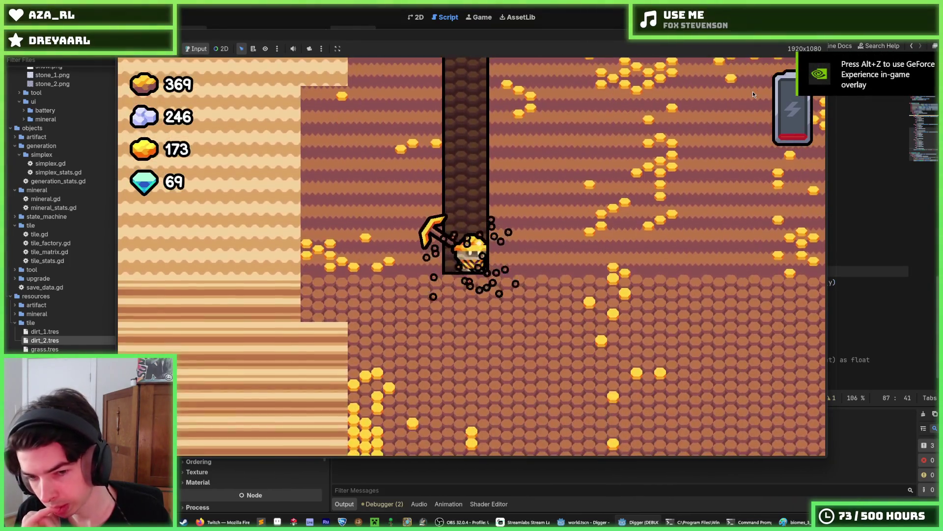
pyautogui.press('Right')
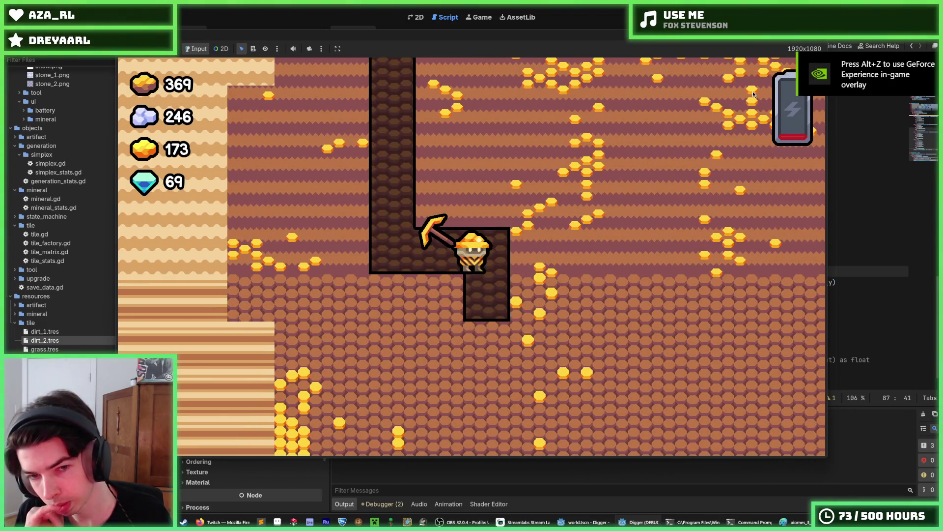
pyautogui.press('Right')
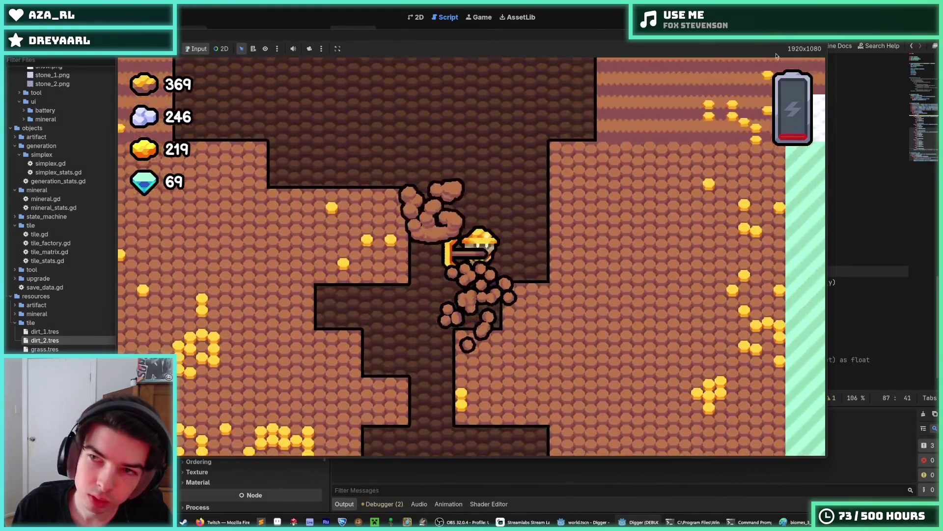
# - Stop the running game
pyautogui.press('F8')
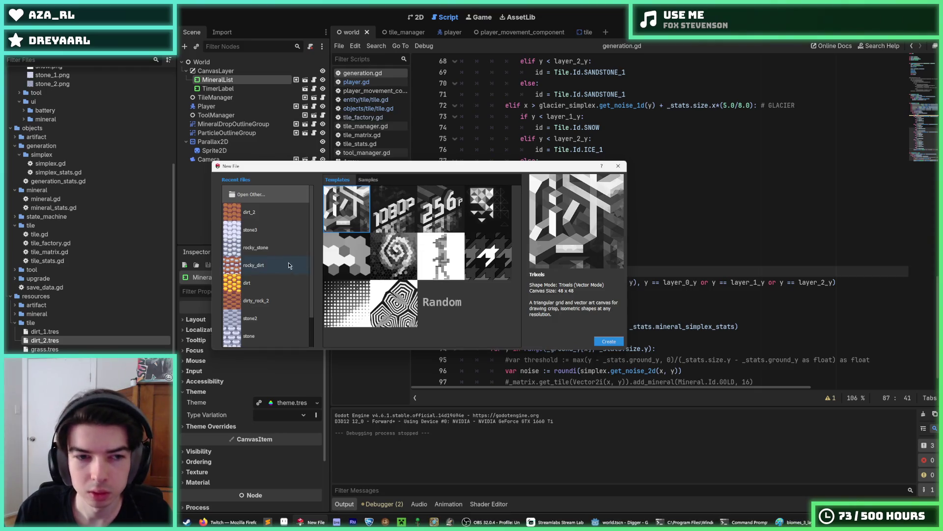
# - Open the stone3 tile file from the recent files list
pyautogui.click(248, 231)
pyautogui.click(260, 213)
pyautogui.click(261, 247)
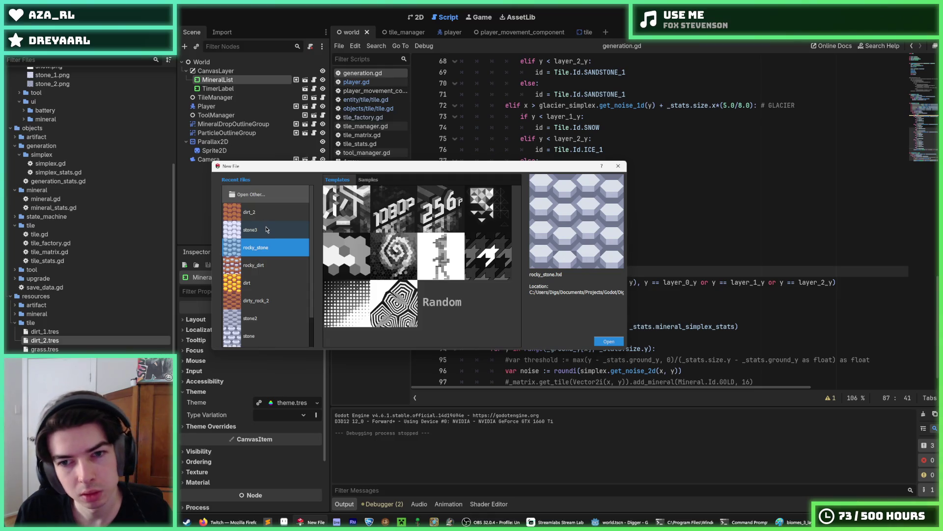
pyautogui.doubleClick(269, 230)
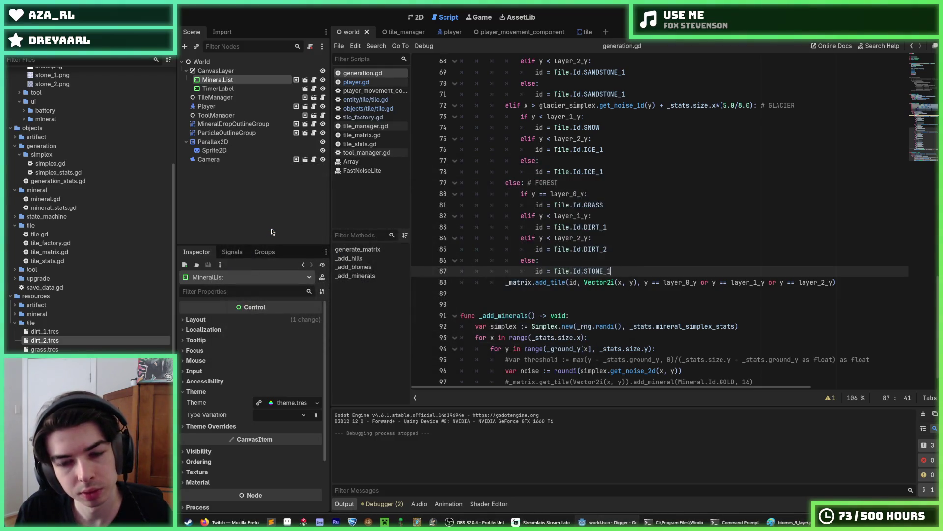
# - Globally fill the bevels bluish-grey 6d758d, darken the light bands, and fill octagons b3b9d1
pyautogui.scroll(1, 570, 307)
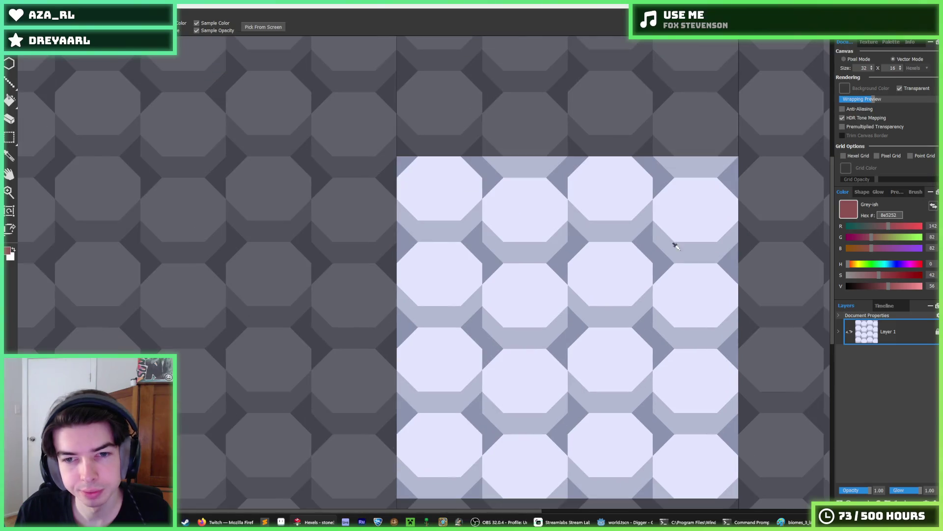
pyautogui.click(891, 42)
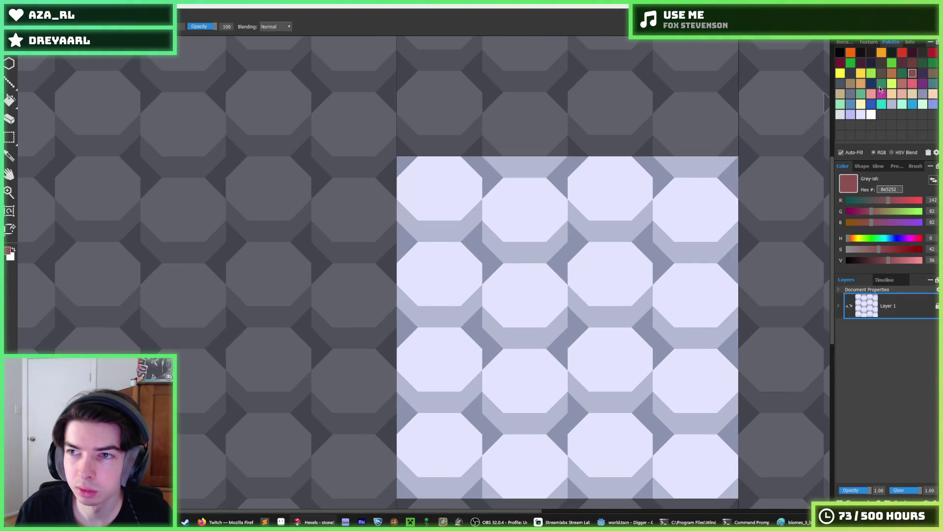
pyautogui.click(851, 115)
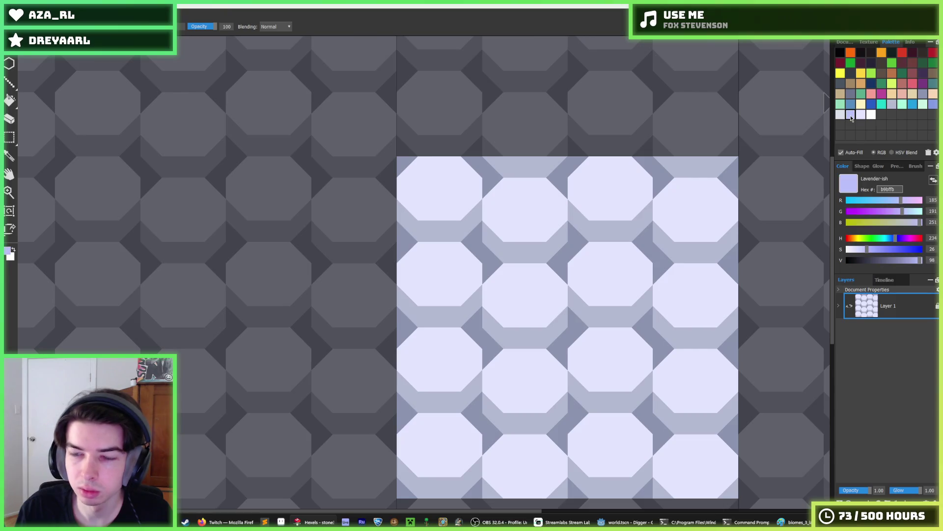
pyautogui.press('f')
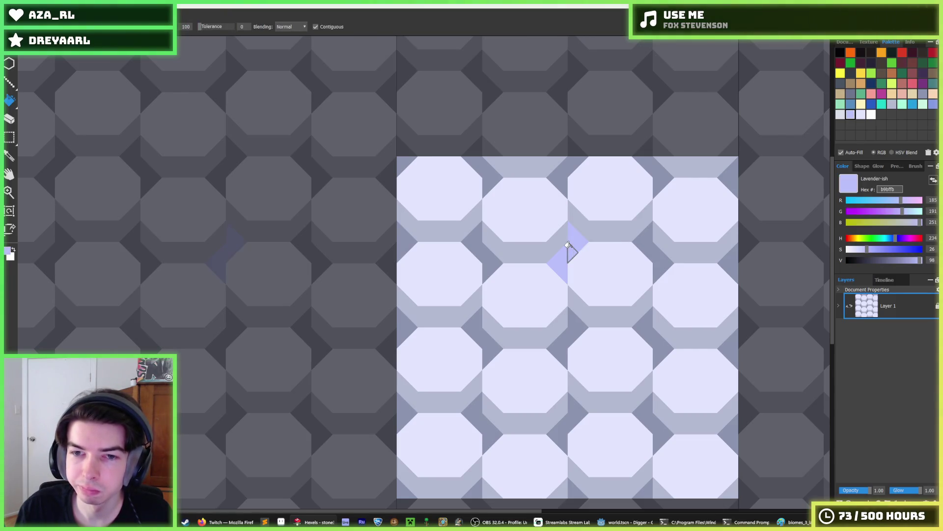
pyautogui.click(923, 97)
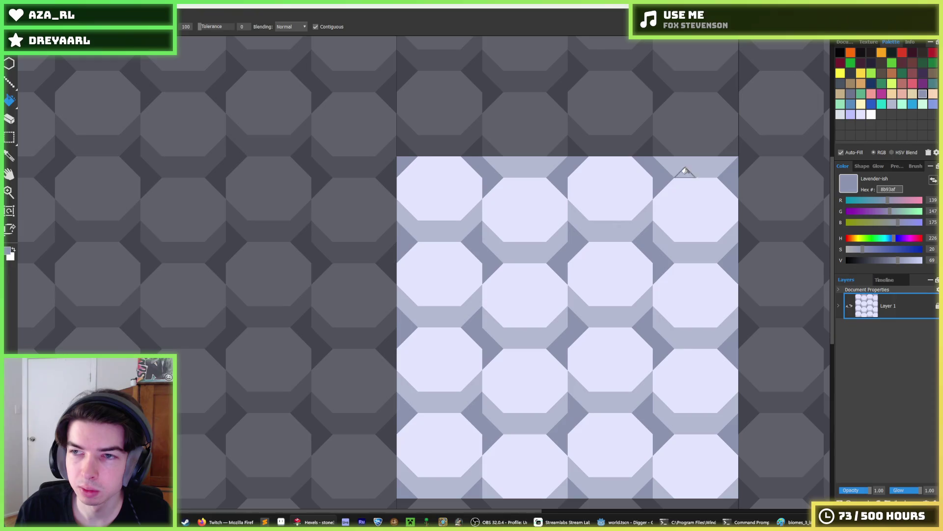
pyautogui.keyDown('alt'); pyautogui.click(639, 114); pyautogui.keyUp('alt')
pyautogui.click(316, 26)
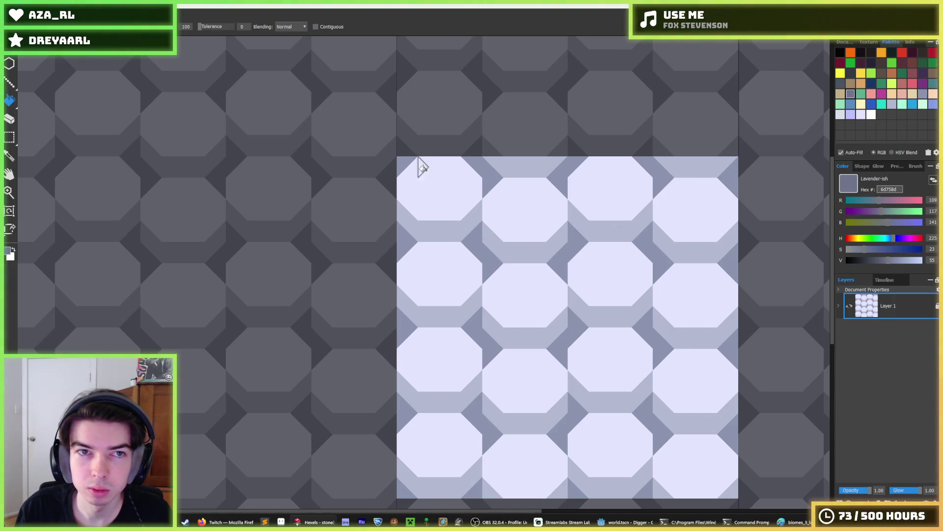
pyautogui.click(489, 266)
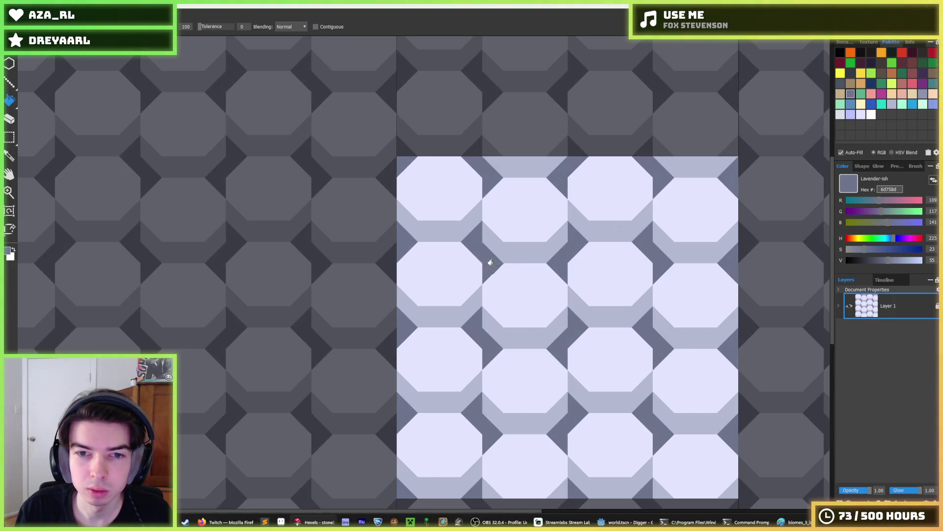
pyautogui.click(917, 98)
pyautogui.click(600, 225)
pyautogui.click(893, 104)
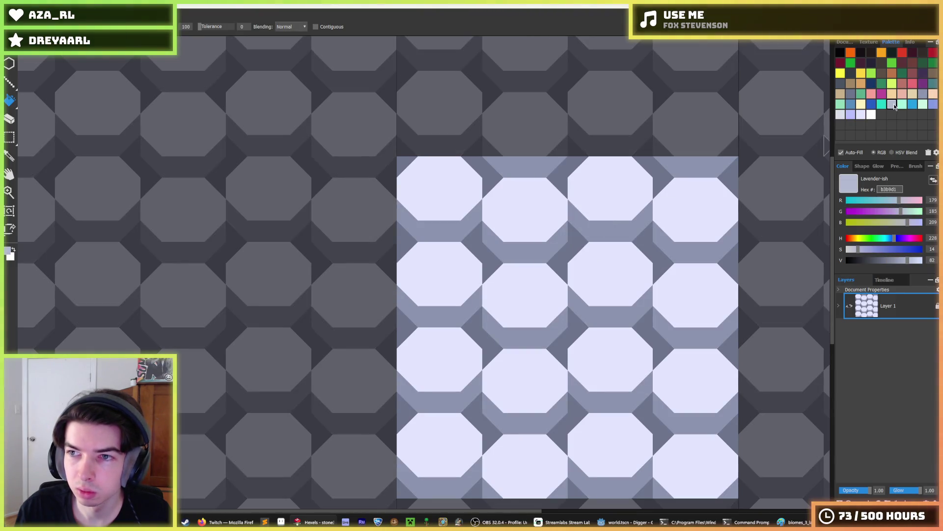
pyautogui.click(615, 196)
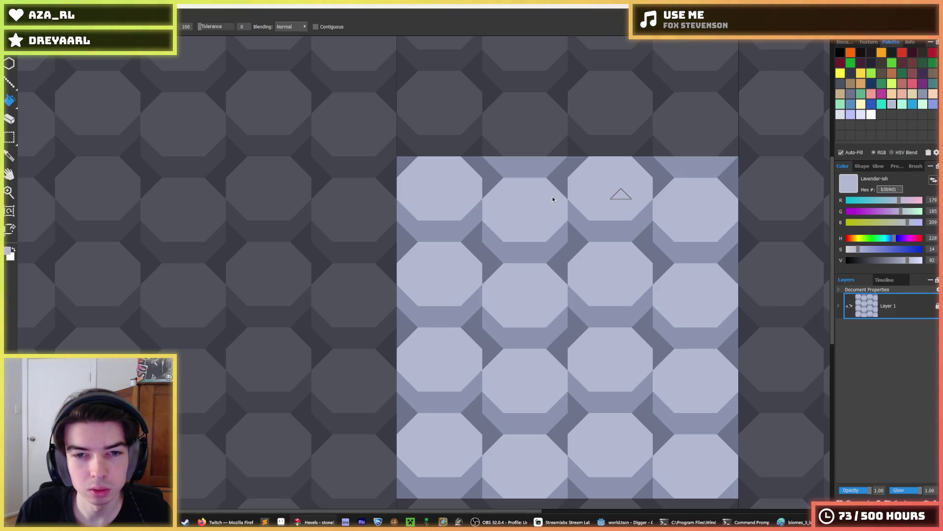
# - Export the tile as PNG overwriting stone_1.png, then save the Godot scene
pyautogui.hotkey('ctrl', 's')
pyautogui.click(412, 70)
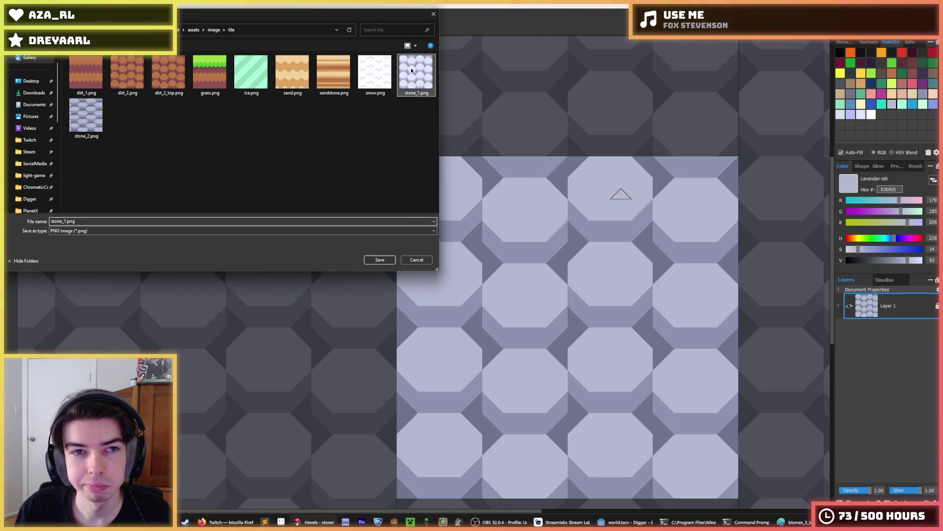
pyautogui.press('Return')
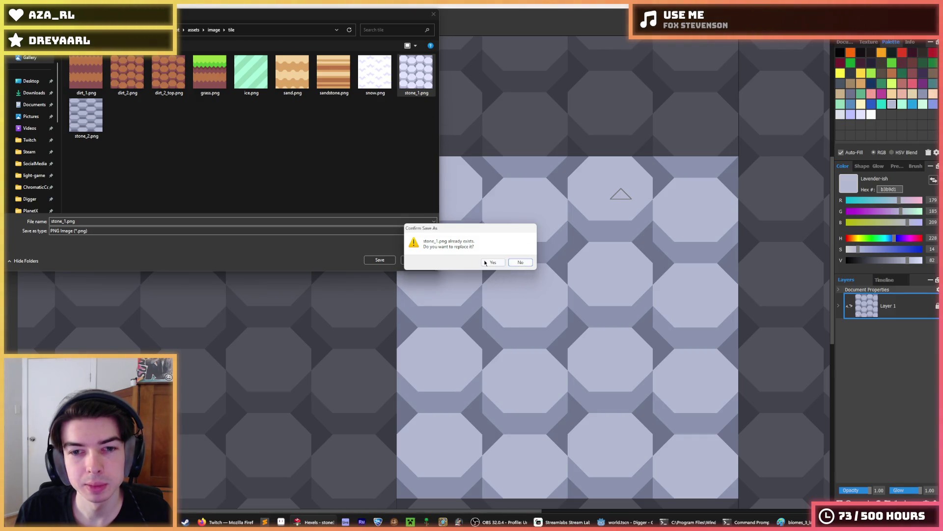
pyautogui.click(493, 262)
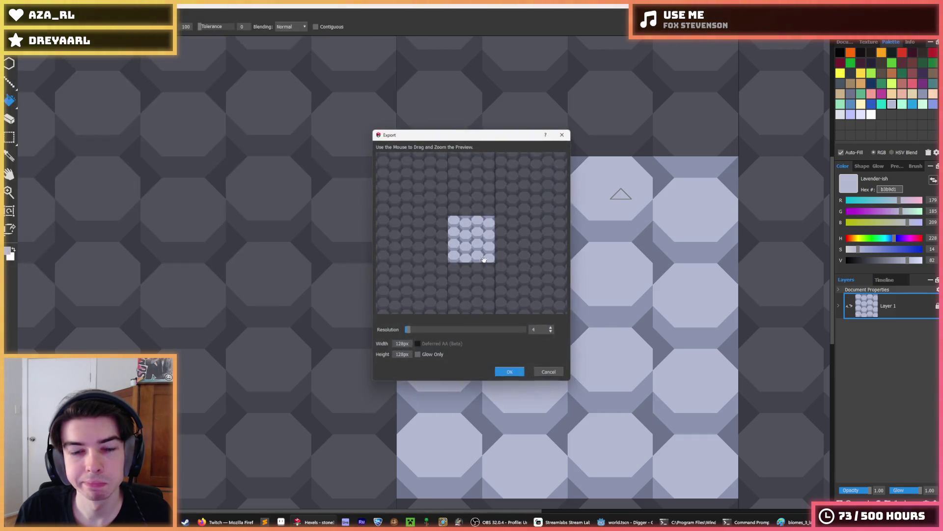
pyautogui.click(509, 372)
pyautogui.click(624, 522)
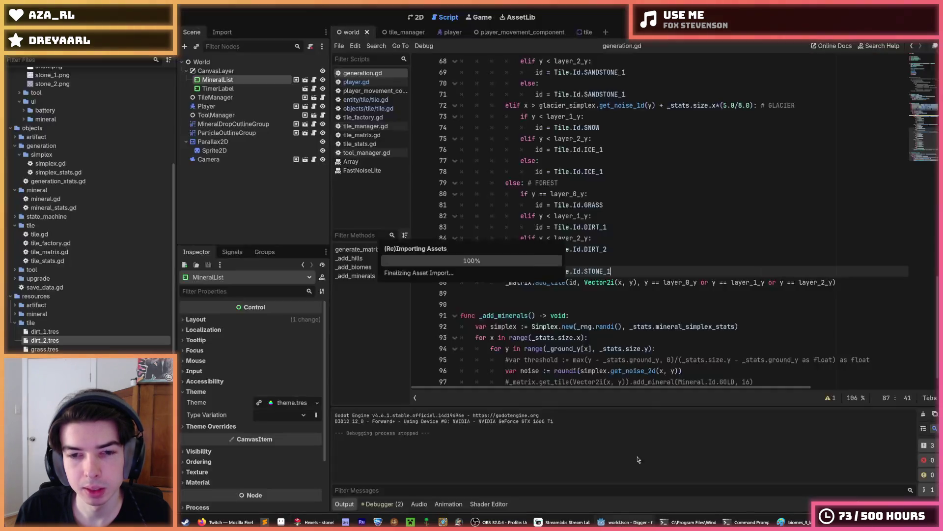
pyautogui.hotkey('ctrl', 's')
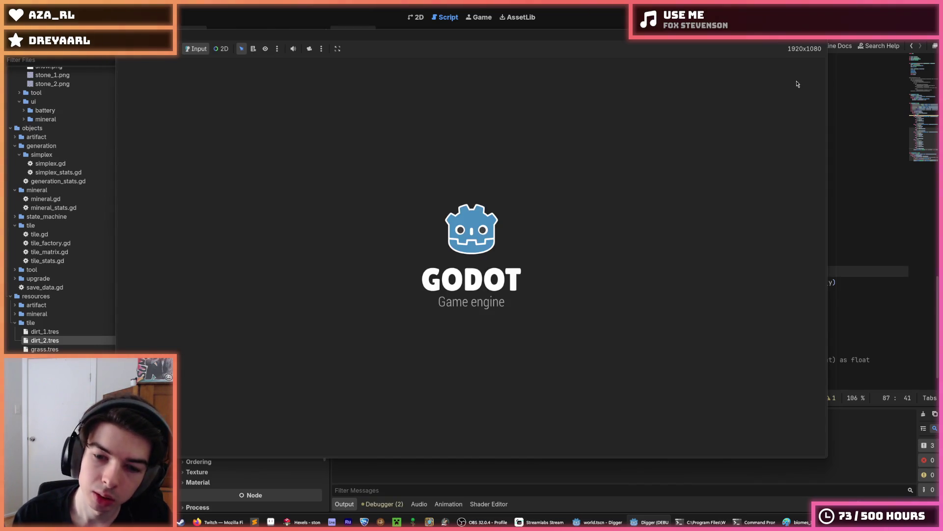
# - Dig a shaft down through the gold-flecked dirt into the stone layer with the arrow keys
pyautogui.press('Right')
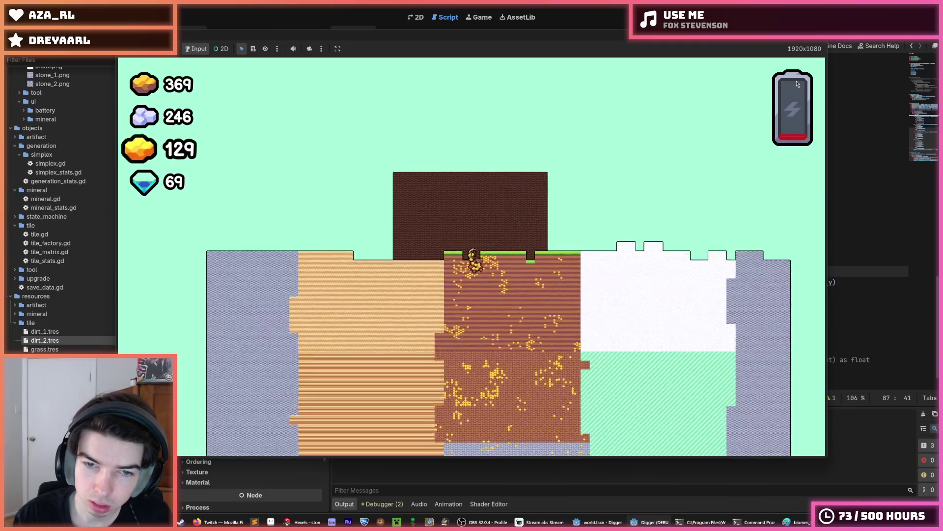
pyautogui.press('Down')
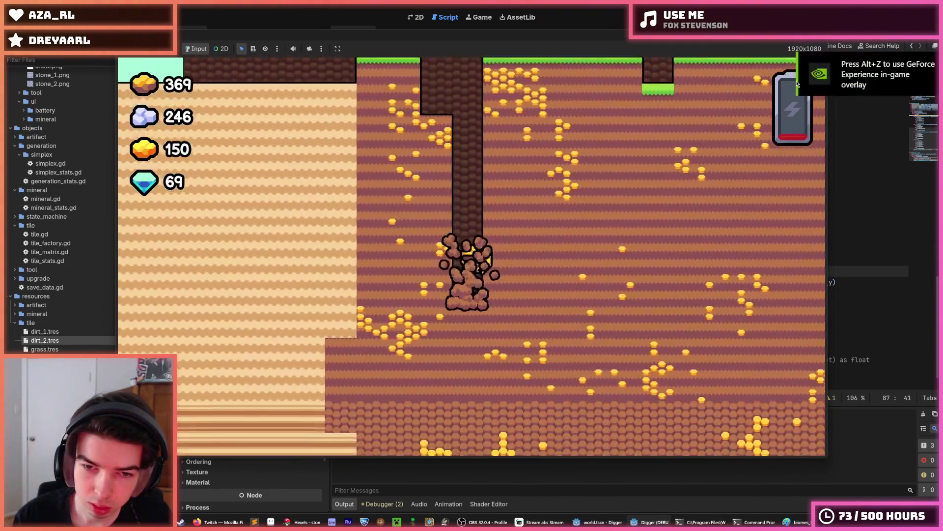
pyautogui.press('Down')
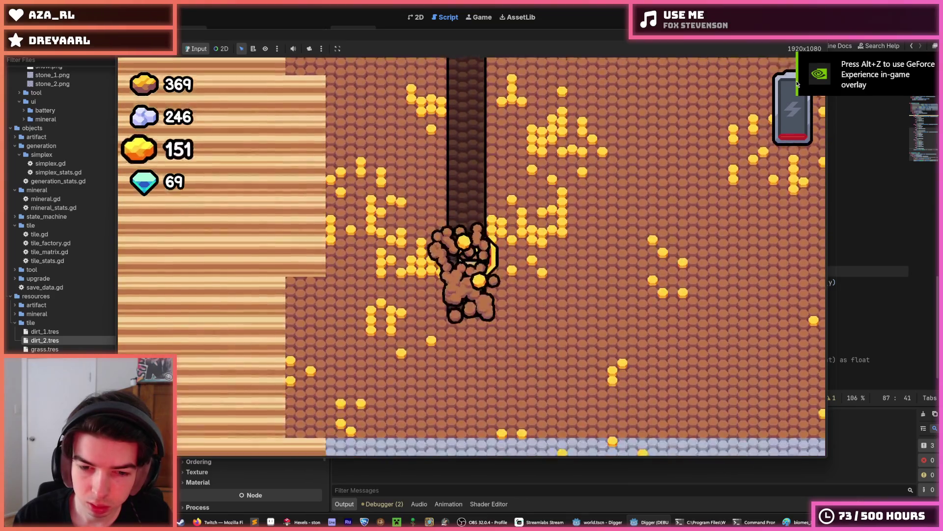
pyautogui.press('Right')
pyautogui.press('Down')
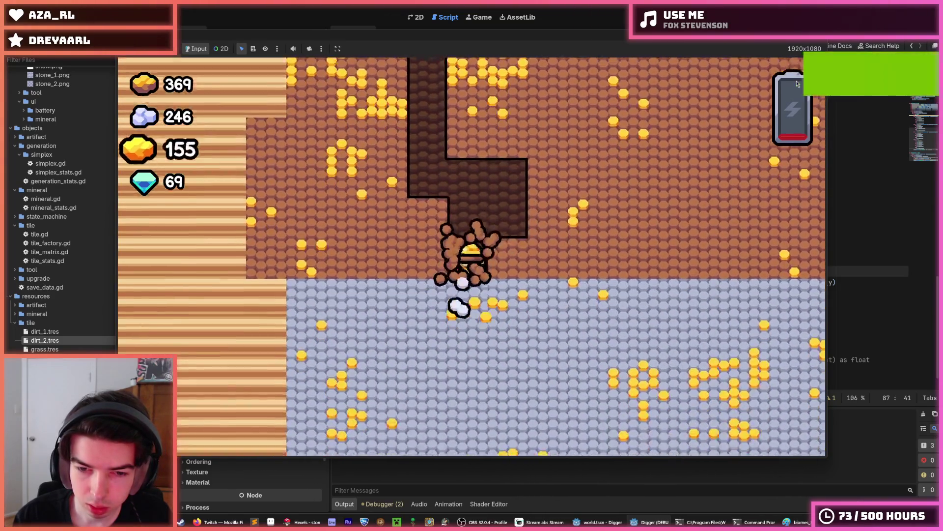
pyautogui.press('Down')
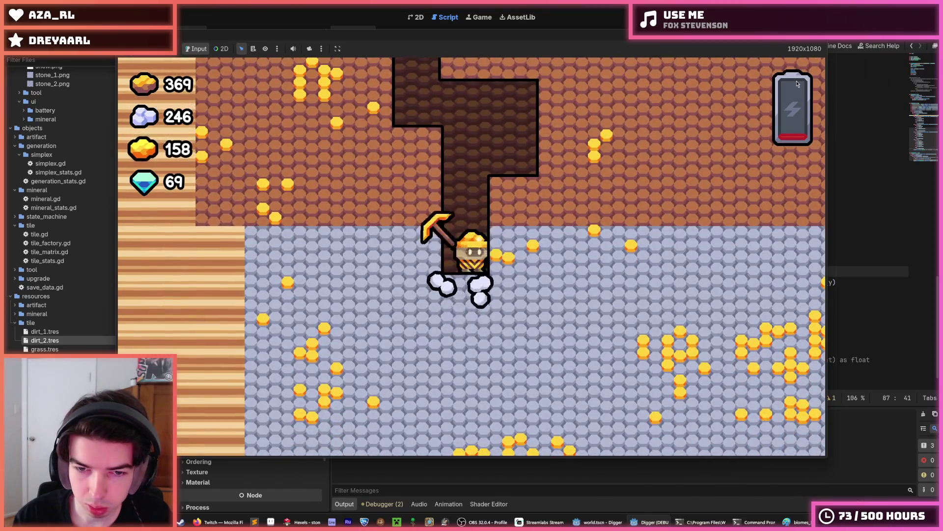
pyautogui.press('Right')
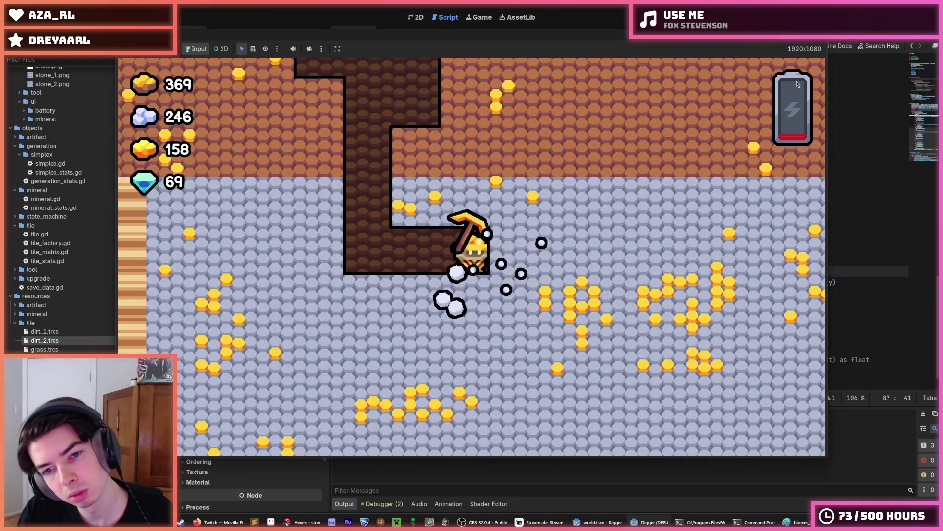
pyautogui.press('Right')
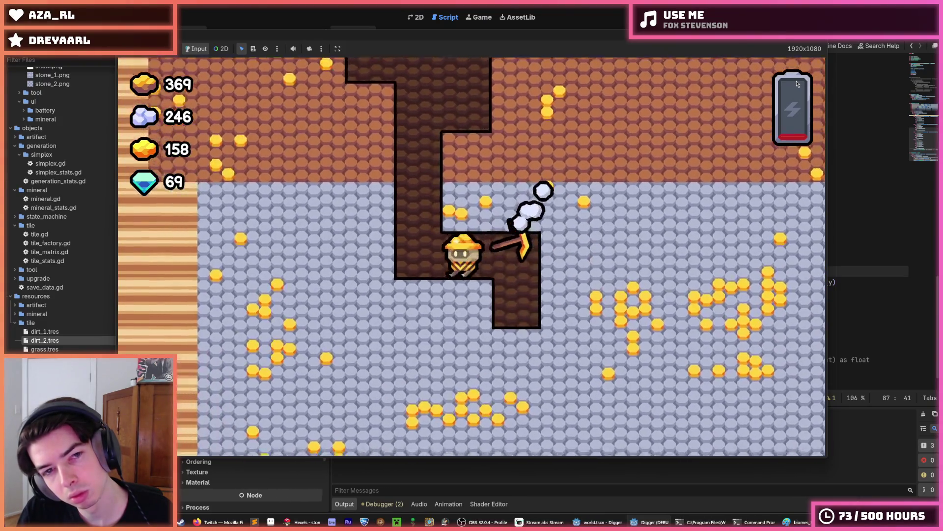
pyautogui.press('Down')
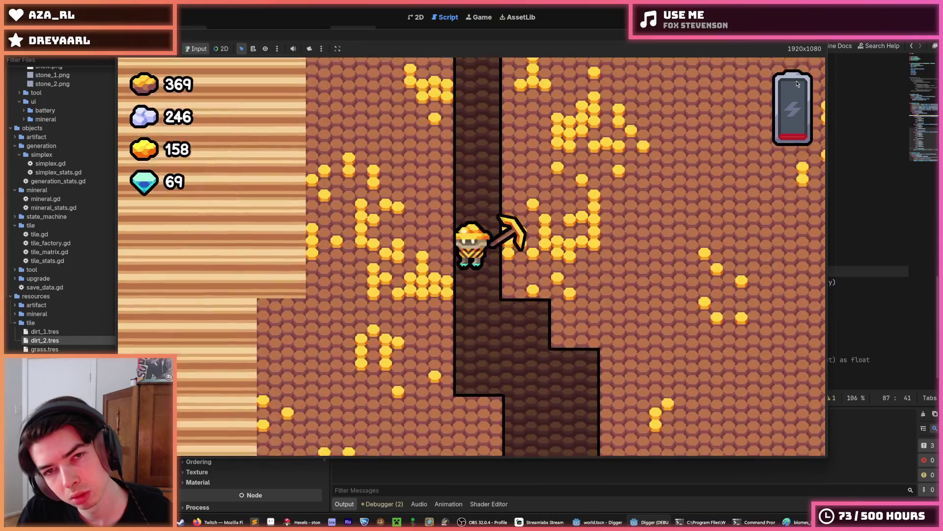
pyautogui.press('Right')
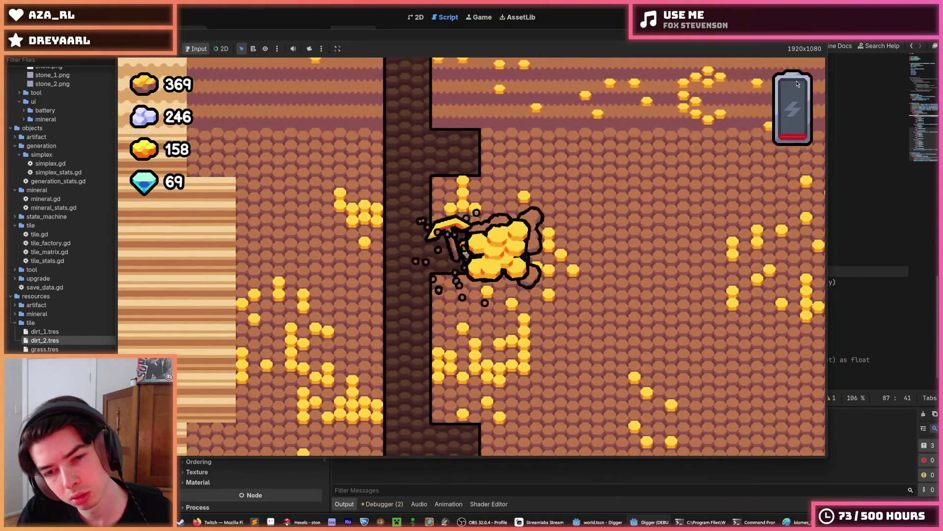
pyautogui.press('Right')
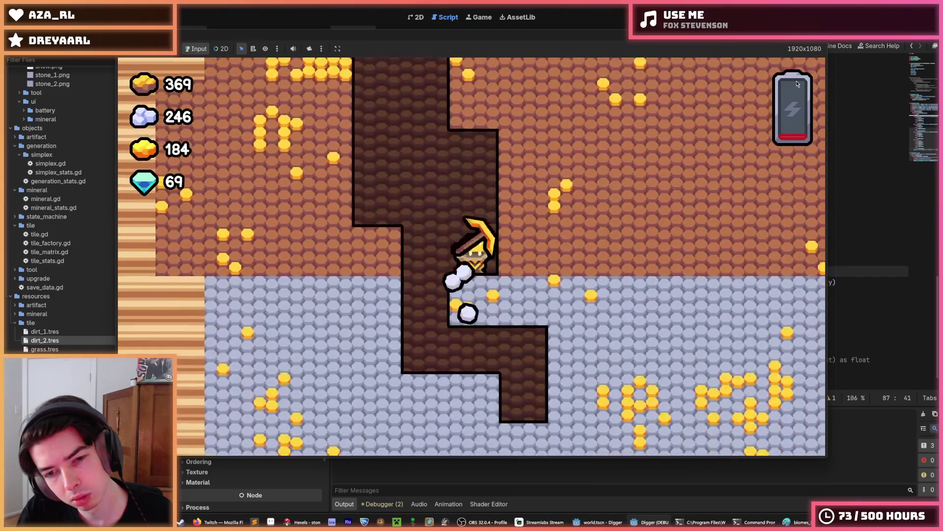
pyautogui.press('Left')
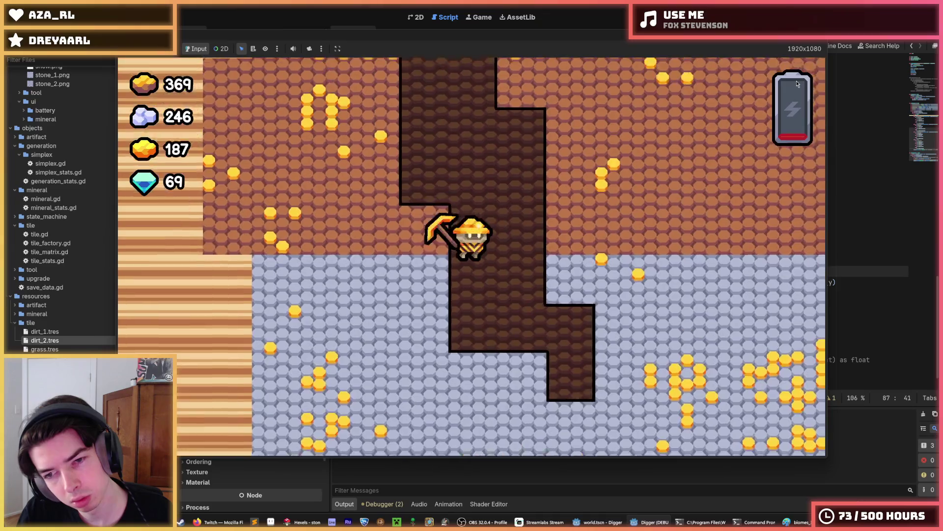
pyautogui.press('Left')
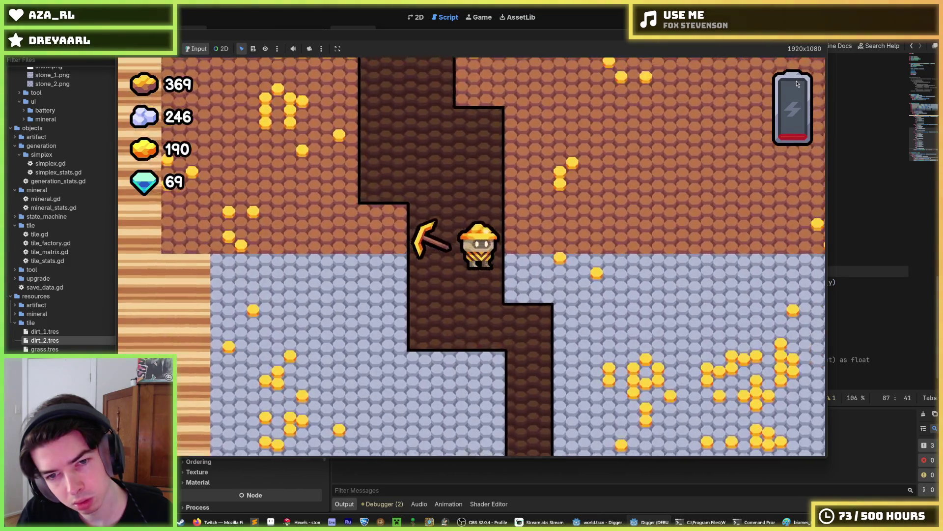
# - Dig a staircase up-left and into new tiles with WASD, collecting gold
pyautogui.press('d')
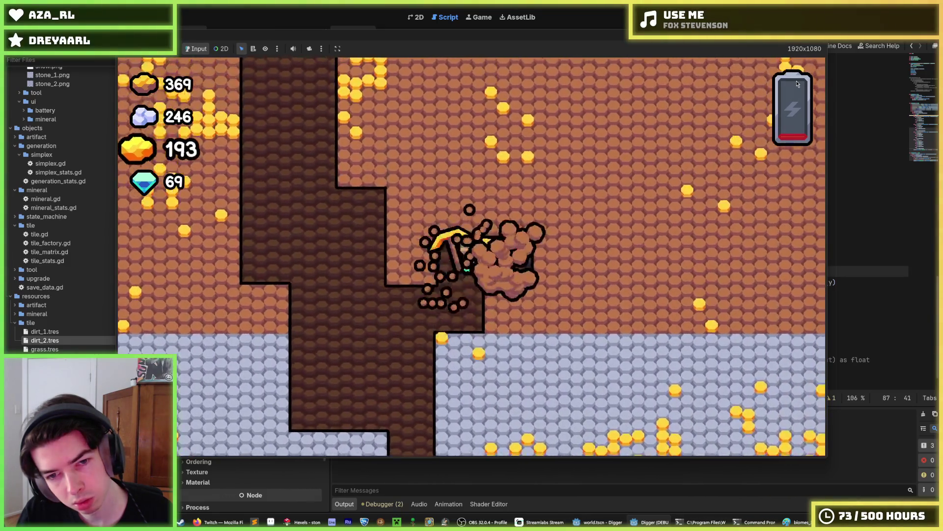
pyautogui.press('d')
pyautogui.press('w')
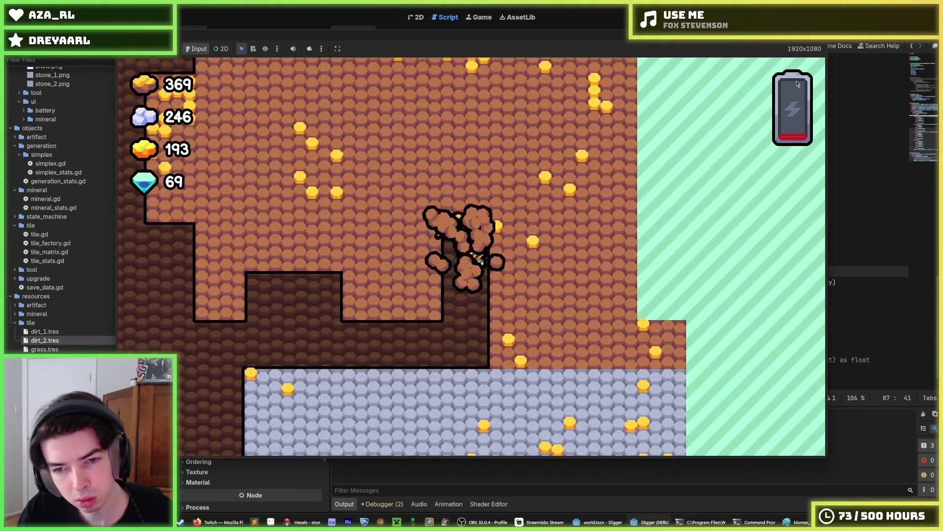
pyautogui.press('a')
pyautogui.press('w')
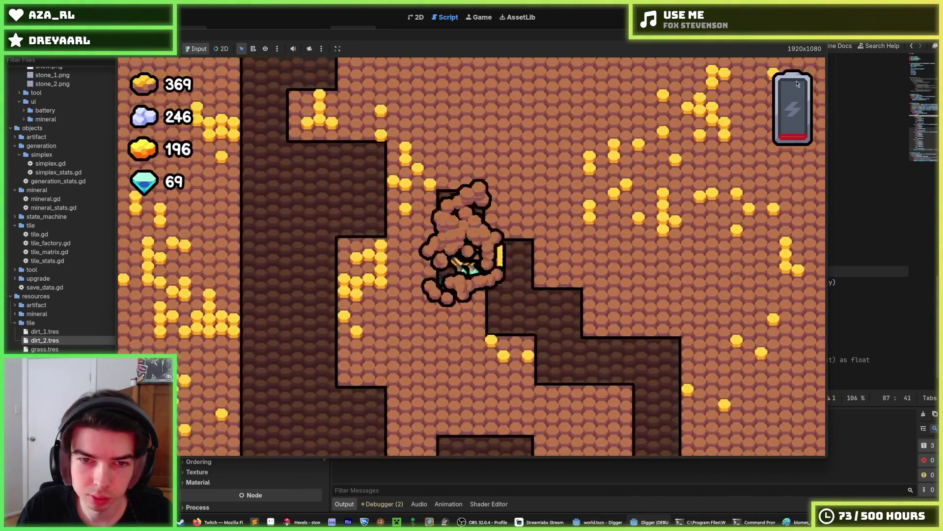
pyautogui.press('d')
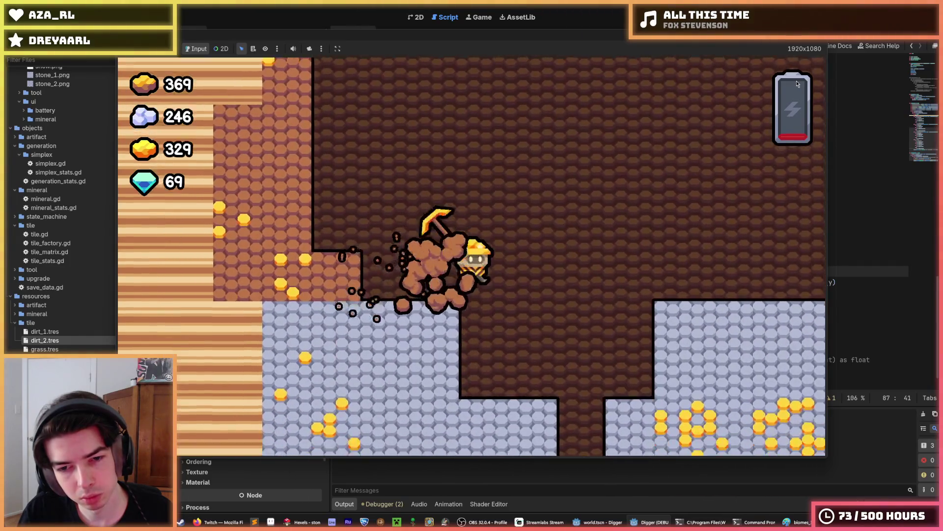
# - Dig into new terrain until the gold count reaches 363, then stop the game
pyautogui.press('d')
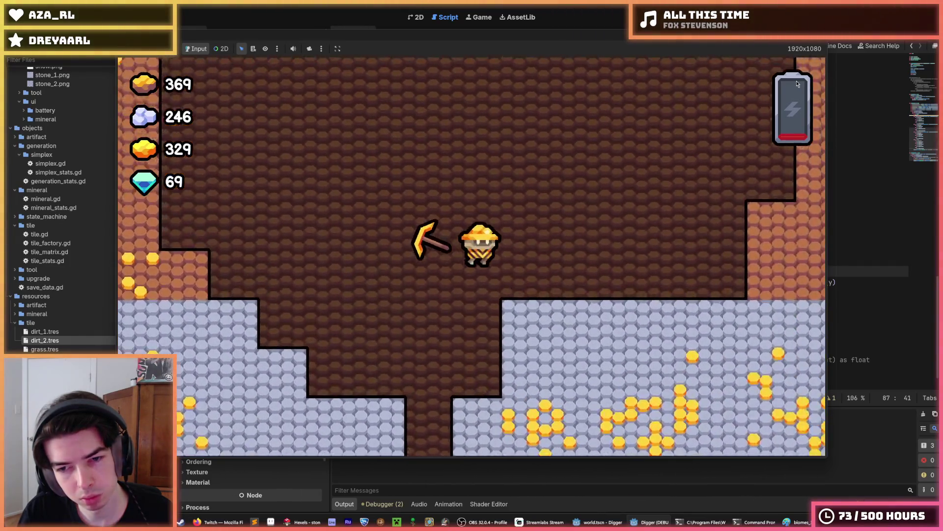
pyautogui.press('d')
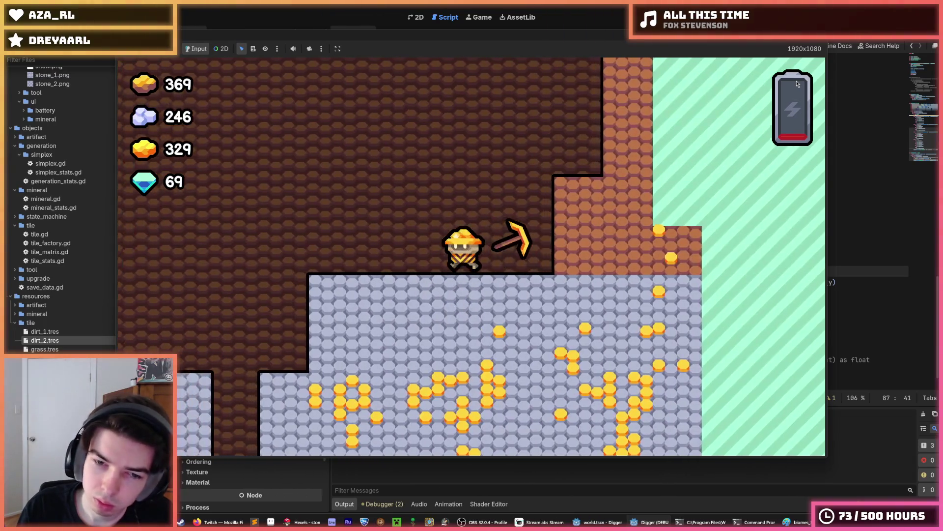
pyautogui.press('a')
pyautogui.press('d')
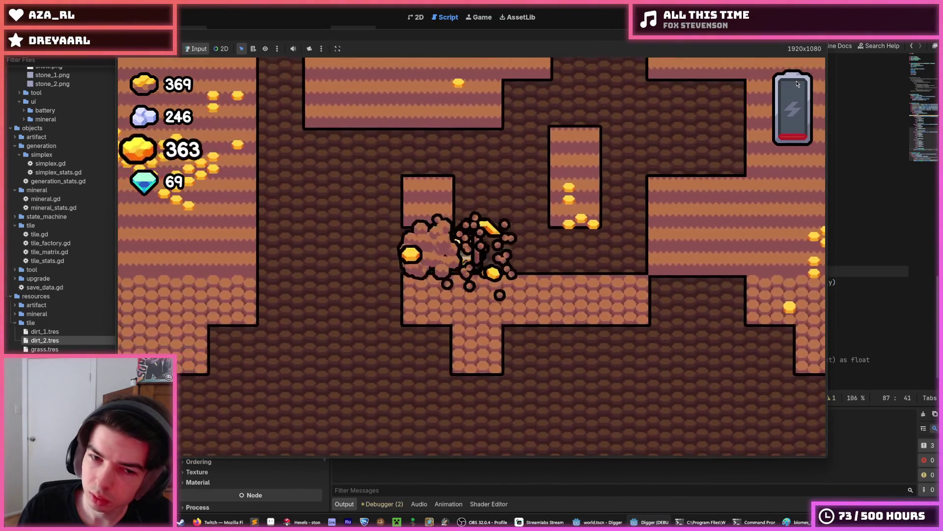
pyautogui.press('F8')
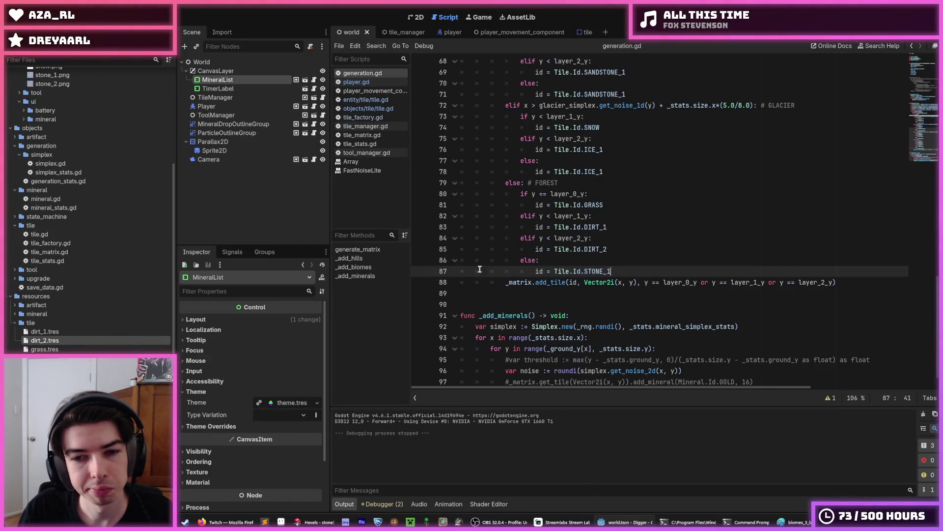
# - Change line 85's Tile.Id.DIRT_2 to Tile.Id.STONE_1, save generation.gd, and run the game
pyautogui.click(605, 249)
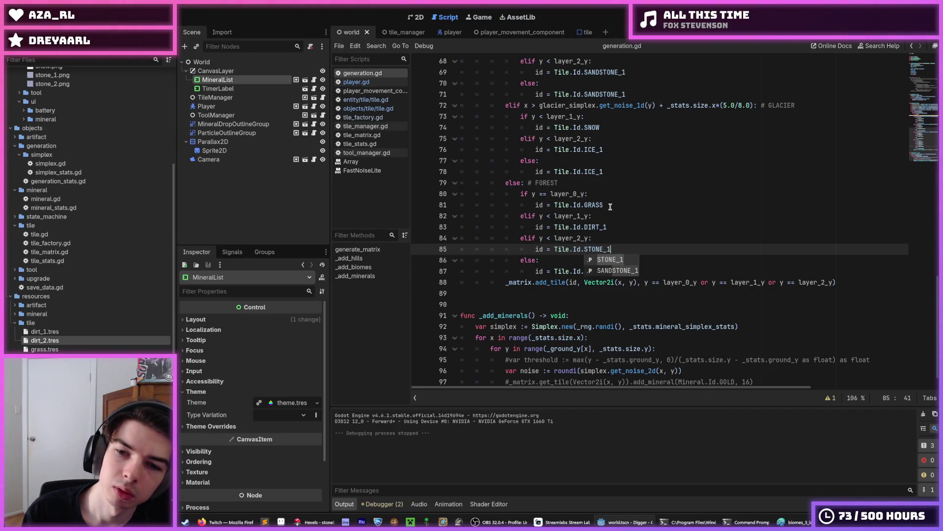
pyautogui.click(657, 216)
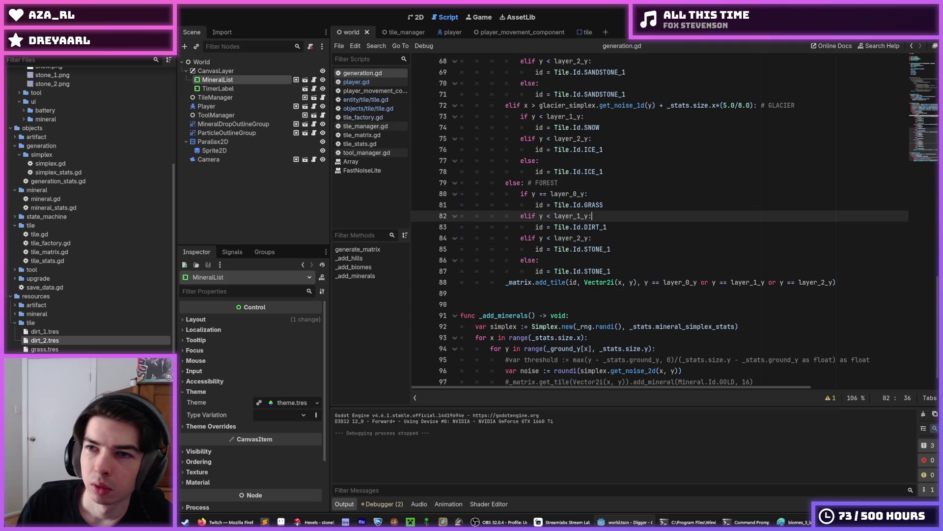
pyautogui.press('F5')
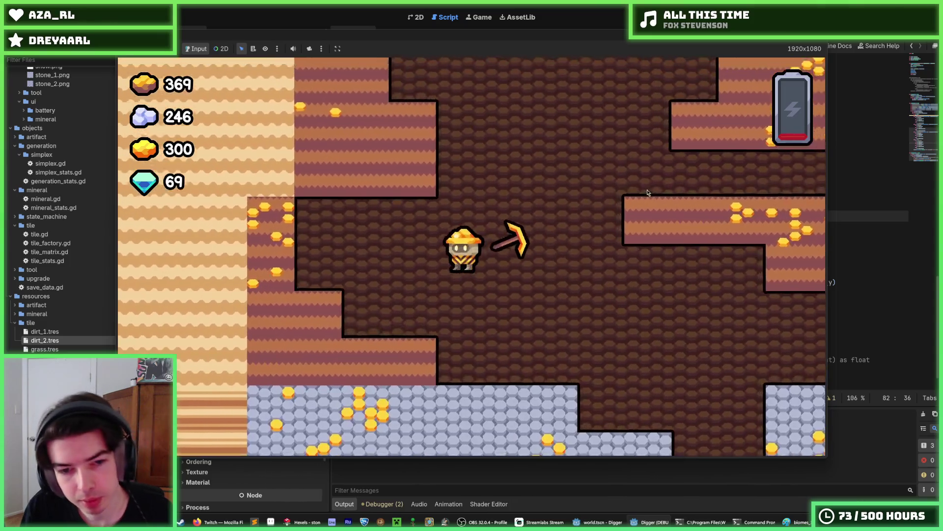
# - Stop the playtest with the gold count at 369
pyautogui.press('F8')
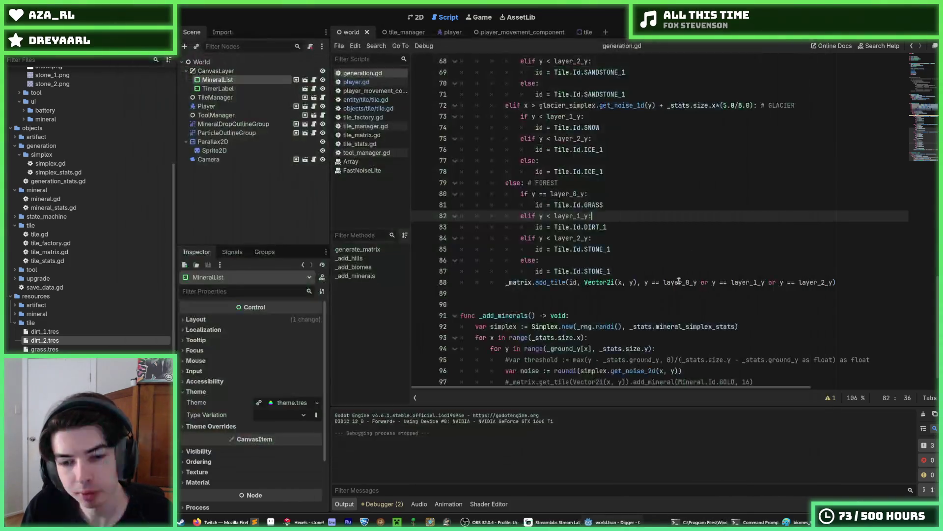
# - Open the dirt tile artwork from recent files in Hexels and sample its pink edge colour
pyautogui.hotkey('alt', 'Tab')
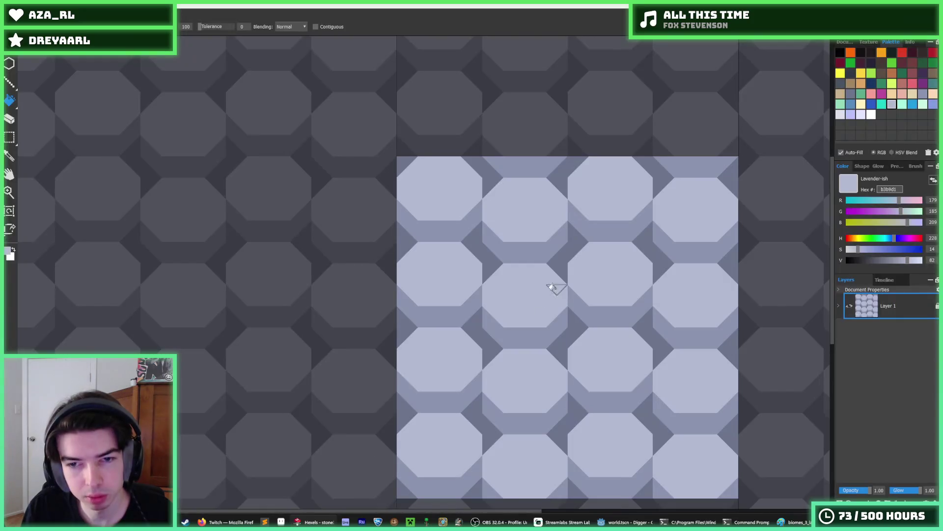
pyautogui.click(9, 15)
pyautogui.moveTo(29, 50)
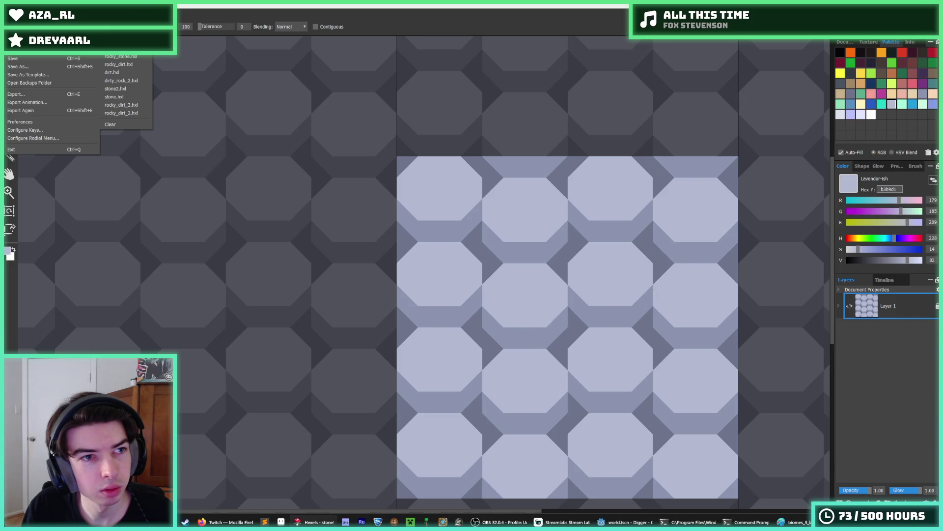
pyautogui.click(112, 72)
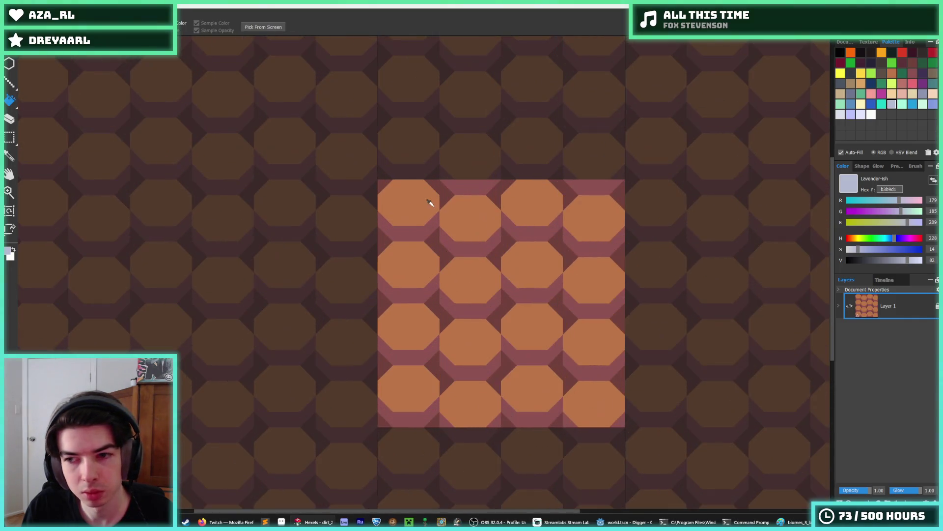
pyautogui.scroll(2, 430, 203)
pyautogui.click(433, 170)
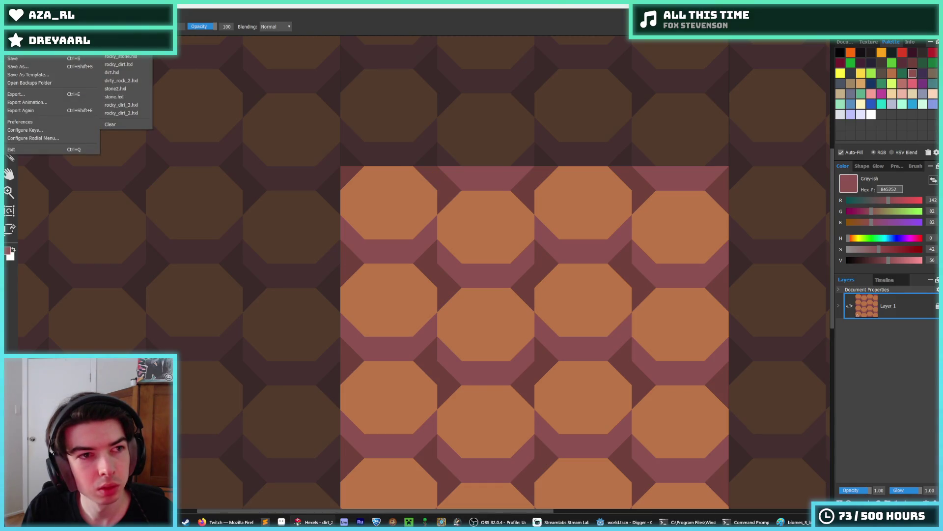
pyautogui.scroll(-4, 434, 202)
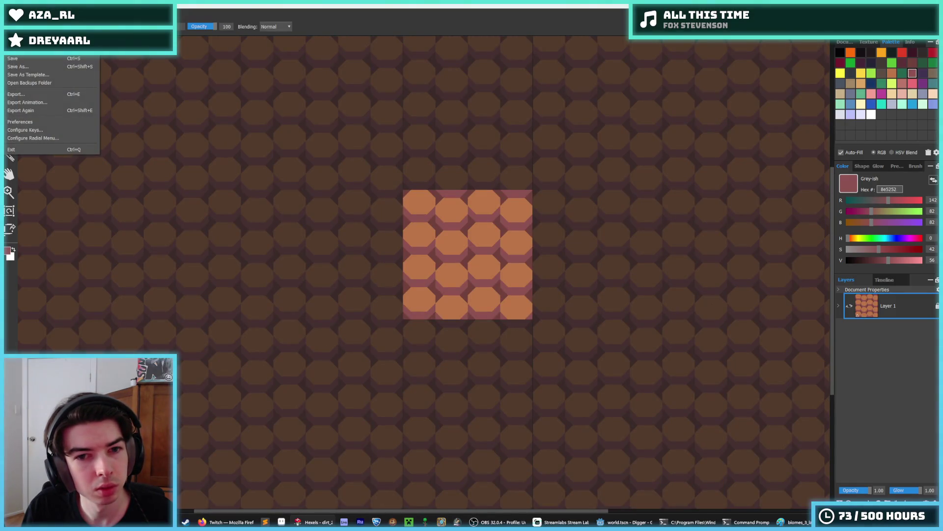
# - Paint lavender over the dark wedges on the stone tile's top edge, then bring up the save dialog
pyautogui.press('Escape')
pyautogui.scroll(1, 497, 220)
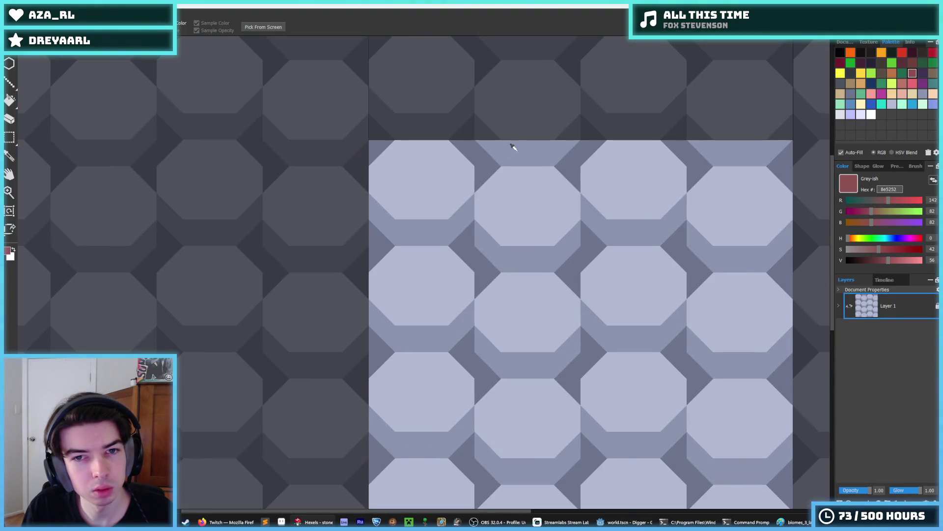
pyautogui.click(501, 146)
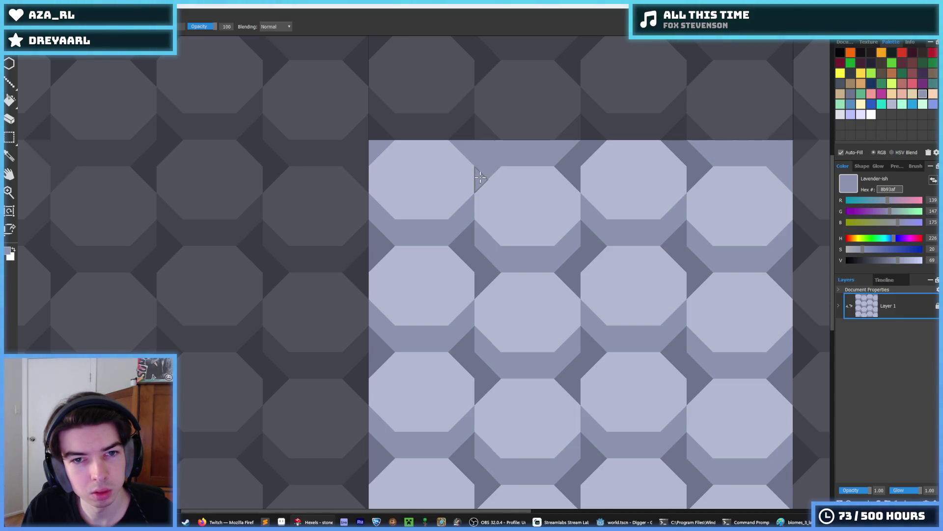
pyautogui.moveTo(574, 176)
pyautogui.mouseDown()
pyautogui.moveTo(587, 149)
pyautogui.moveTo(681, 155)
pyautogui.moveTo(693, 177)
pyautogui.moveTo(561, 182)
pyautogui.mouseUp()
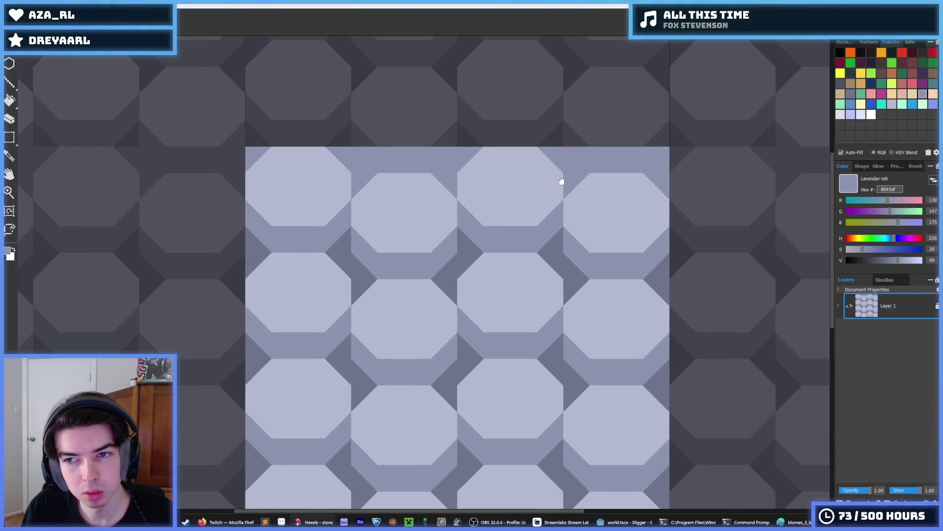
pyautogui.scroll(-3, 544, 217)
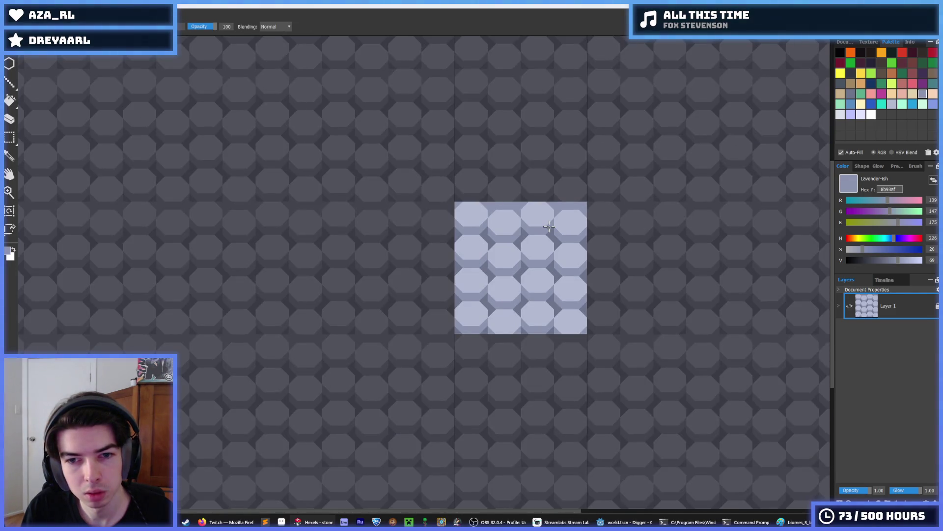
pyautogui.hotkey('ctrl', 's')
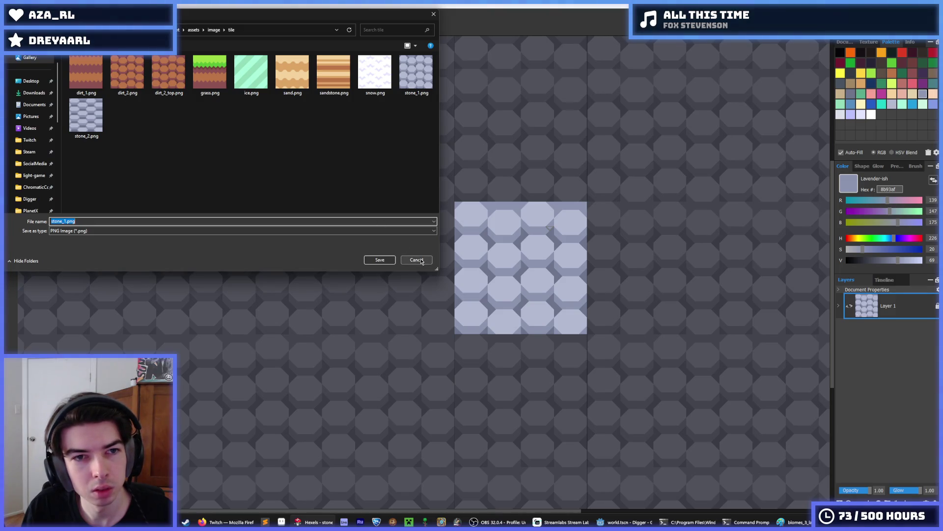
# - Cancel saving and try brown fills along the tile's top edge, undoing them
pyautogui.click(420, 260)
pyautogui.click(893, 73)
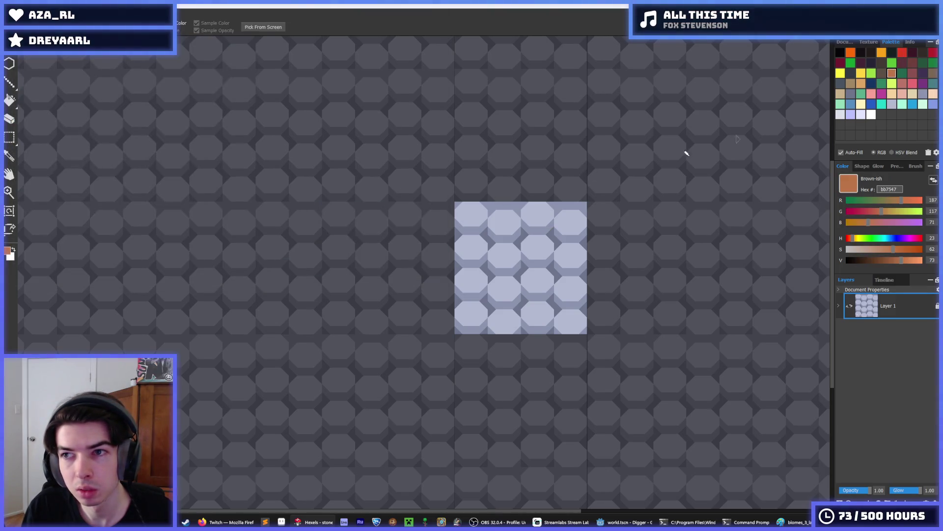
pyautogui.press('f')
pyautogui.scroll(3, 566, 204)
pyautogui.click(415, 202)
pyautogui.hotkey('ctrl', 'z')
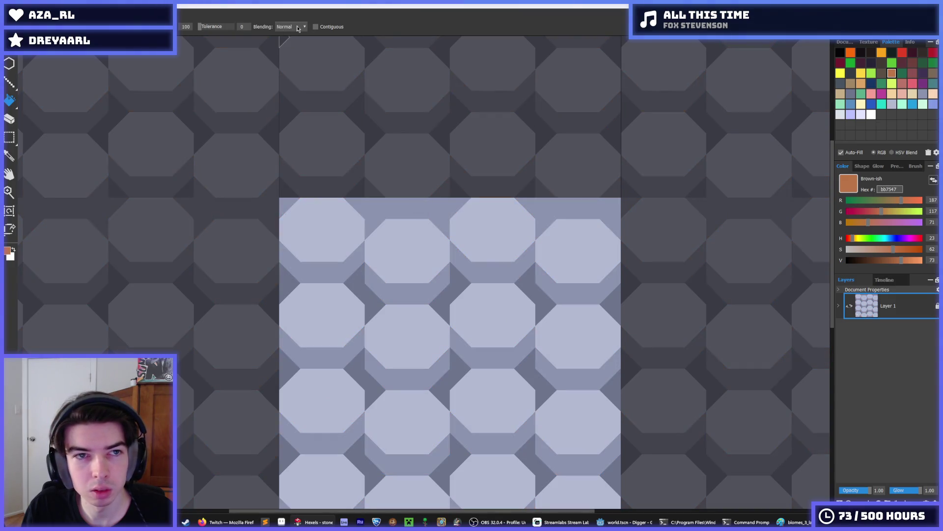
pyautogui.click(369, 203)
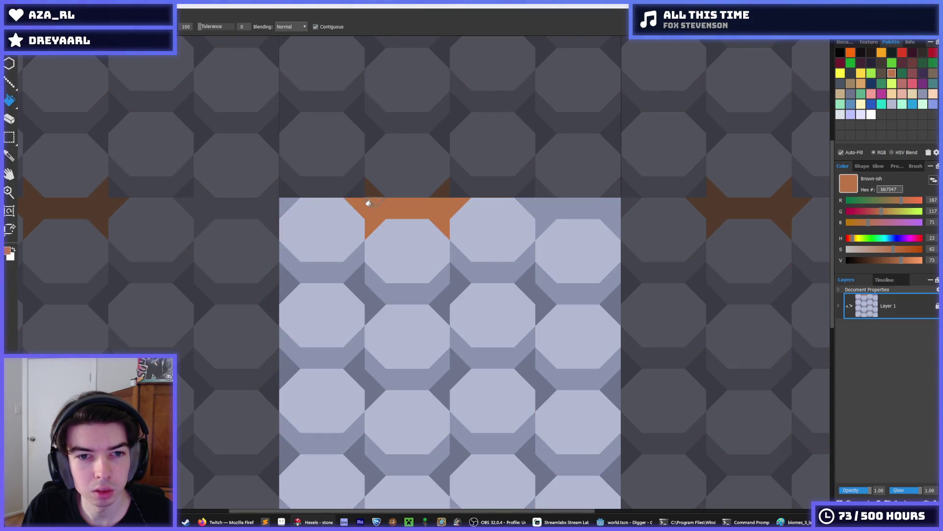
pyautogui.click(283, 204)
pyautogui.hotkey('ctrl', 'z')
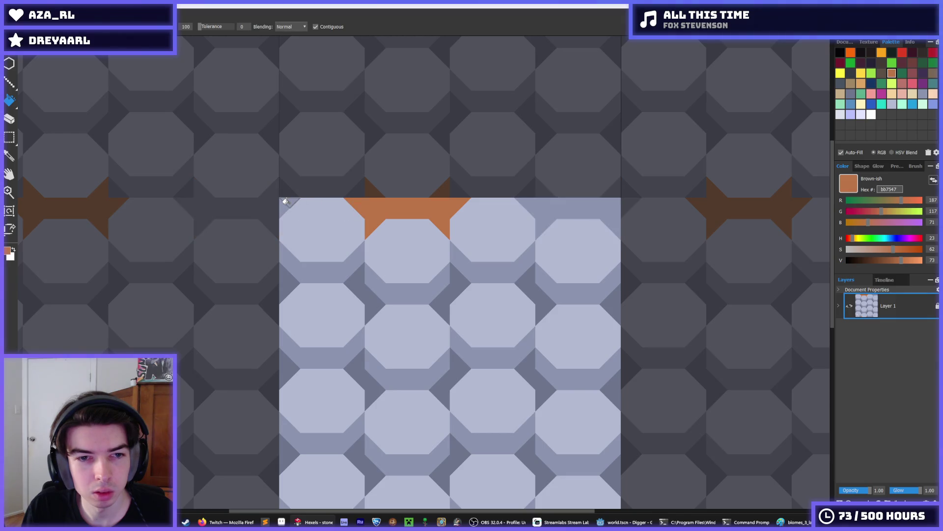
pyautogui.hotkey('ctrl', 'z')
# - Brush brown along the top edge, corner, and triangles between the top cells
pyautogui.press('b')
pyautogui.click(291, 202)
pyautogui.moveTo(357, 200)
pyautogui.mouseDown()
pyautogui.moveTo(371, 222)
pyautogui.moveTo(399, 209)
pyautogui.mouseUp()
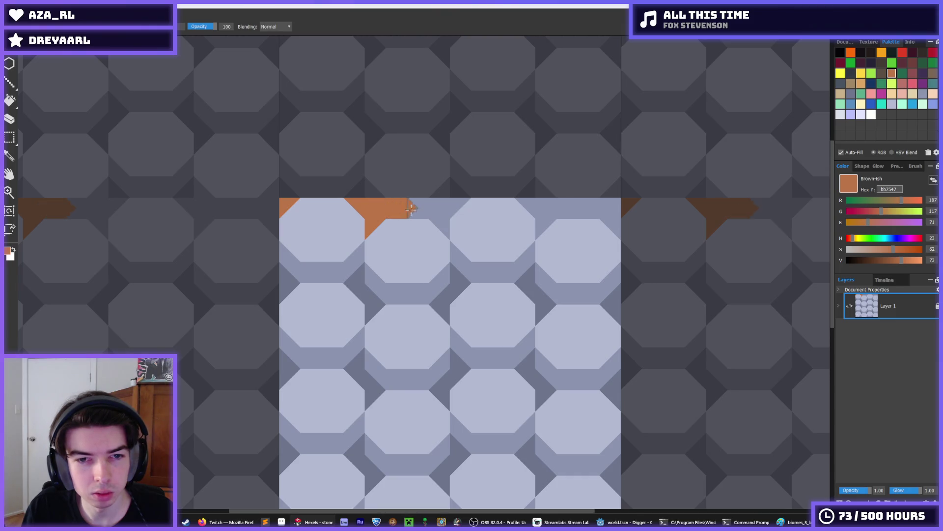
pyautogui.moveTo(442, 212); pyautogui.dragTo(446, 226)
pyautogui.moveTo(545, 223)
pyautogui.mouseDown()
pyautogui.moveTo(526, 206)
pyautogui.moveTo(582, 212)
pyautogui.moveTo(588, 200)
pyautogui.moveTo(612, 209)
pyautogui.moveTo(618, 227)
pyautogui.mouseUp()
# - Fill the top strip dark red 8e5252, export it as stone_1_top.png, and return to Godot
pyautogui.click(913, 73)
pyautogui.press('g')
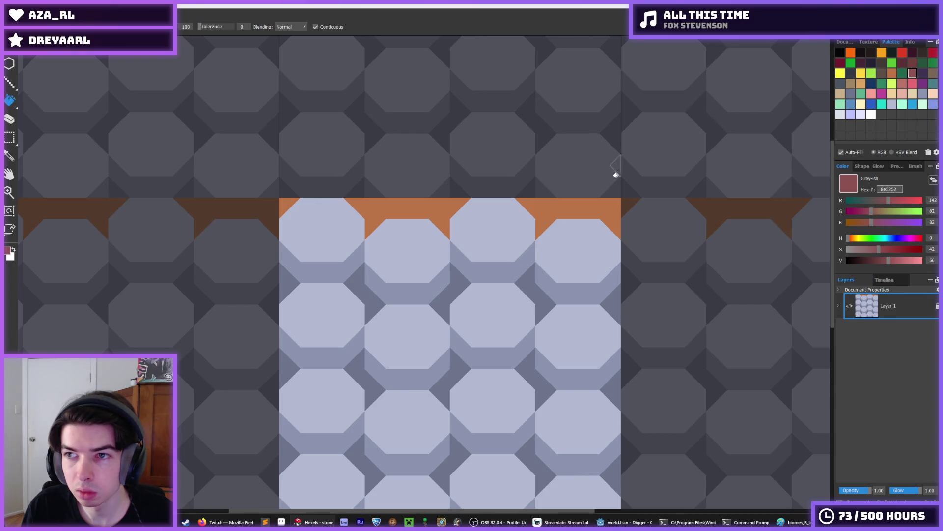
pyautogui.click(500, 219)
pyautogui.click(368, 206)
pyautogui.scroll(-3, 376, 208)
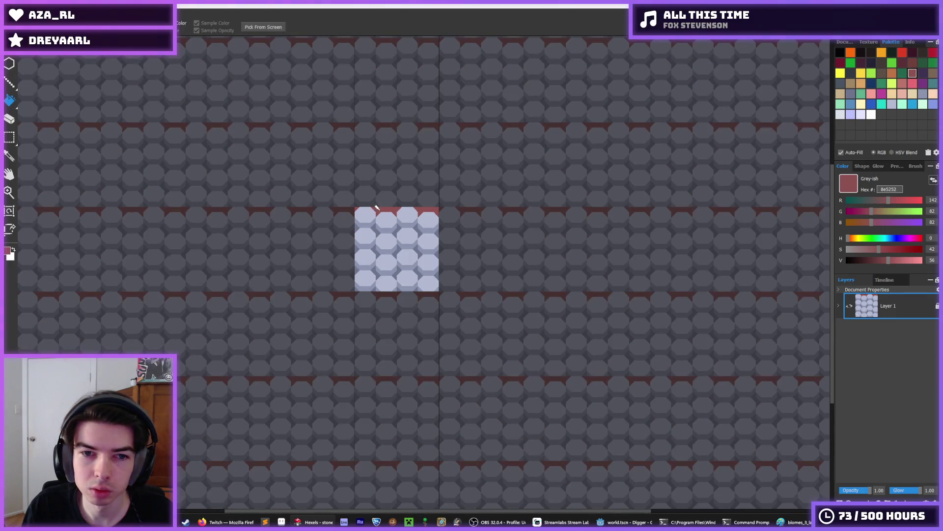
pyautogui.scroll(3, 377, 207)
pyautogui.hotkey('ctrl', 'e')
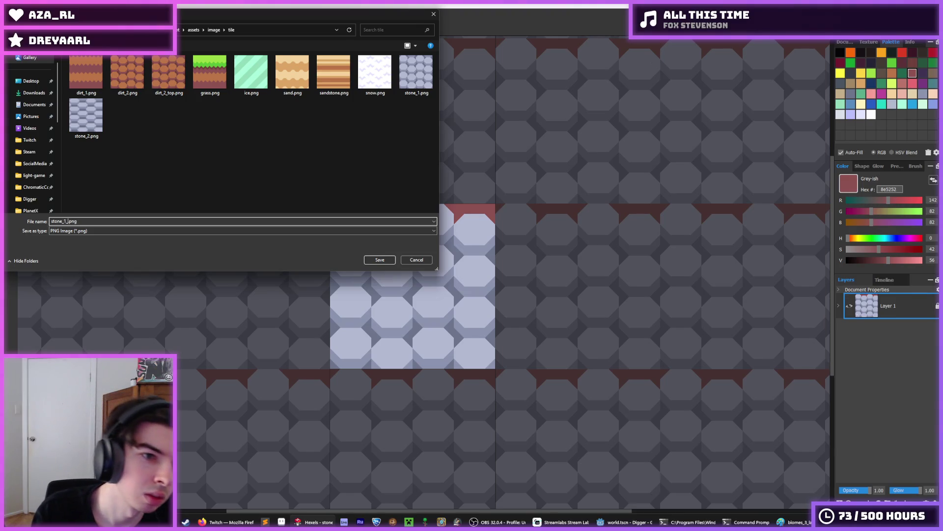
pyautogui.press('Return')
pyautogui.press('Return')
pyautogui.click(624, 521)
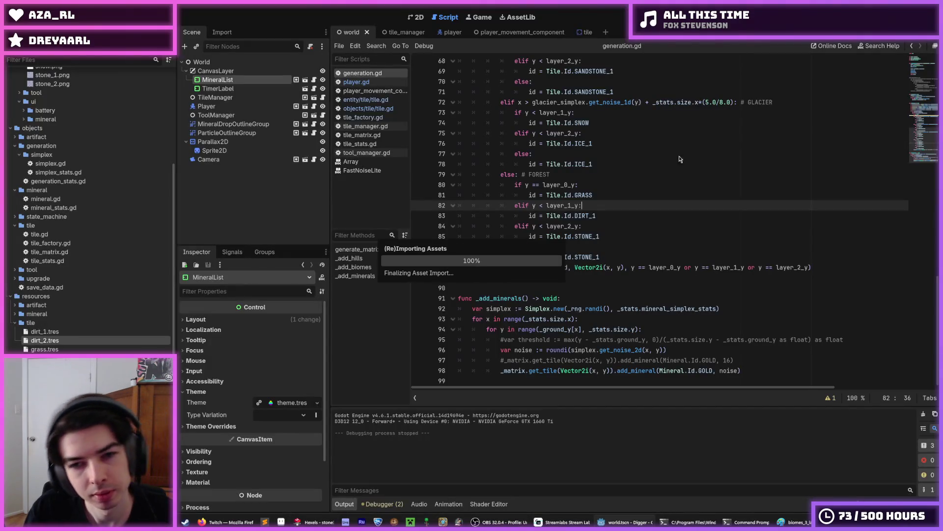
pyautogui.click(648, 168)
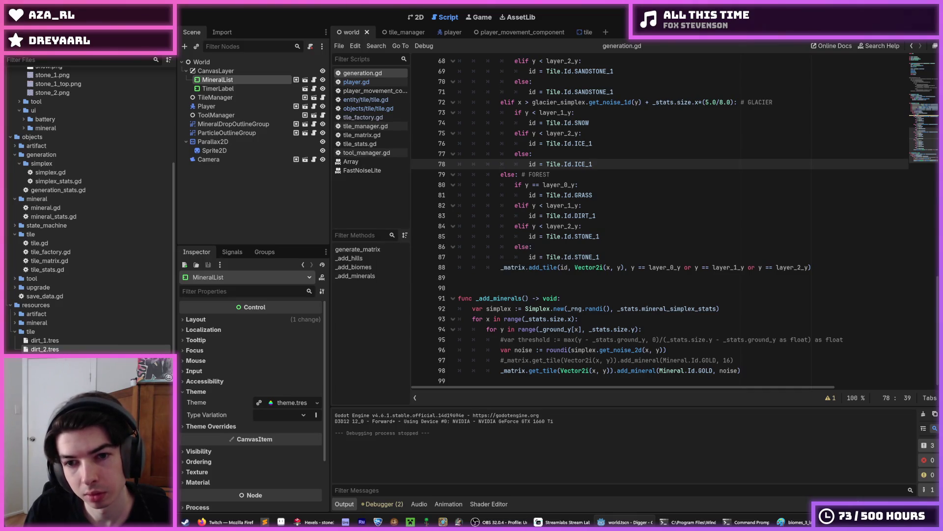
pyautogui.press('F5')
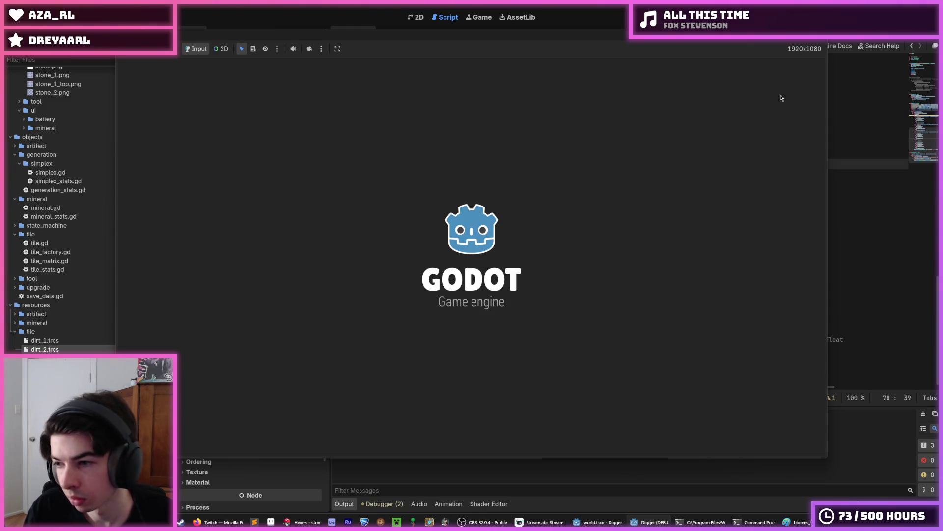
pyautogui.press('Right')
pyautogui.press('Down')
pyautogui.press('Down')
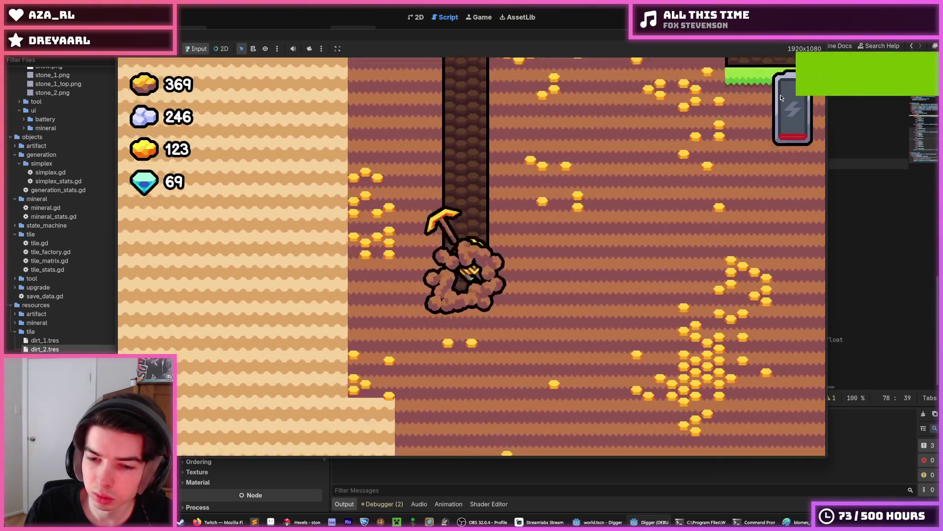
pyautogui.press('Right')
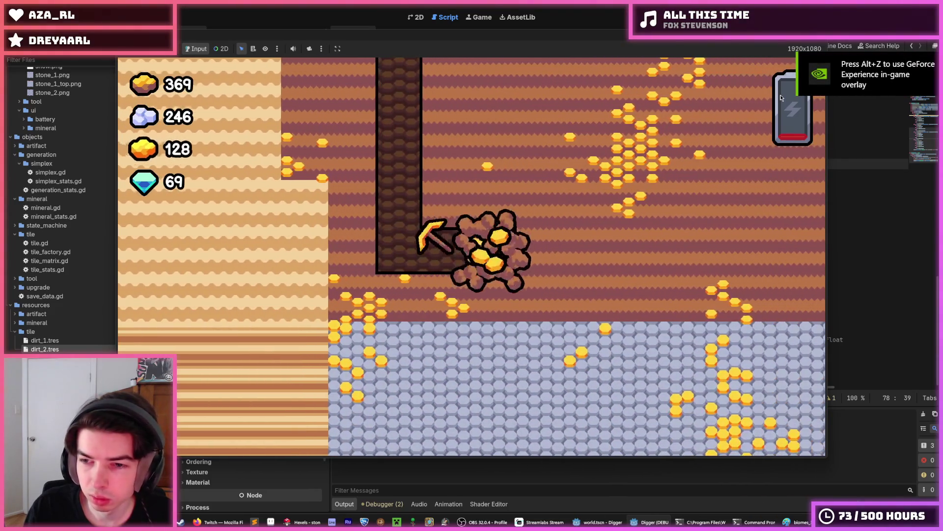
pyautogui.press('F8')
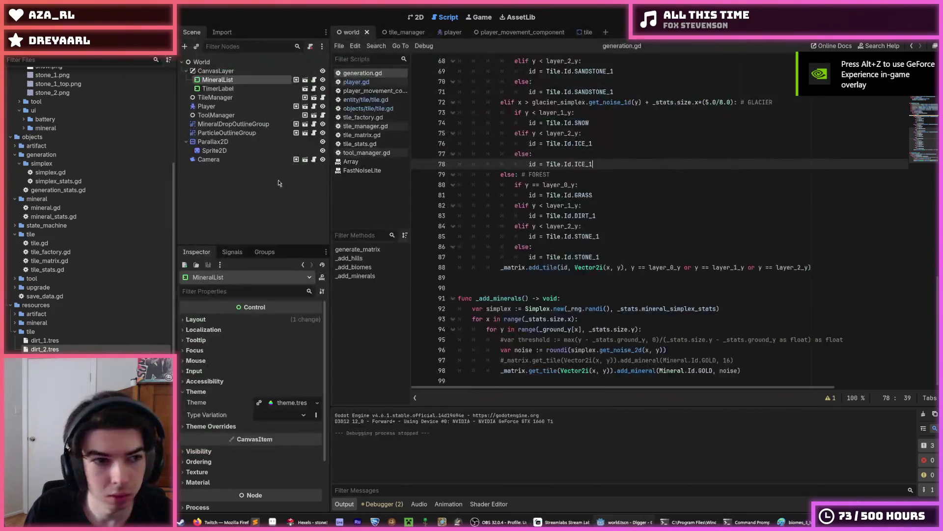
# - Set stone_1.tres Texture Top to stone_1_top.png and Texture to stone_1.png, then run the game
pyautogui.hotkey('ctrl', 's')
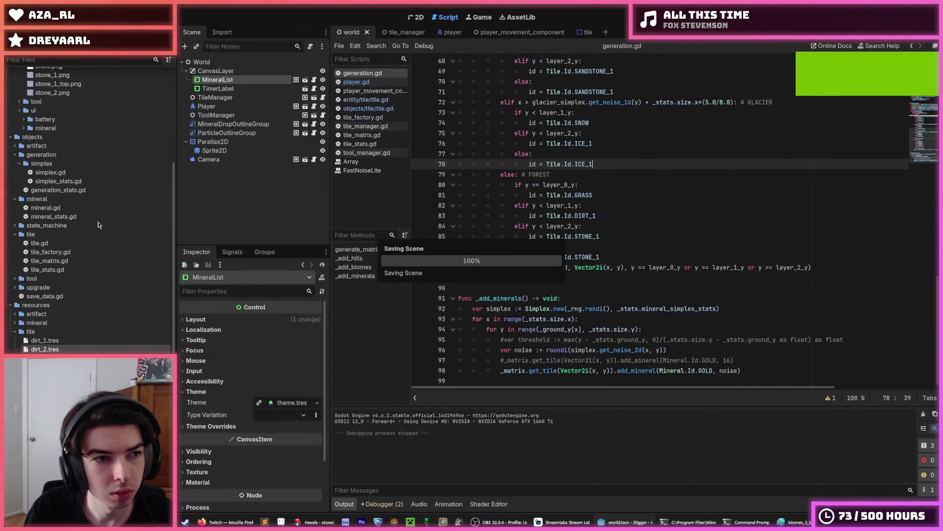
pyautogui.scroll(-5, 98, 225)
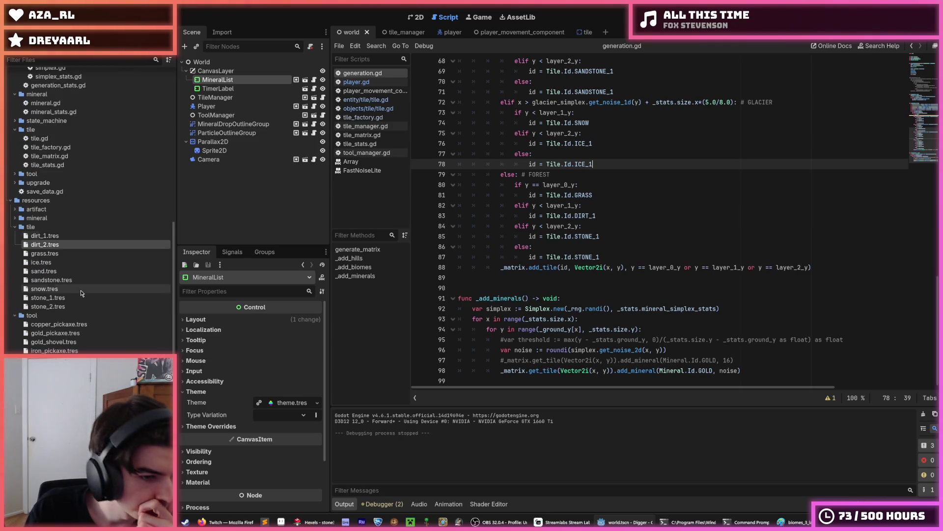
pyautogui.click(54, 299)
pyautogui.scroll(12, 58, 275)
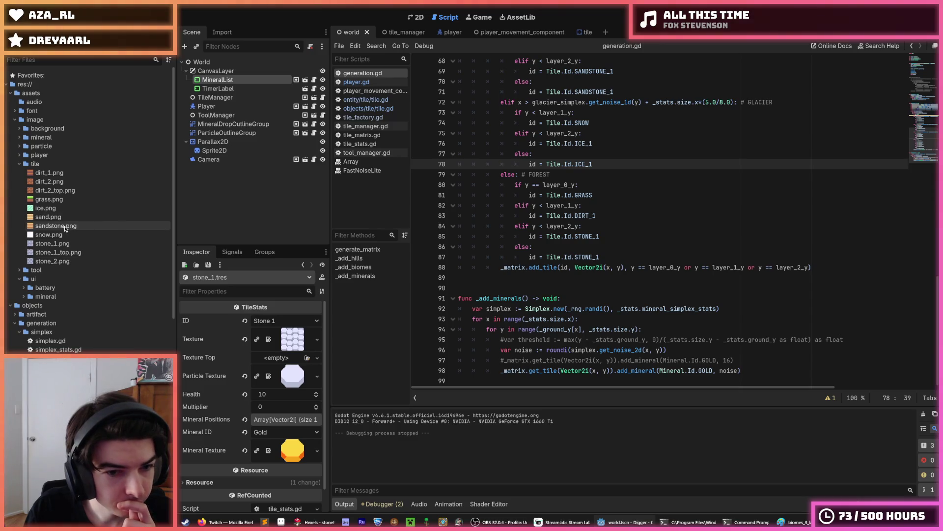
pyautogui.moveTo(57, 252)
pyautogui.mouseDown()
pyautogui.moveTo(289, 365)
pyautogui.moveTo(284, 378)
pyautogui.mouseUp()
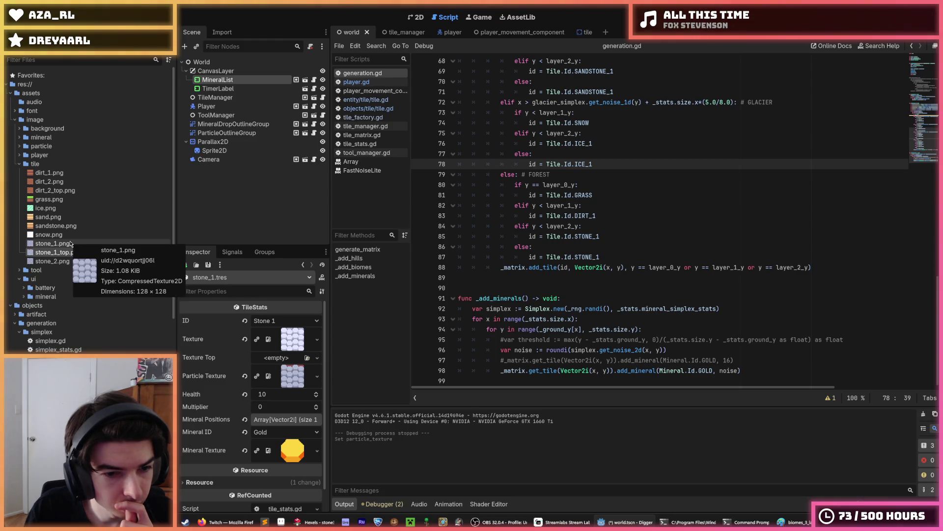
pyautogui.hotkey('ctrl', 'z')
pyautogui.moveTo(57, 253)
pyautogui.mouseDown()
pyautogui.moveTo(59, 268)
pyautogui.moveTo(284, 362)
pyautogui.mouseUp()
pyautogui.moveTo(85, 244); pyautogui.dragTo(292, 339)
pyautogui.press('F5')
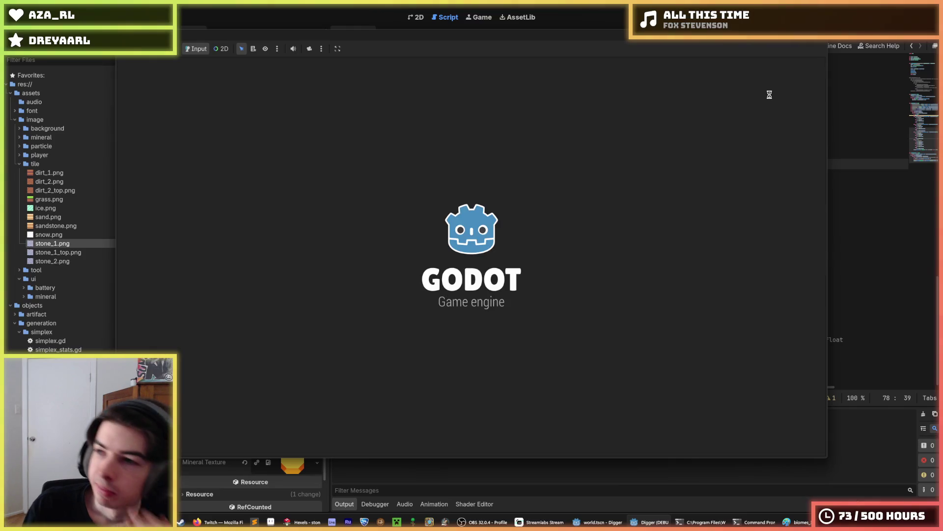
# - Walk the miner left and right, then dig down through the forest dirt toward the stone
pyautogui.press('d')
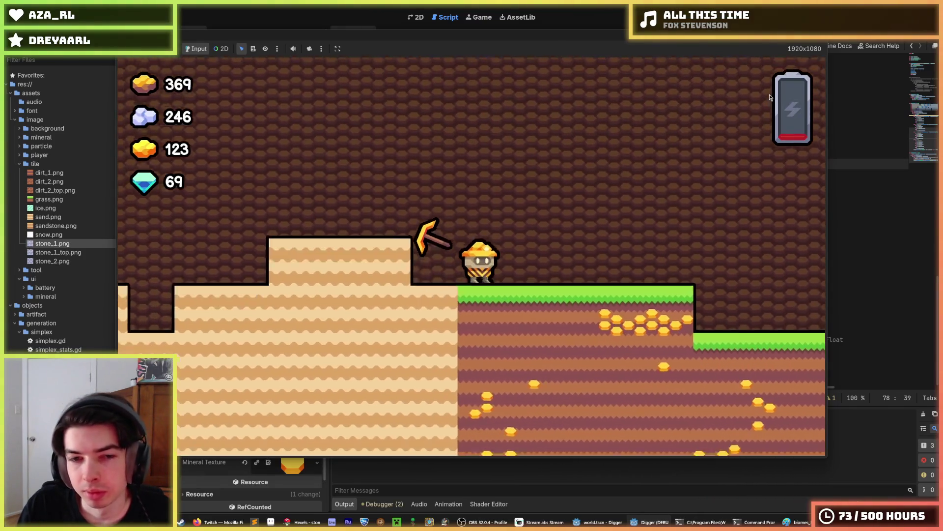
pyautogui.press('a')
pyautogui.press('s')
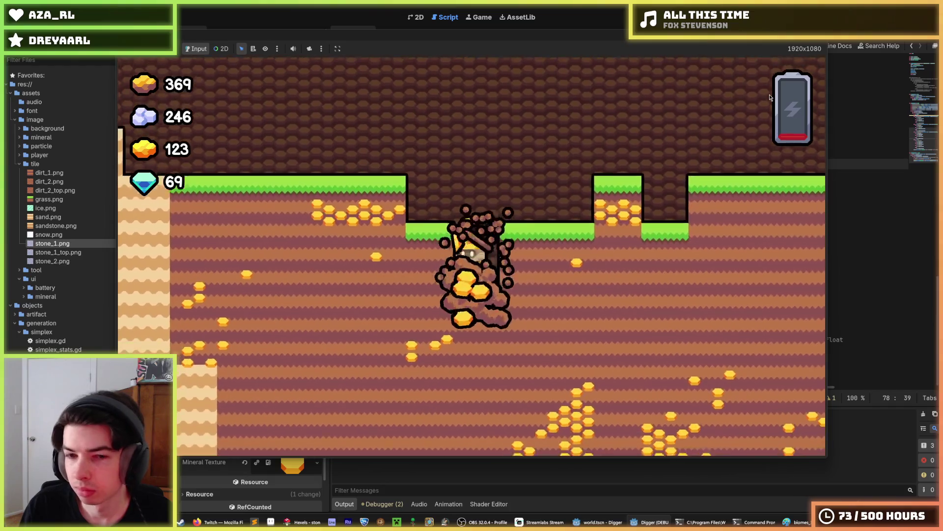
pyautogui.press('s')
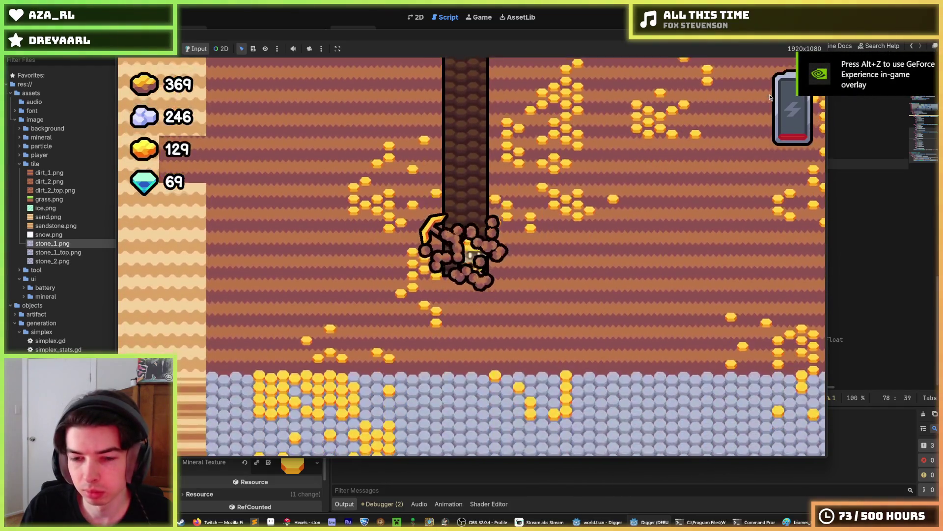
pyautogui.press('d')
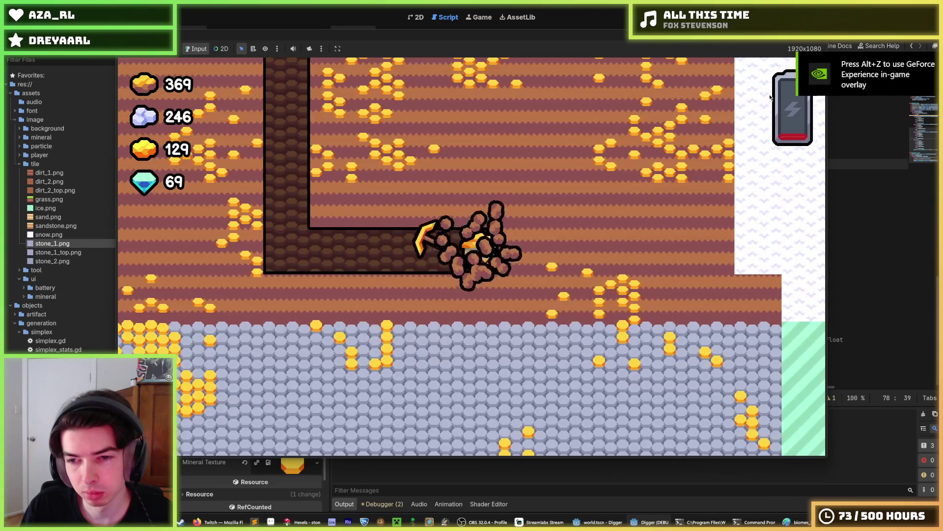
pyautogui.press('s')
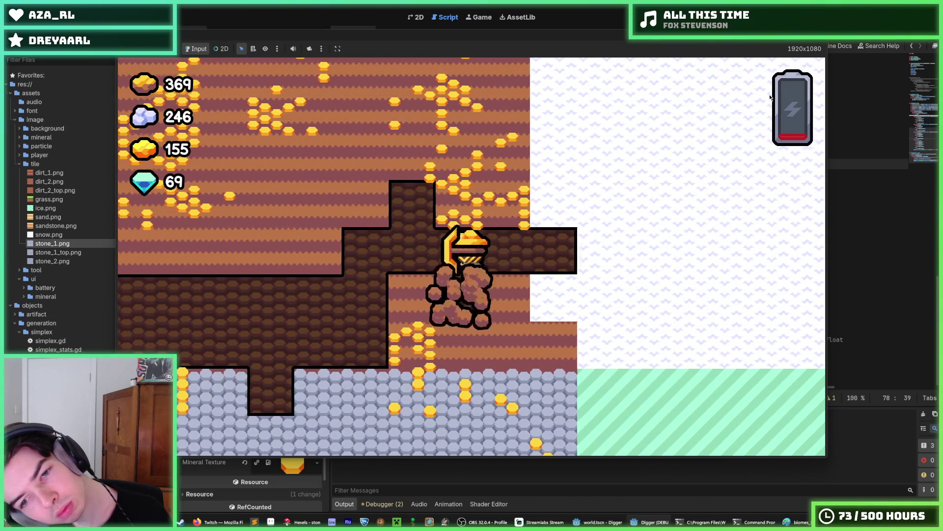
# - Tunnel right and back through the dirt above the stone layer, then stop the game with F8
pyautogui.press('d')
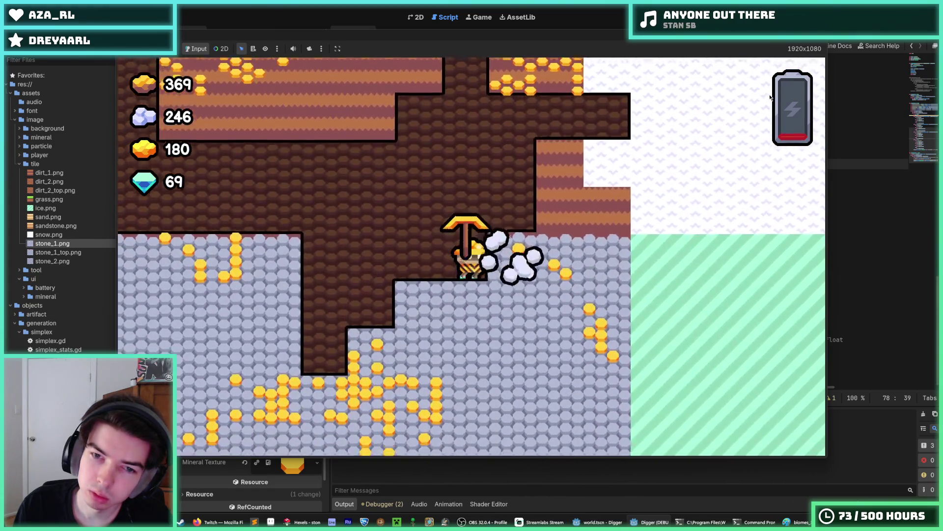
pyautogui.press('d')
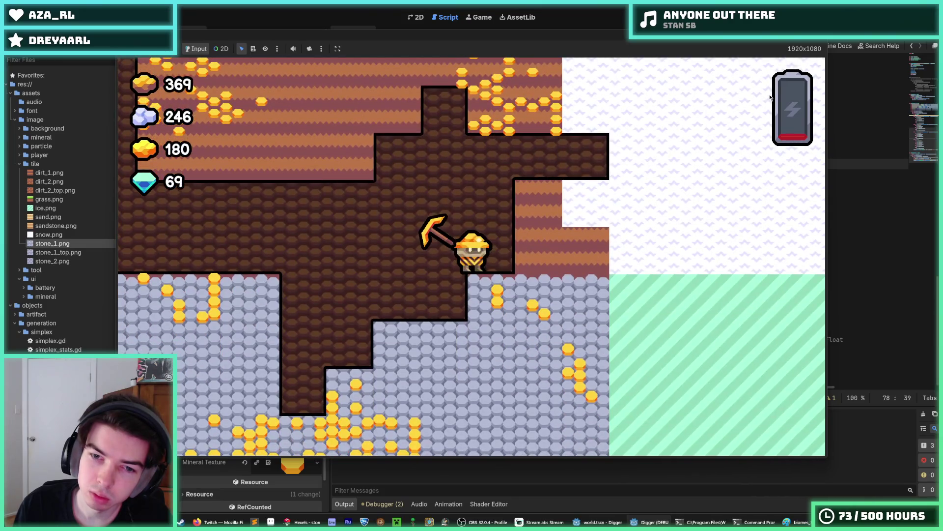
pyautogui.press('d')
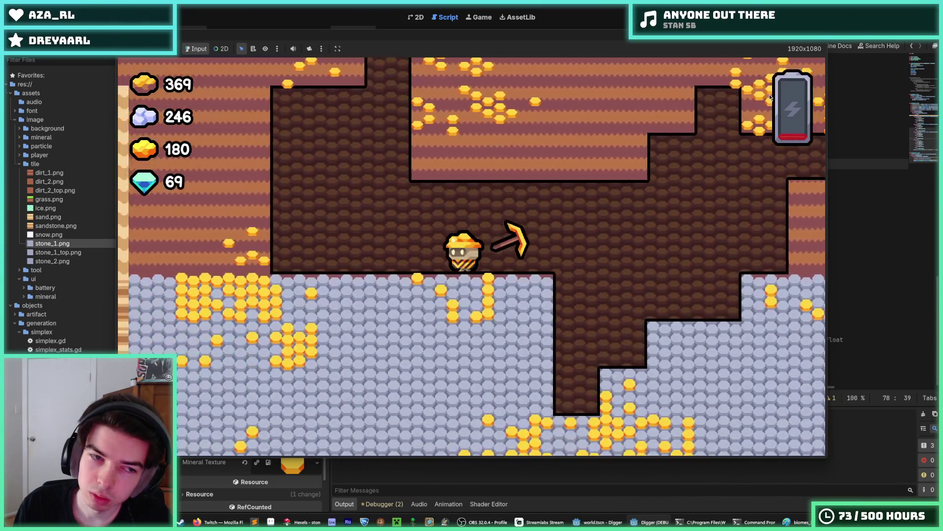
pyautogui.press('a')
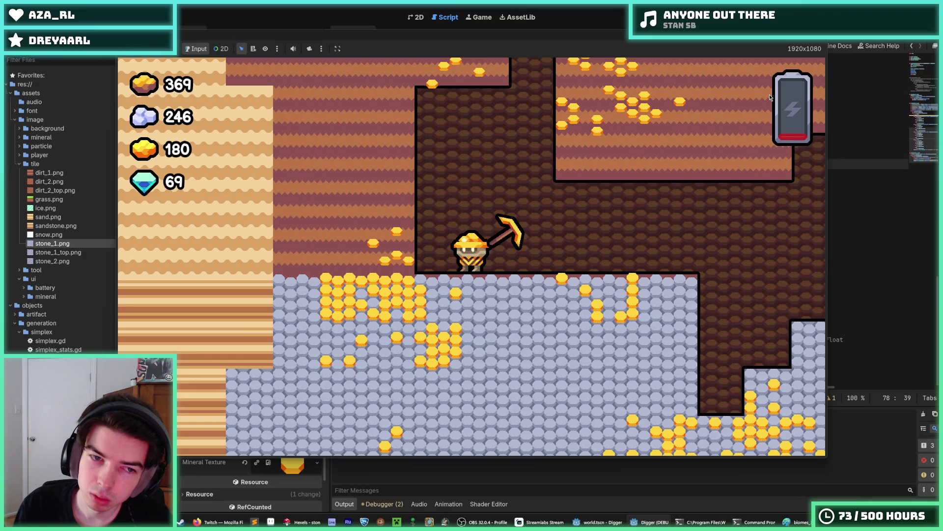
pyautogui.press('d')
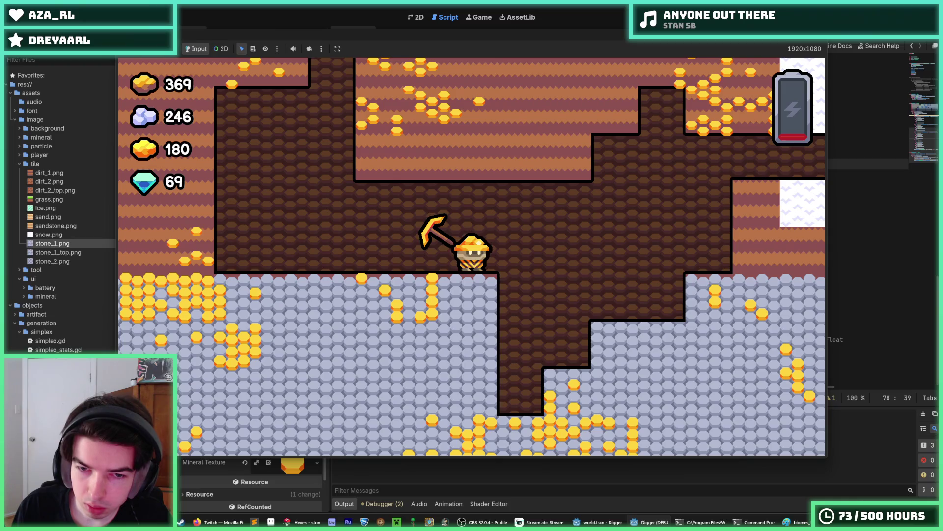
pyautogui.press('F8')
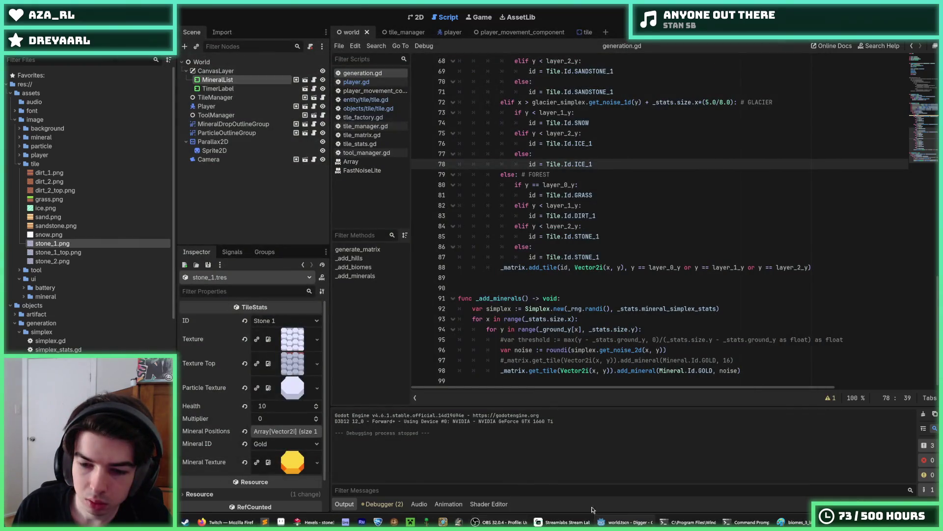
# - Paint the red top-edge triangles of the stone tile brown 71413b, then relaunch the Digger game
pyautogui.click(315, 522)
pyautogui.scroll(2, 499, 221)
pyautogui.click(913, 64)
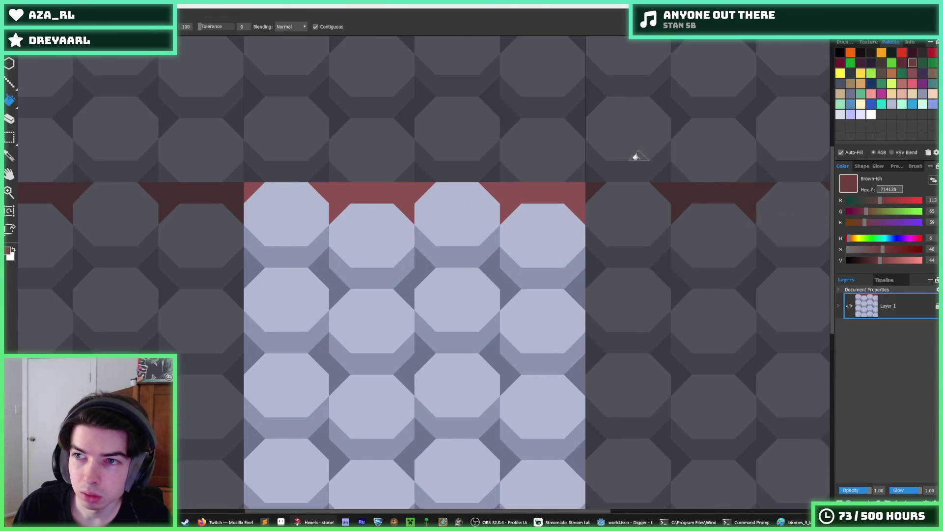
pyautogui.press('b')
pyautogui.click(339, 212)
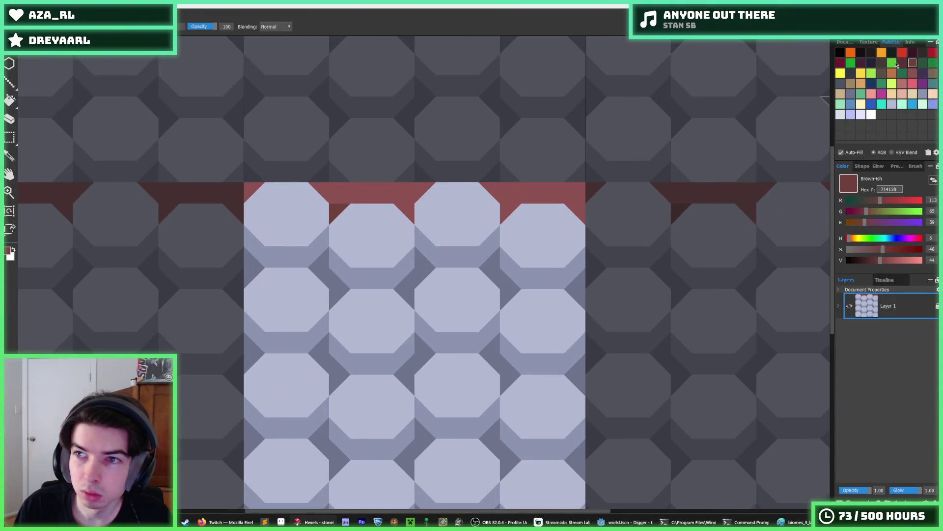
pyautogui.click(408, 206)
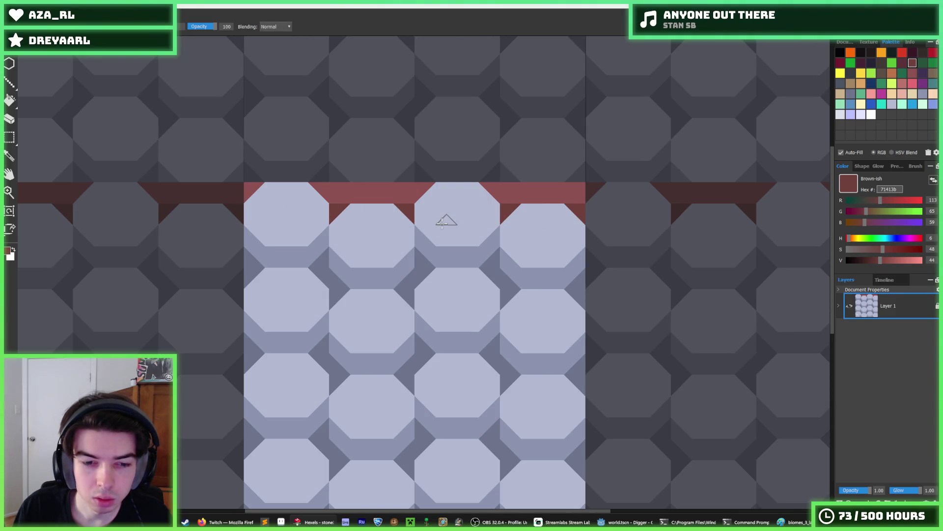
pyautogui.click(633, 525)
pyautogui.press('F5')
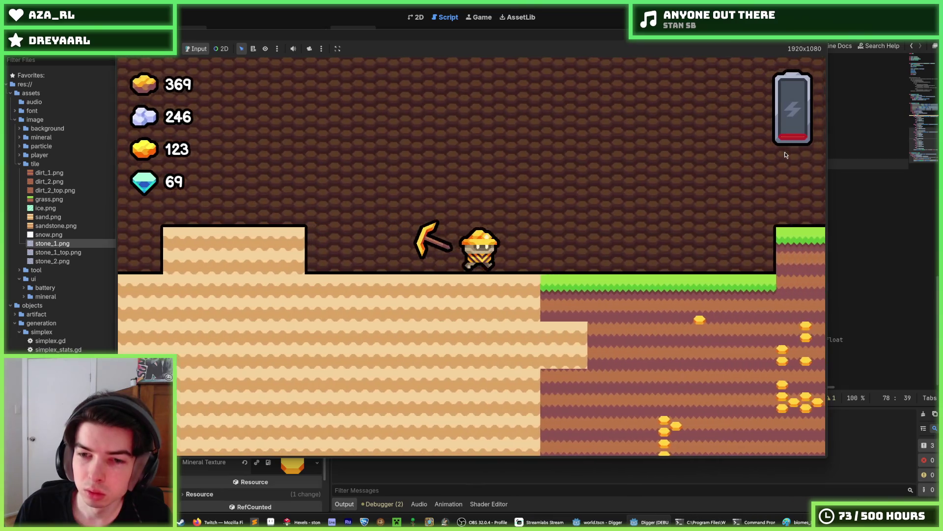
# - Dig three tiles down into the stone layer, stop the game, and bring Hexels forward
pyautogui.press('Down')
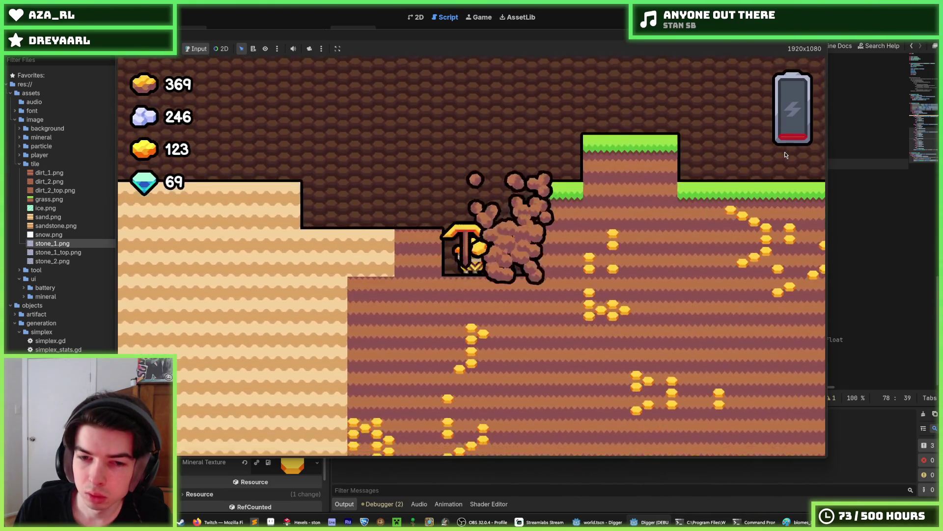
pyautogui.press('Down')
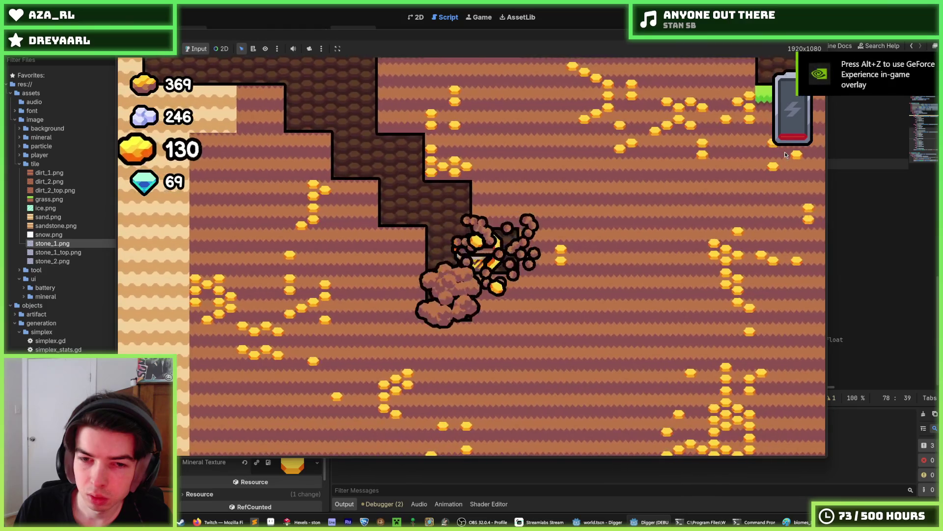
pyautogui.press('Down')
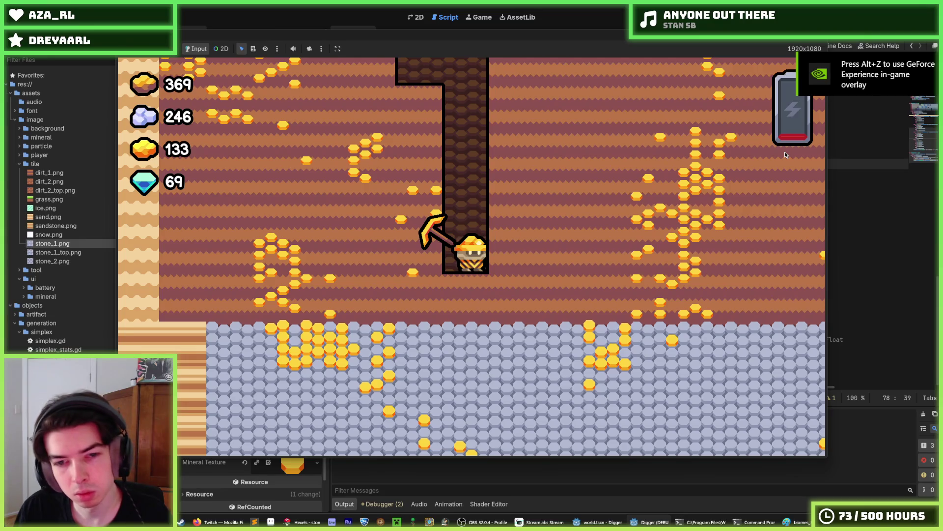
pyautogui.press('F8')
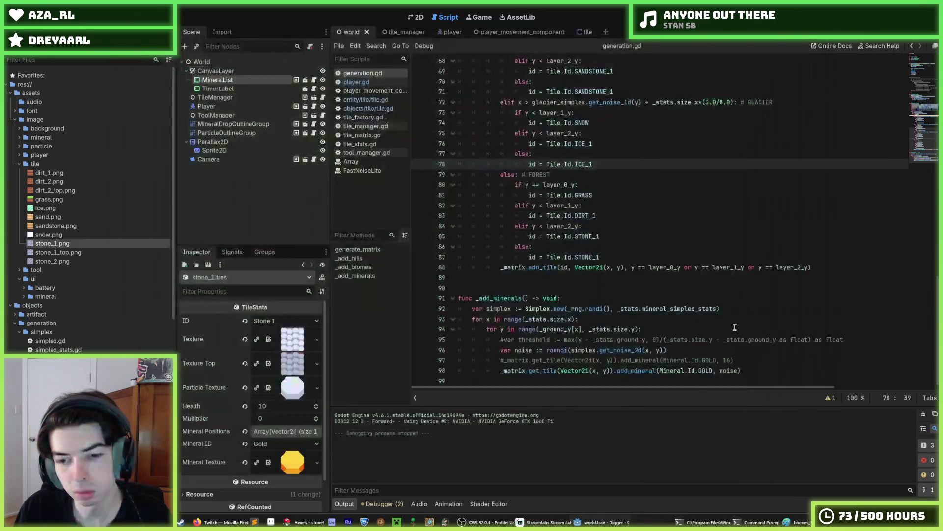
pyautogui.click(314, 521)
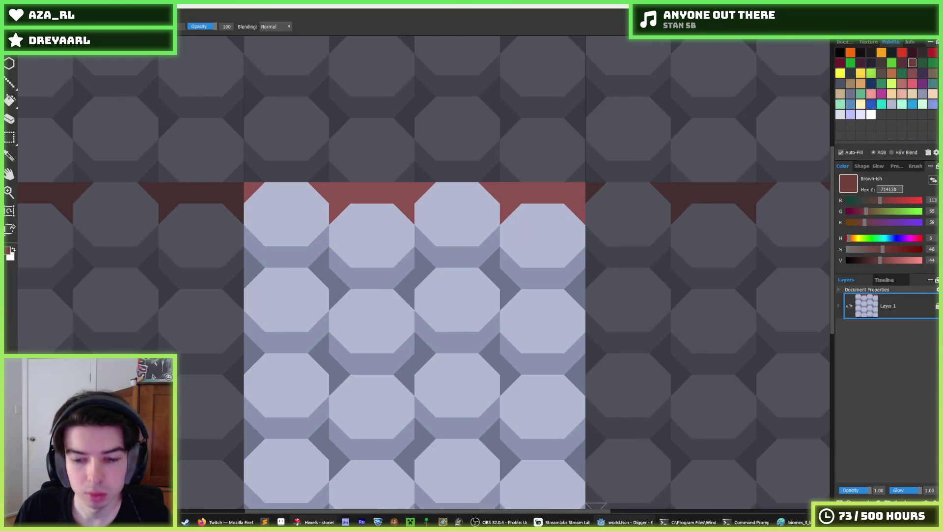
# - Return to Godot and run the Digger project again with F5
pyautogui.click(625, 522)
pyautogui.press('F5')
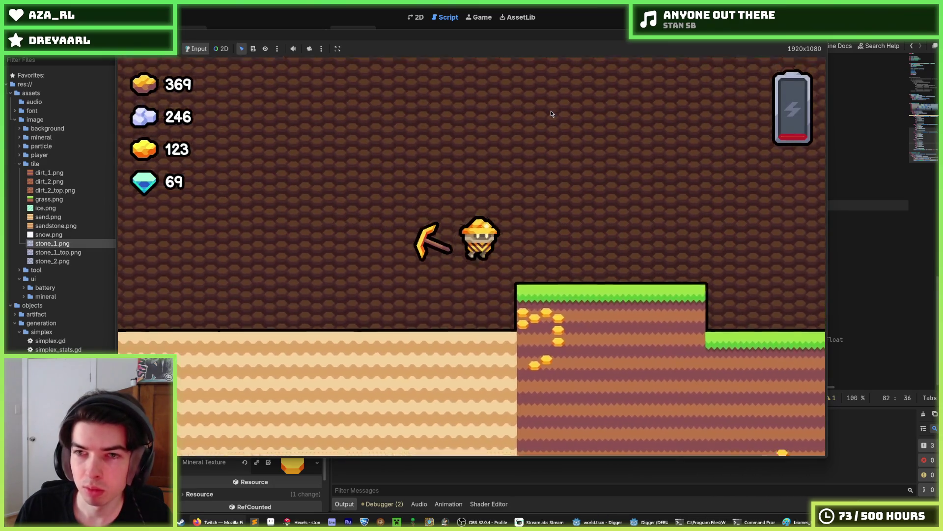
# - Dig down from the grass platform and tunnel up, down, and sideways through the forest dirt
pyautogui.press('s')
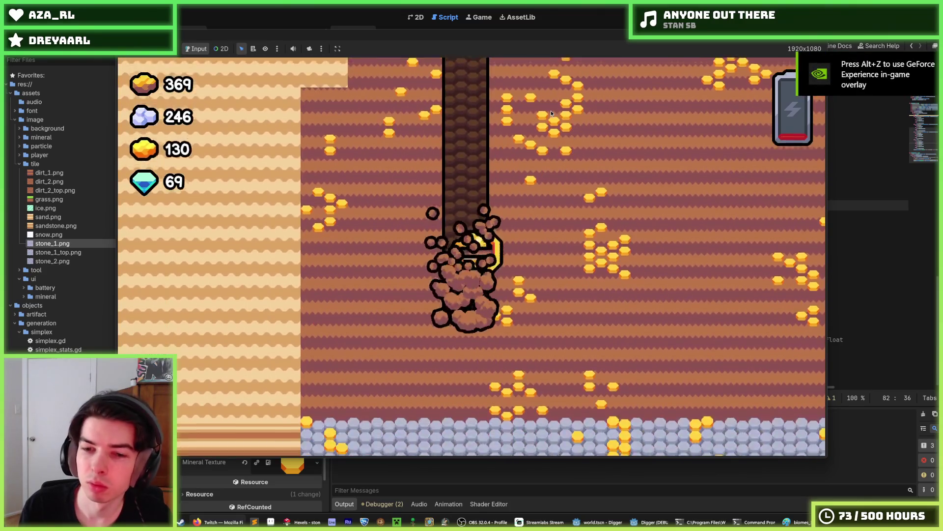
pyautogui.press('d')
pyautogui.press('w')
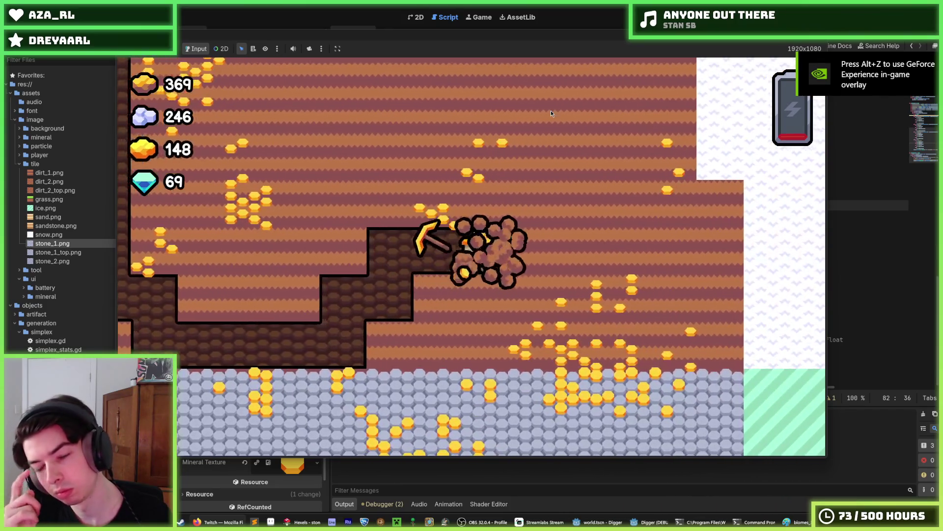
pyautogui.press('s')
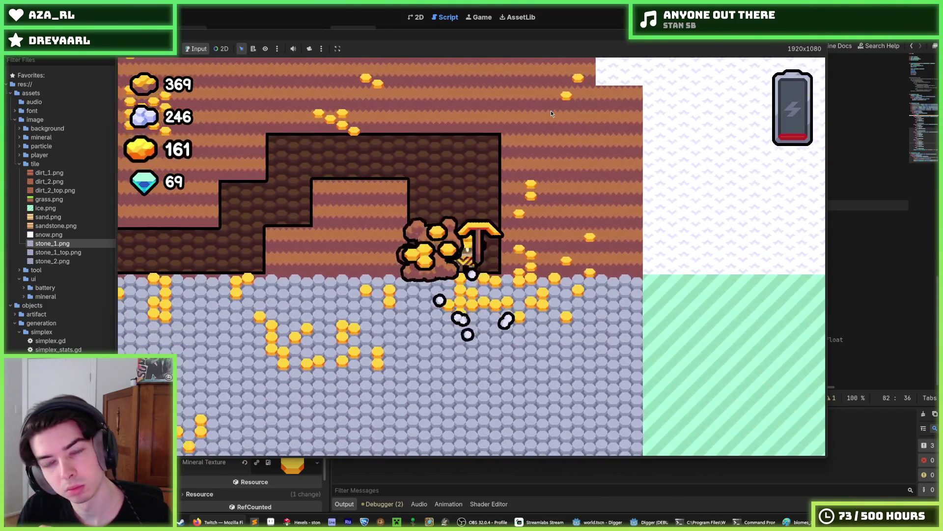
pyautogui.press('w')
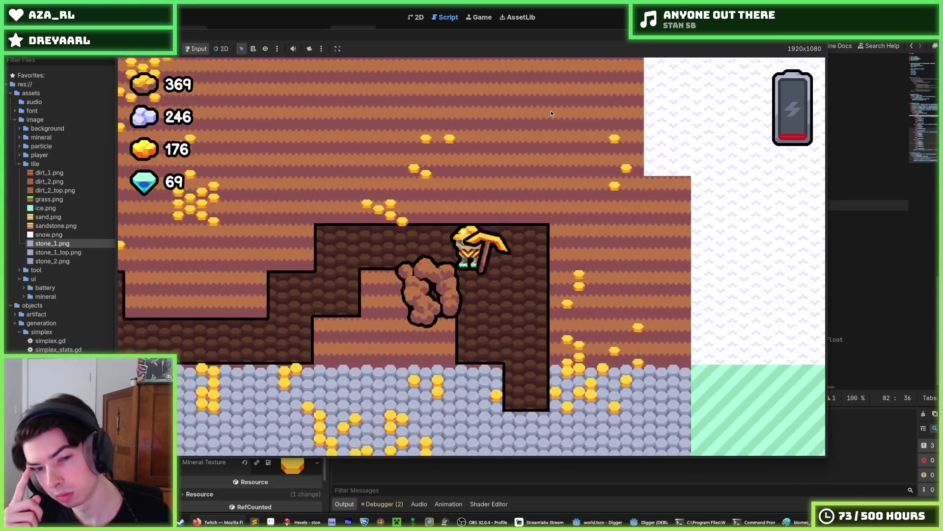
pyautogui.press('d')
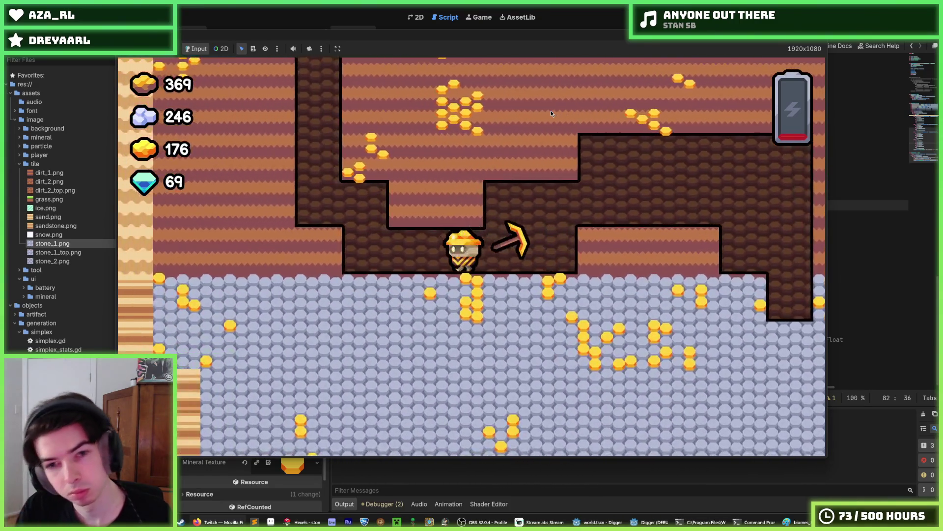
pyautogui.press('a')
# - Tunnel right and up through the dirt, mining gold clusters toward a total of 232
pyautogui.press('d')
pyautogui.press('a')
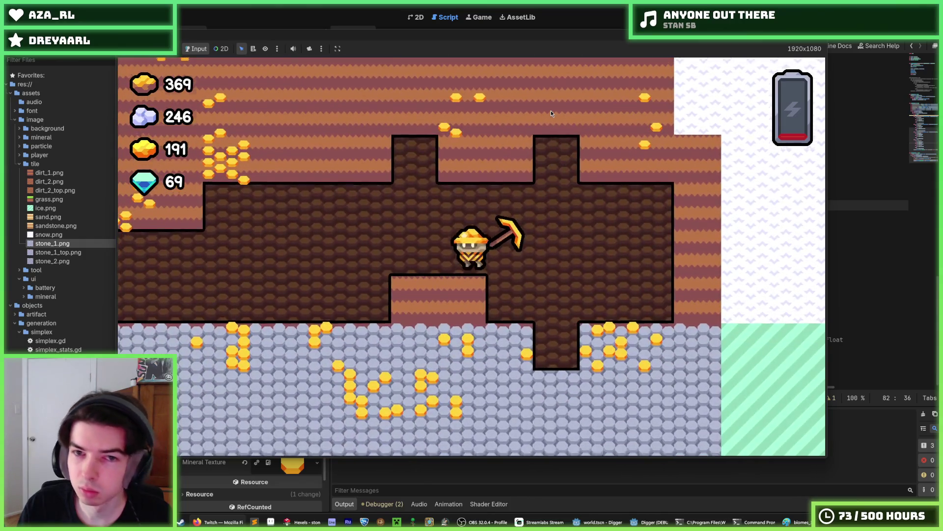
pyautogui.press('w')
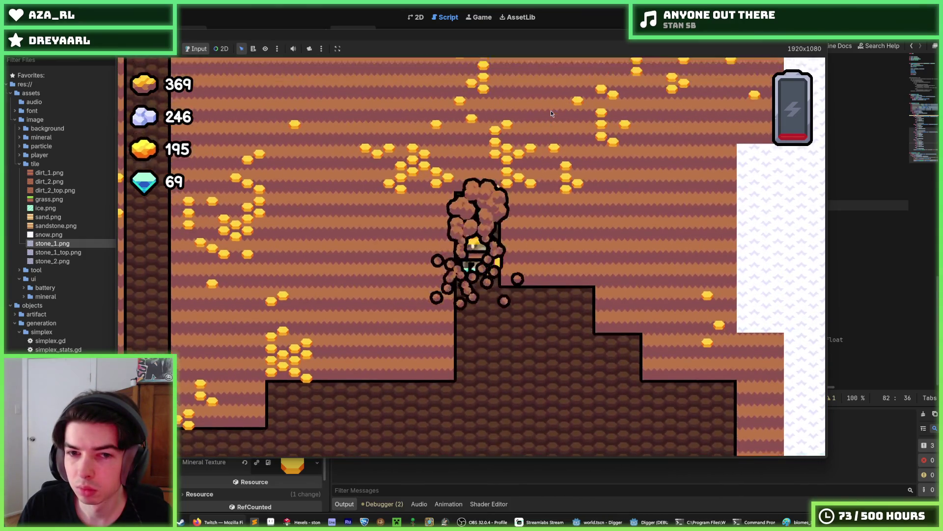
pyautogui.press('w')
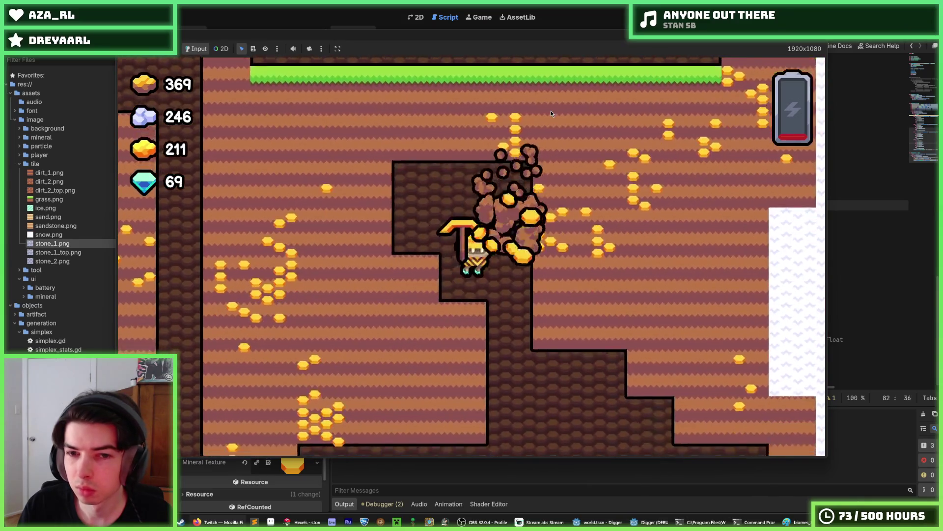
pyautogui.press('d')
# - Dig a shaft into the brown-edged stone, stop the game, and return to the forest branch code
pyautogui.press('s')
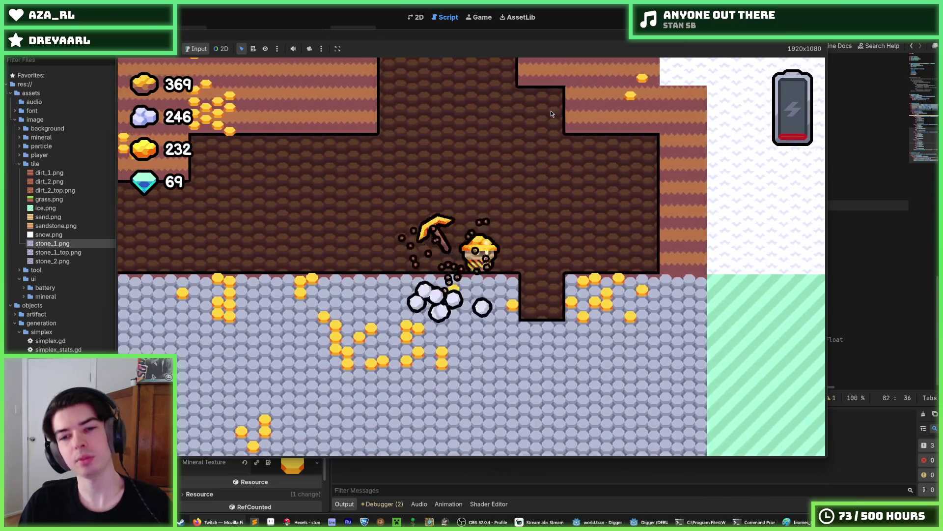
pyautogui.press('d')
pyautogui.press('s')
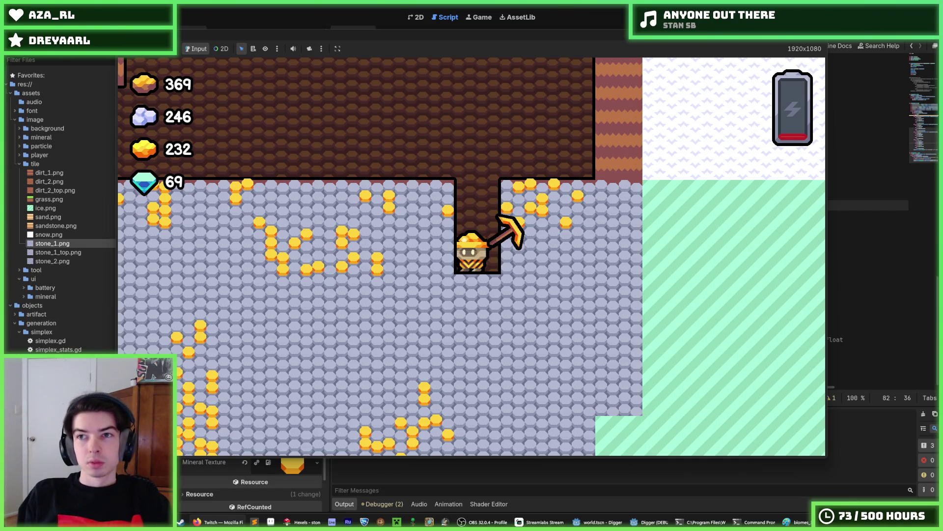
pyautogui.press('F8')
pyautogui.click(611, 237)
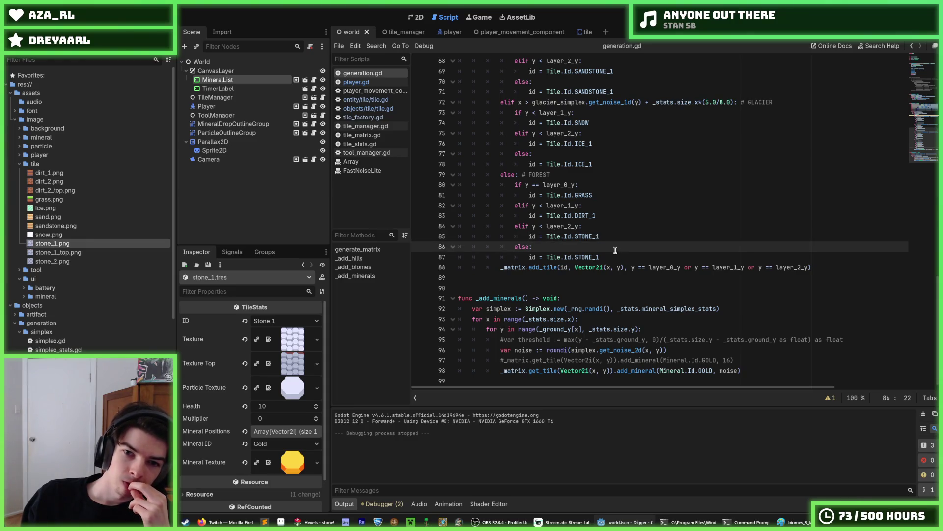
pyautogui.click(602, 225)
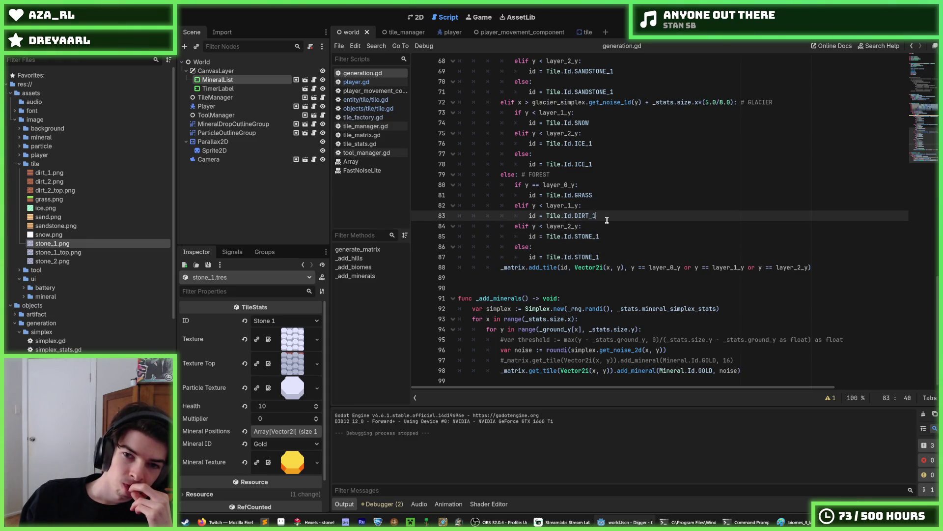
pyautogui.click(609, 219)
pyautogui.click(609, 226)
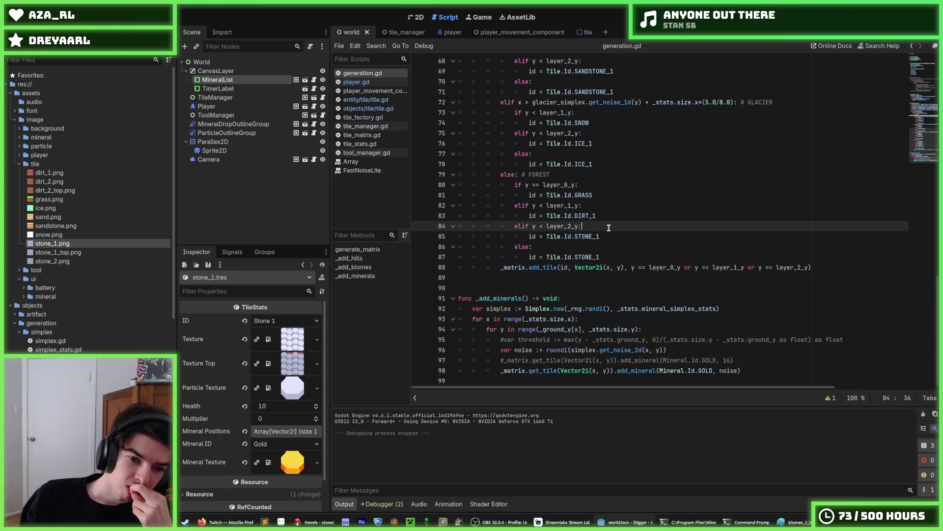
pyautogui.click(608, 218)
pyautogui.click(607, 226)
pyautogui.click(603, 216)
pyautogui.click(604, 224)
pyautogui.click(604, 217)
pyautogui.click(604, 224)
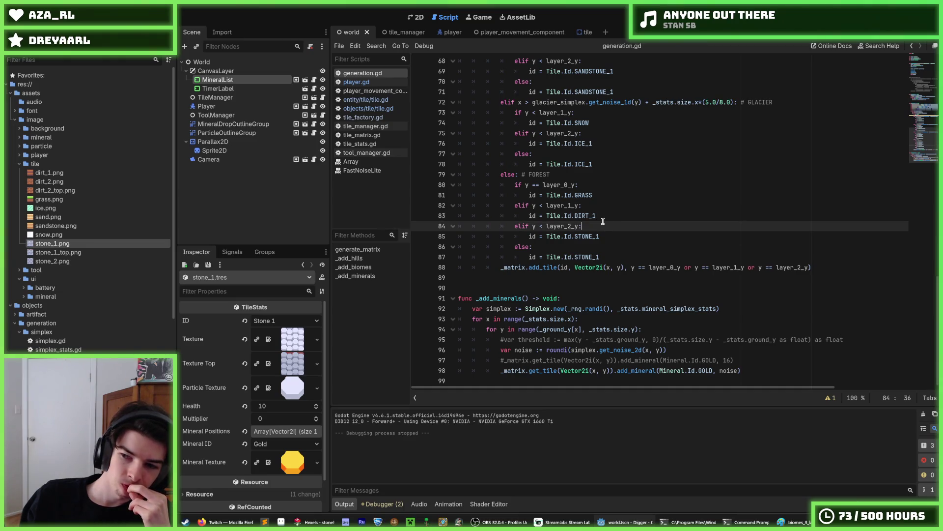
pyautogui.click(603, 216)
pyautogui.click(605, 224)
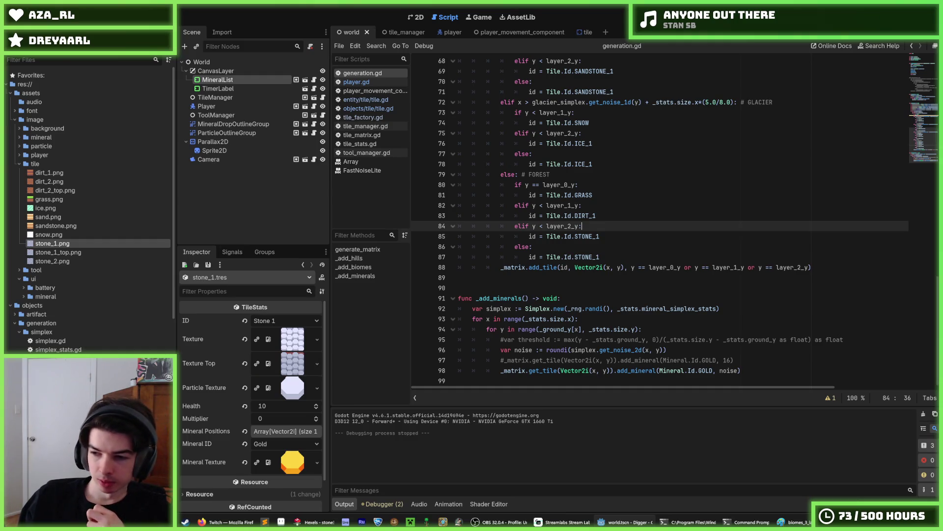
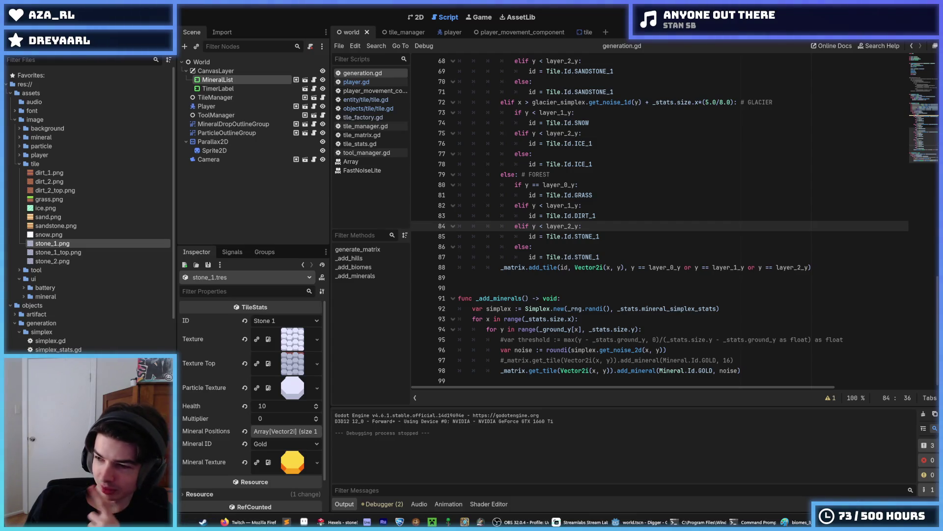
# - Play-test the game, tunnelling through dirt and stone to collect gold, then stop it
pyautogui.click(672, 195)
pyautogui.scroll(1, 672, 194)
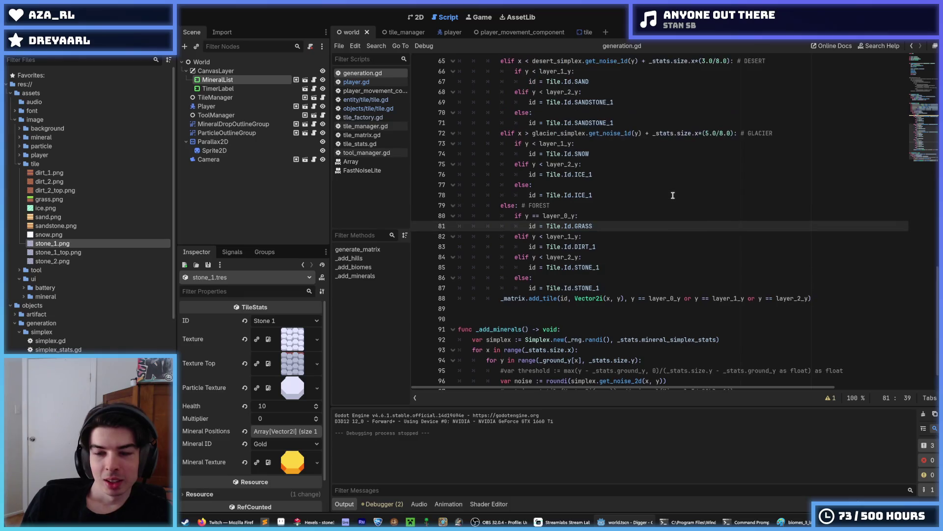
pyautogui.press('F5')
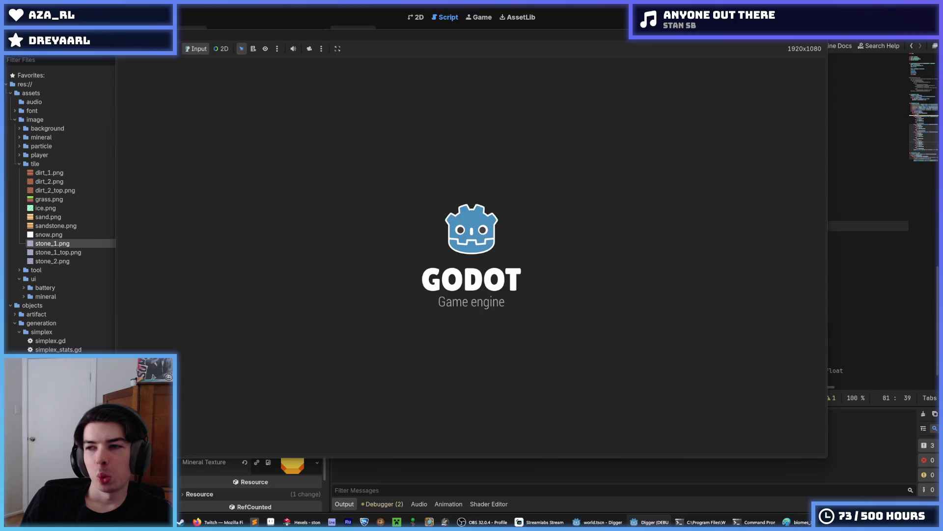
pyautogui.press('Right')
pyautogui.press('Down')
pyautogui.press('Down')
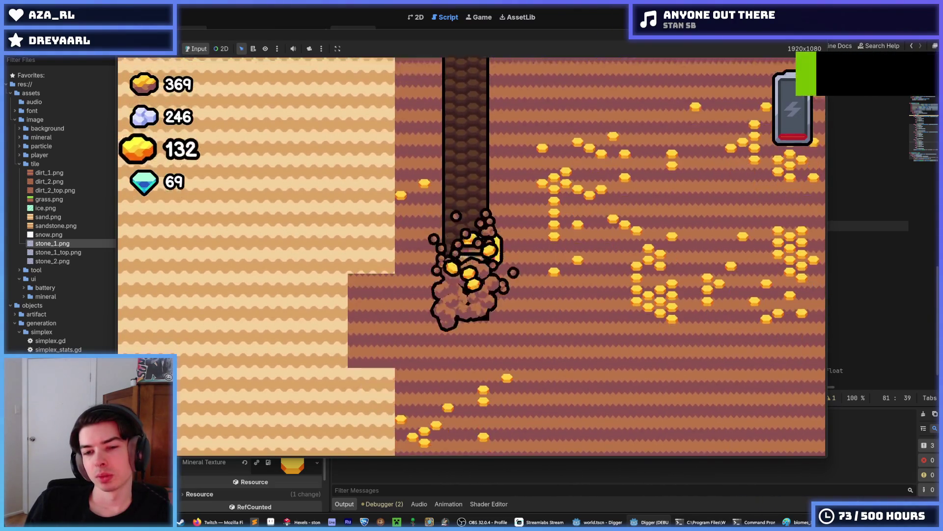
pyautogui.press('Down')
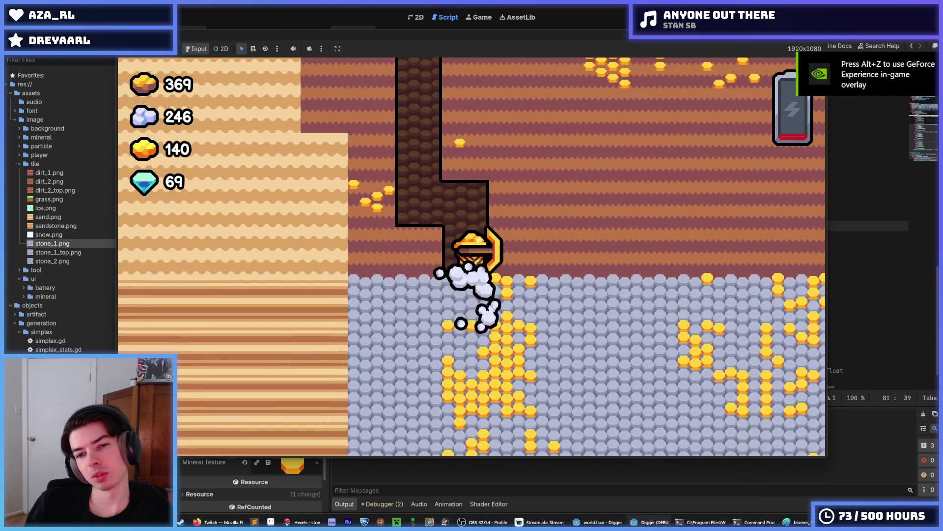
pyautogui.press('Down')
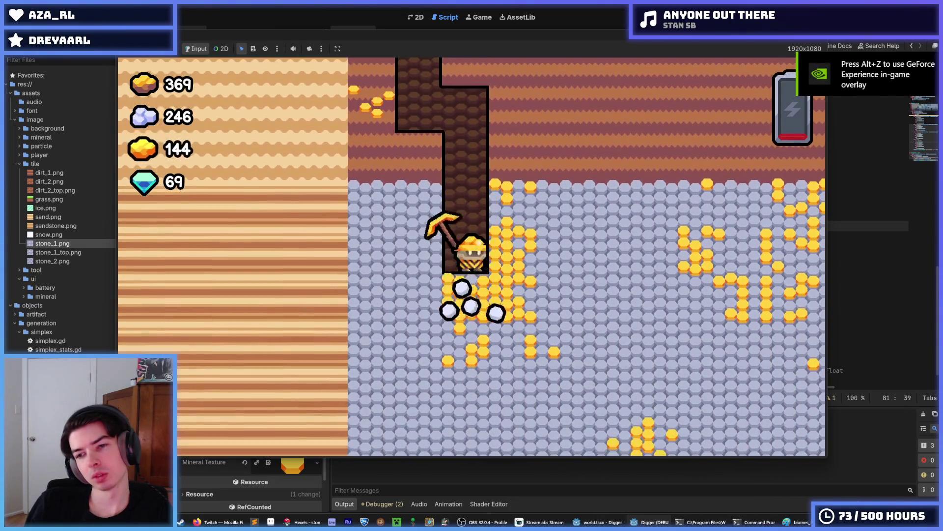
pyautogui.press('Down')
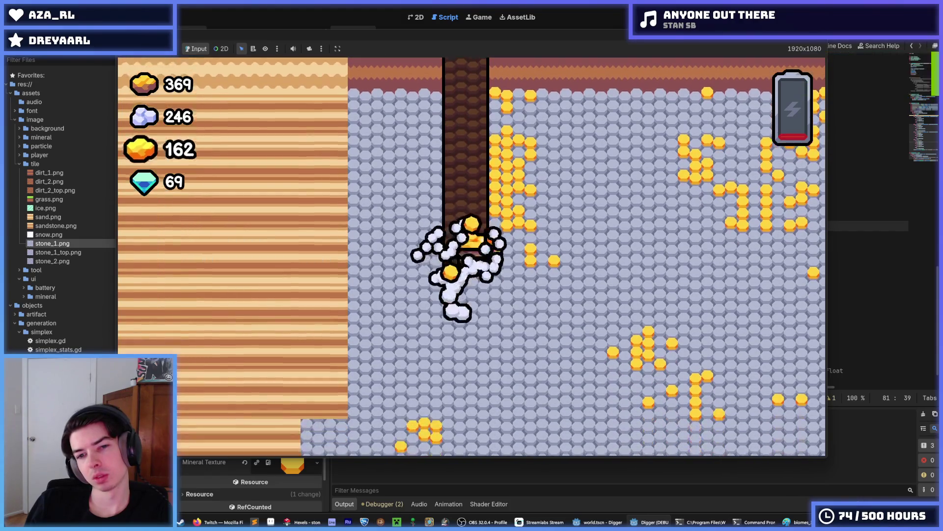
pyautogui.press('Right')
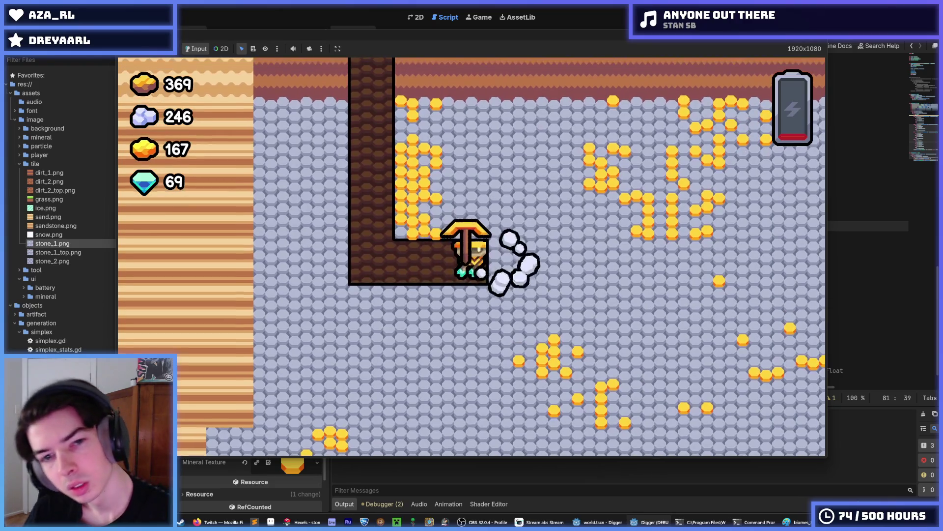
pyautogui.press('Up')
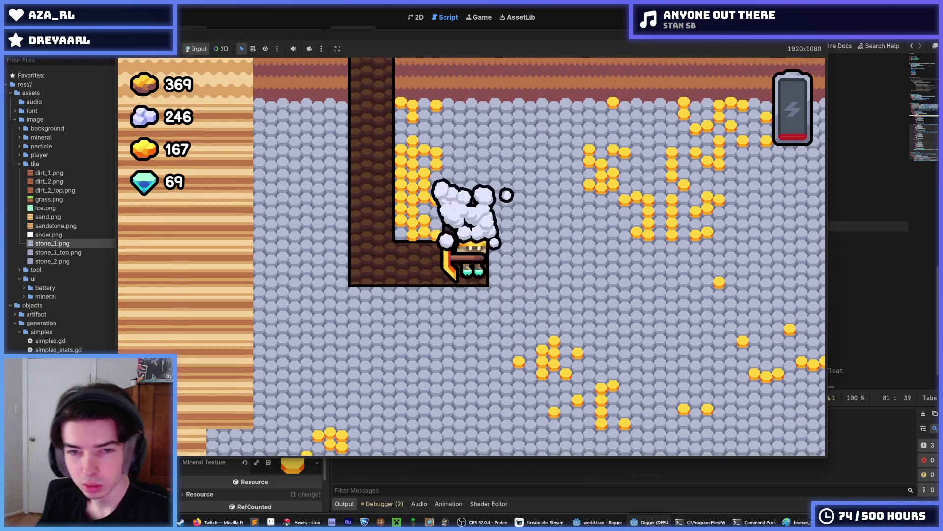
pyautogui.press('Up')
pyautogui.press('Right')
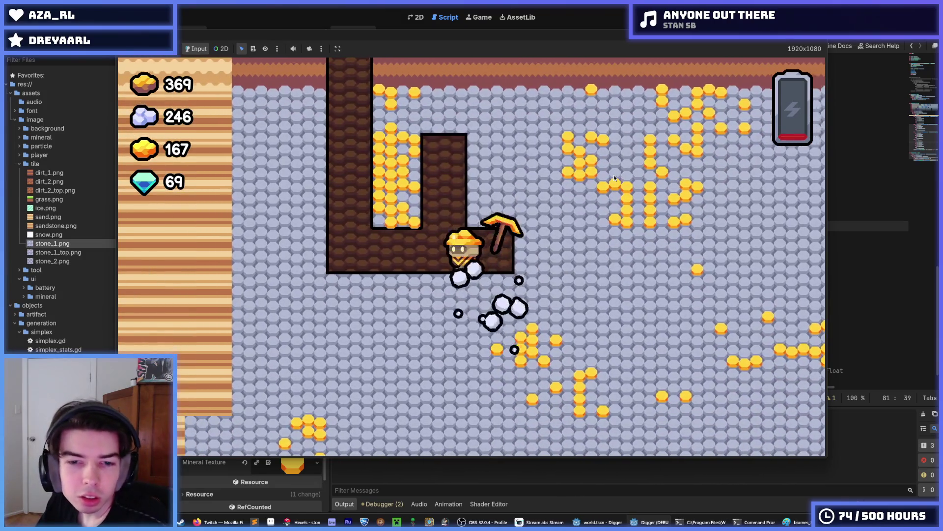
pyautogui.press('Down')
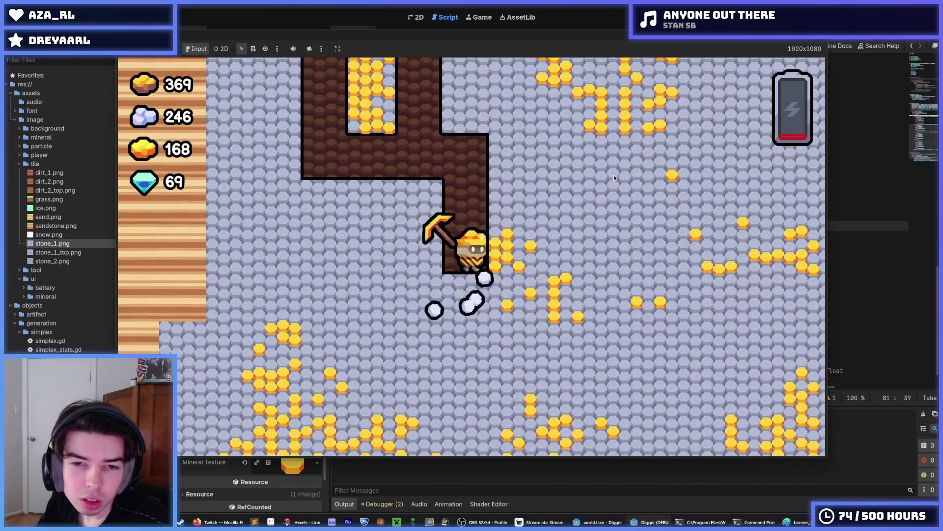
pyautogui.press('Right')
pyautogui.press('Down')
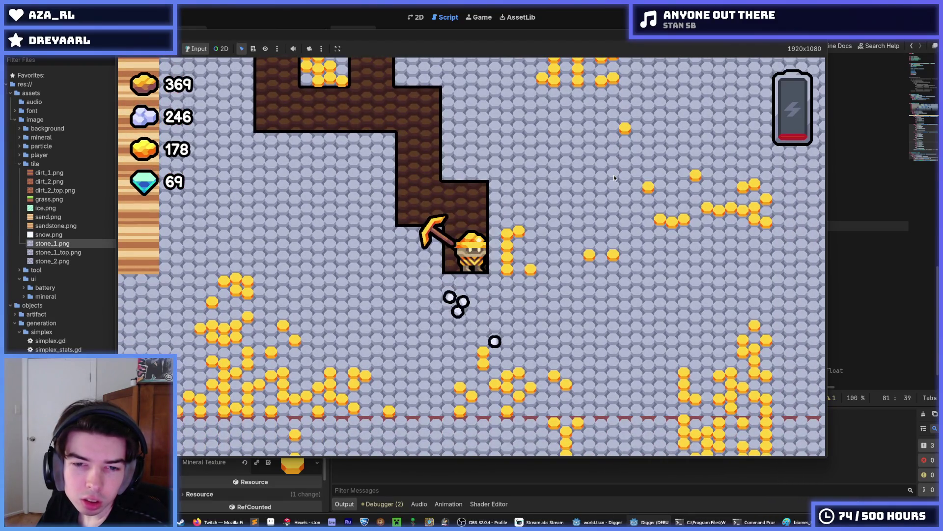
pyautogui.press('Right')
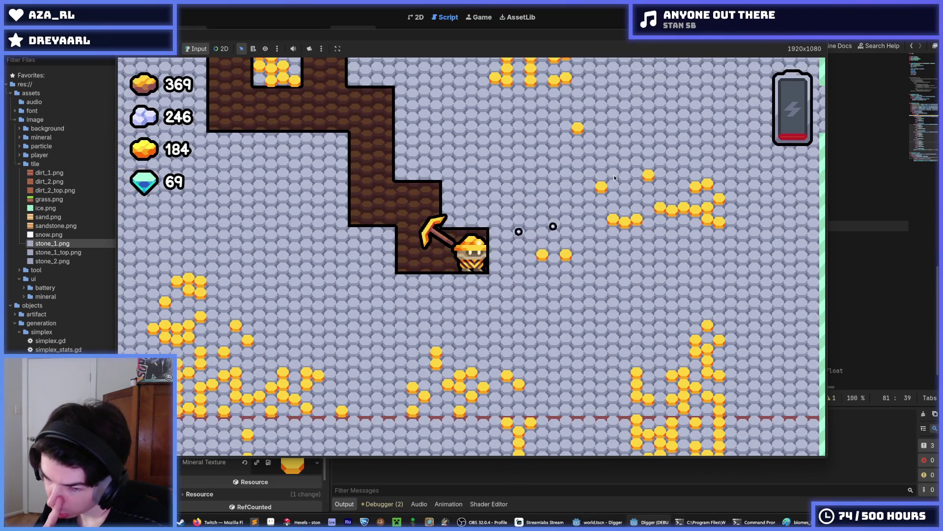
pyautogui.press('Up')
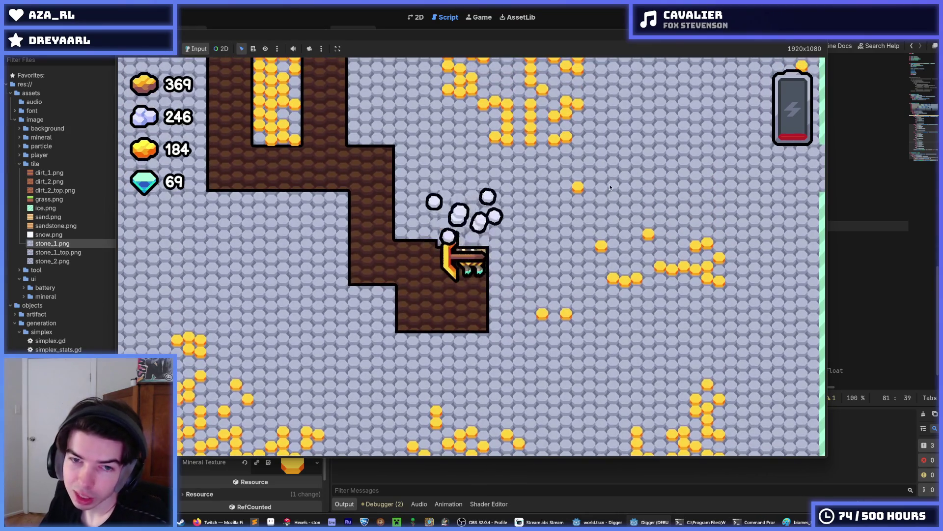
pyautogui.press('Left')
pyautogui.press('Left')
pyautogui.press('Up')
pyautogui.press('Right')
pyautogui.press('Left')
pyautogui.press('Up')
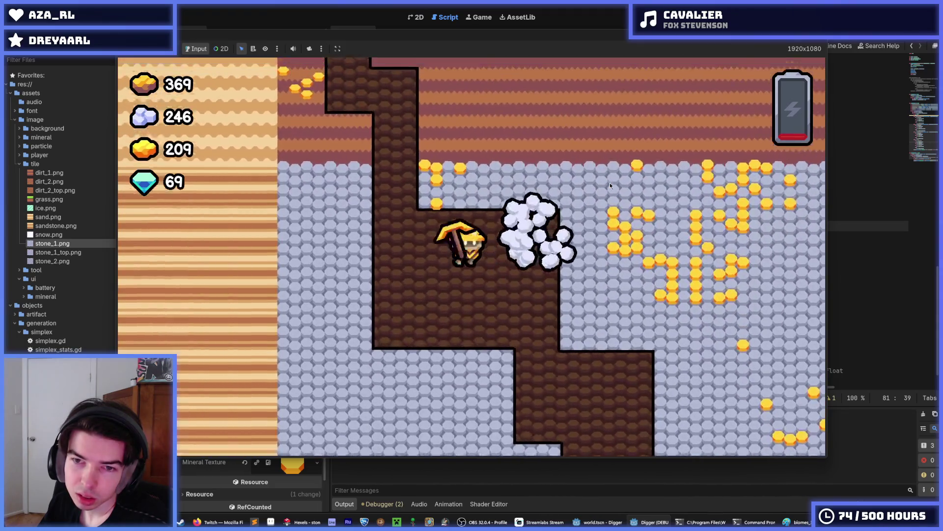
pyautogui.press('Right')
pyautogui.press('Right')
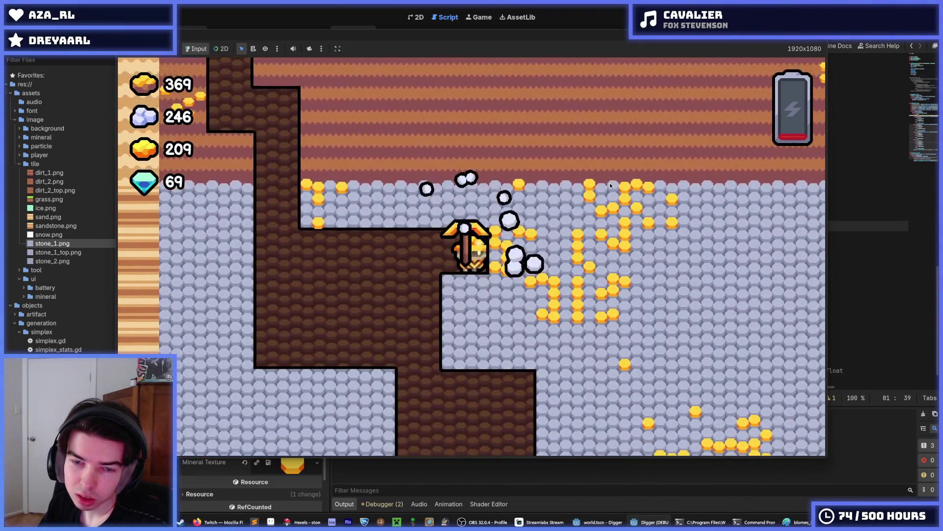
pyautogui.press('Left')
pyautogui.press('Up')
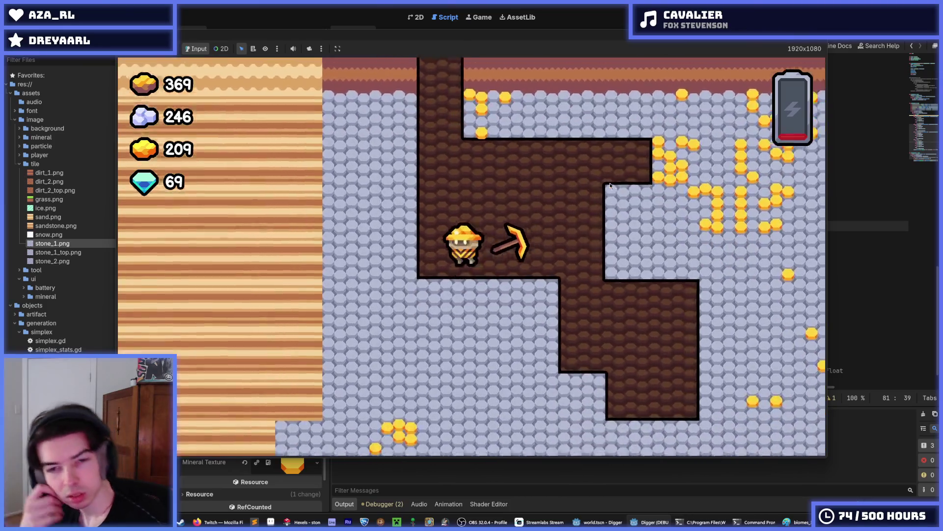
pyautogui.press('Down')
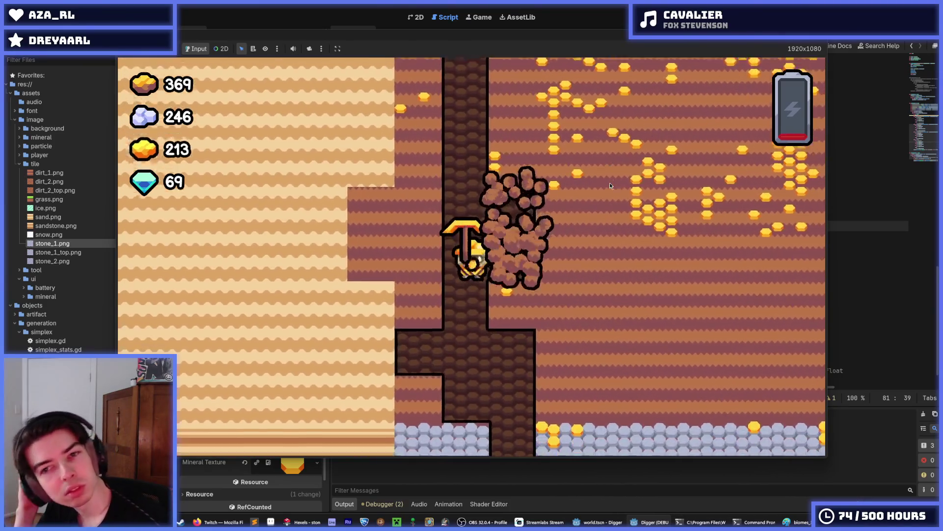
pyautogui.press('Left')
pyautogui.press('Down')
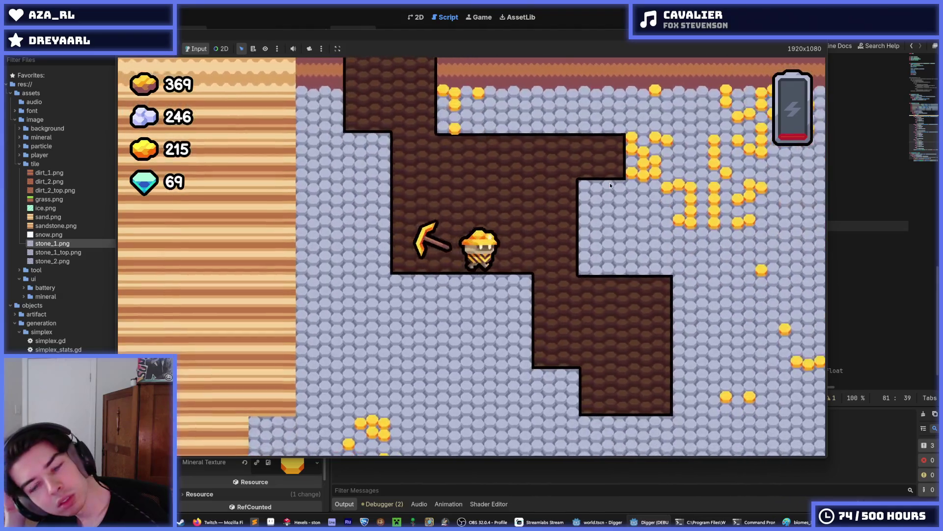
pyautogui.press('Right')
pyautogui.press('Up')
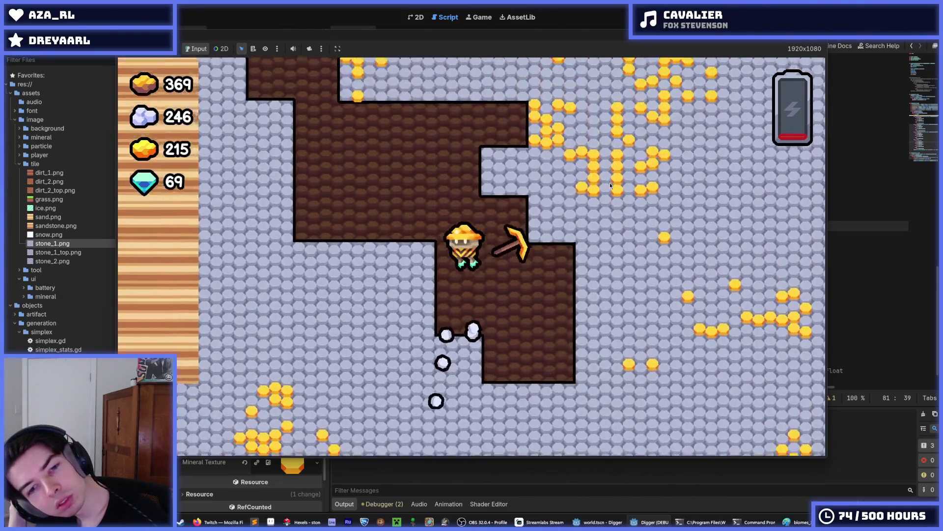
pyautogui.press('Left')
pyautogui.press('Down')
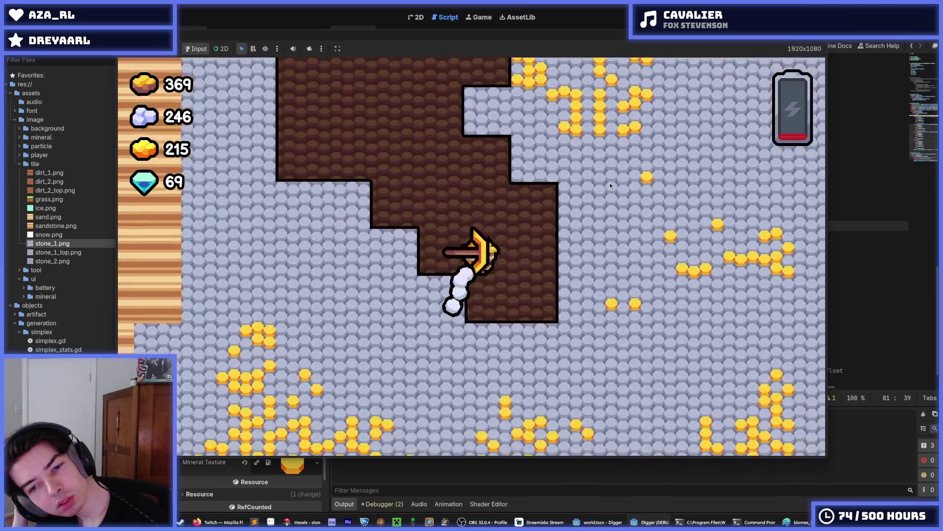
pyautogui.press('Right')
pyautogui.press('Down')
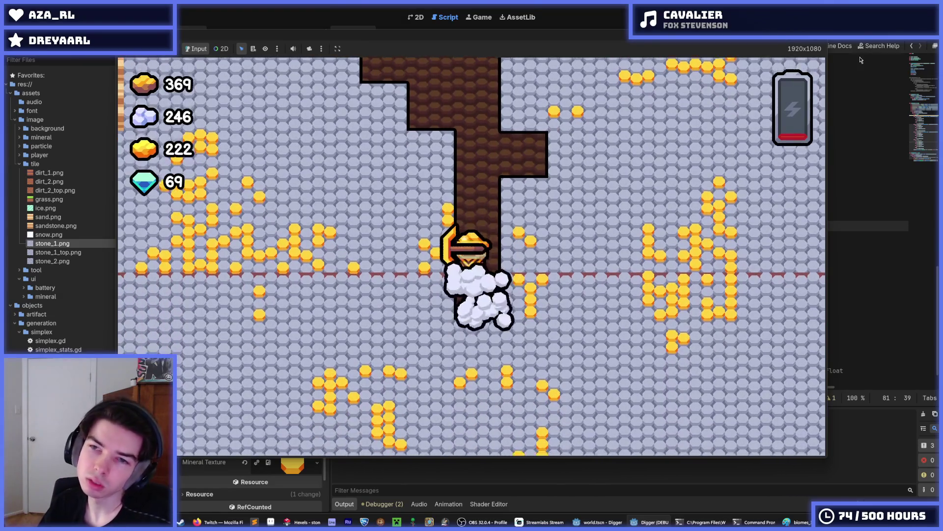
pyautogui.press('F8')
# - Recolour the stone tile: gaps 4a5462, lower bands 6d758d, light octagons 8b93af
pyautogui.click(330, 523)
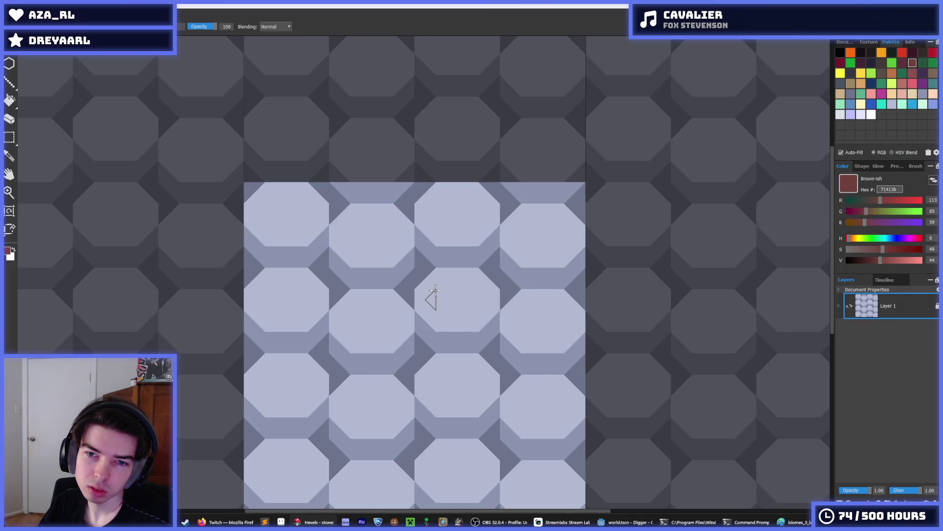
pyautogui.moveTo(511, 239); pyautogui.dragTo(525, 204)
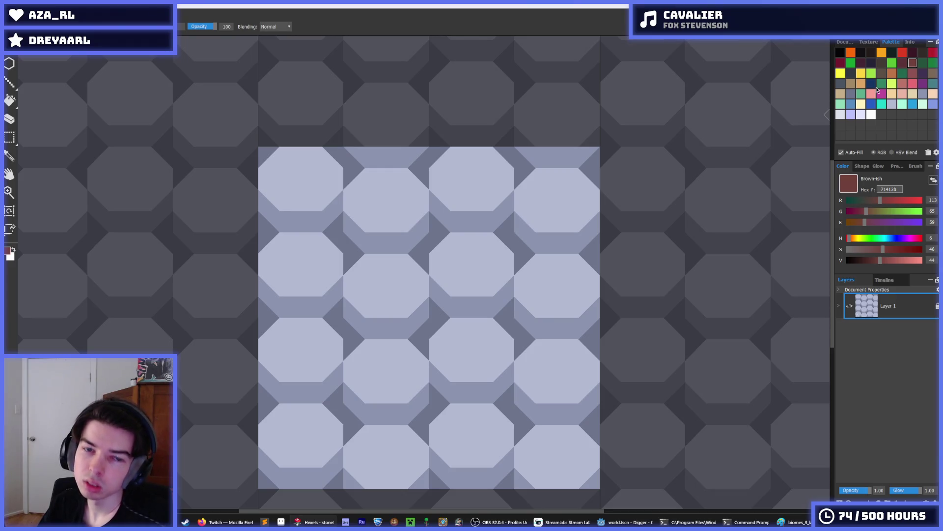
pyautogui.click(851, 94)
pyautogui.press('f')
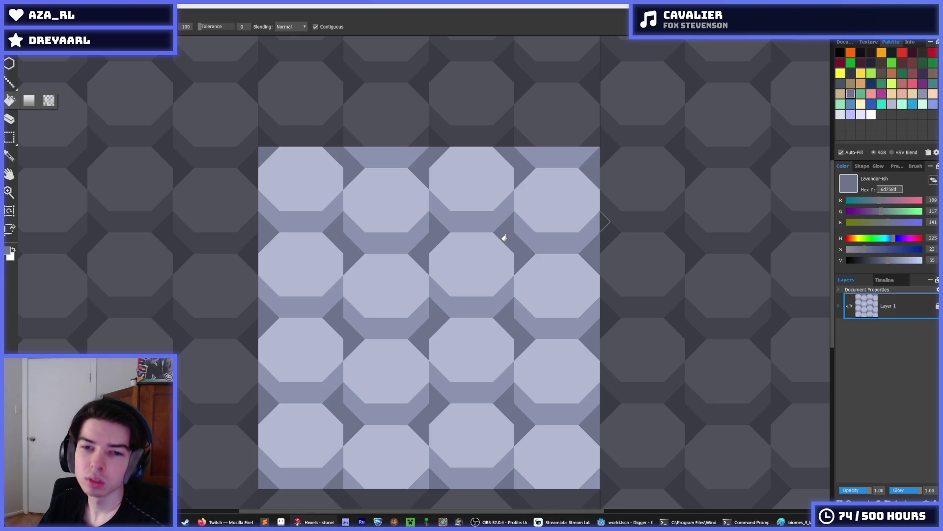
pyautogui.click(840, 84)
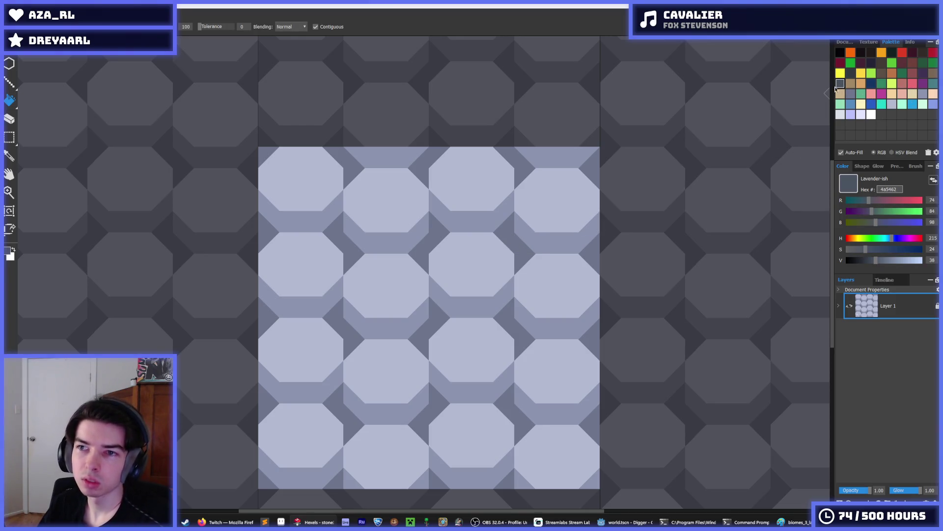
pyautogui.click(514, 250)
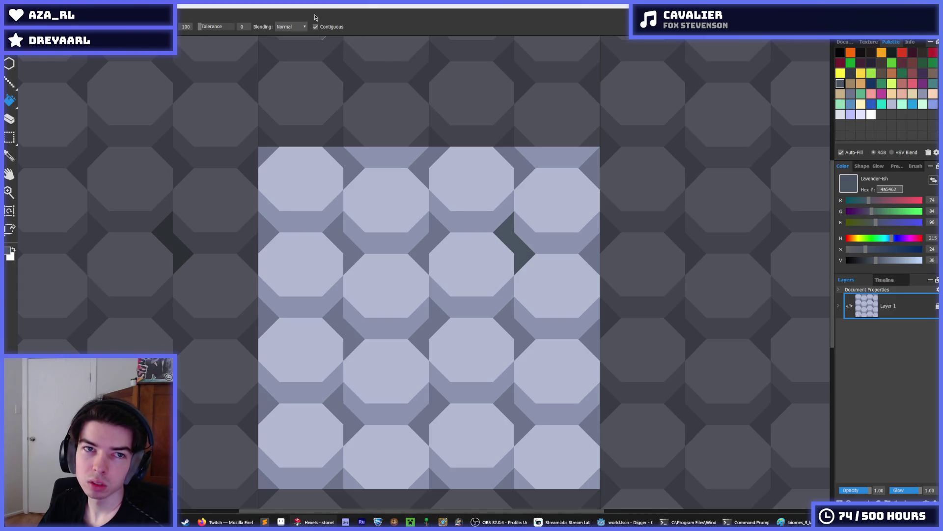
pyautogui.click(421, 235)
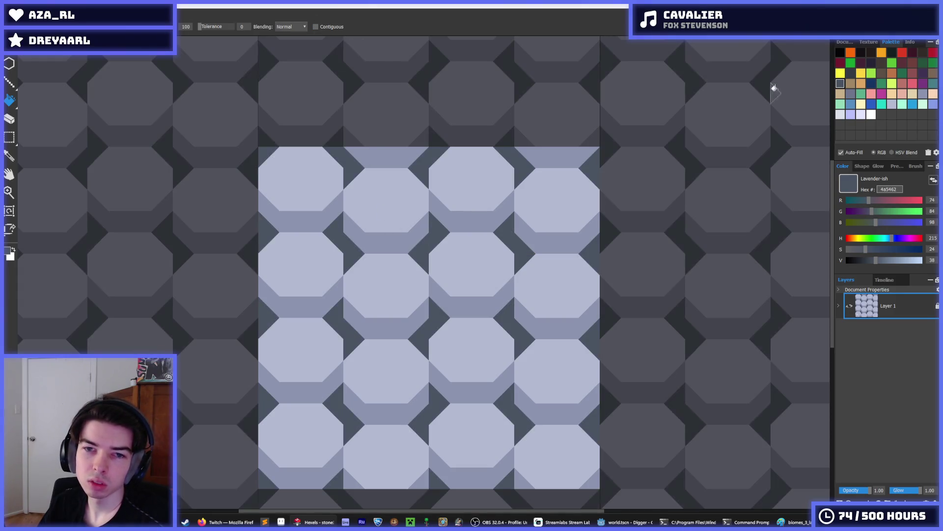
pyautogui.click(850, 93)
pyautogui.click(509, 209)
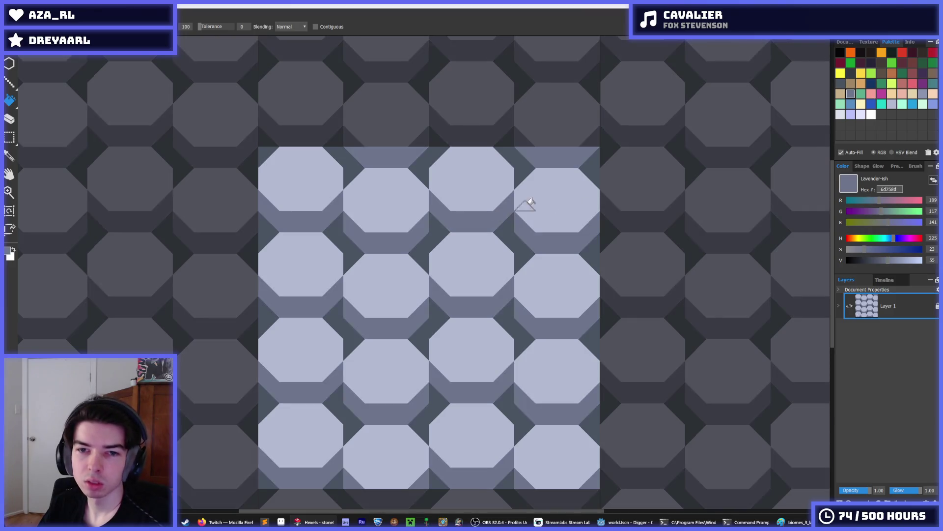
pyautogui.click(923, 94)
pyautogui.click(480, 182)
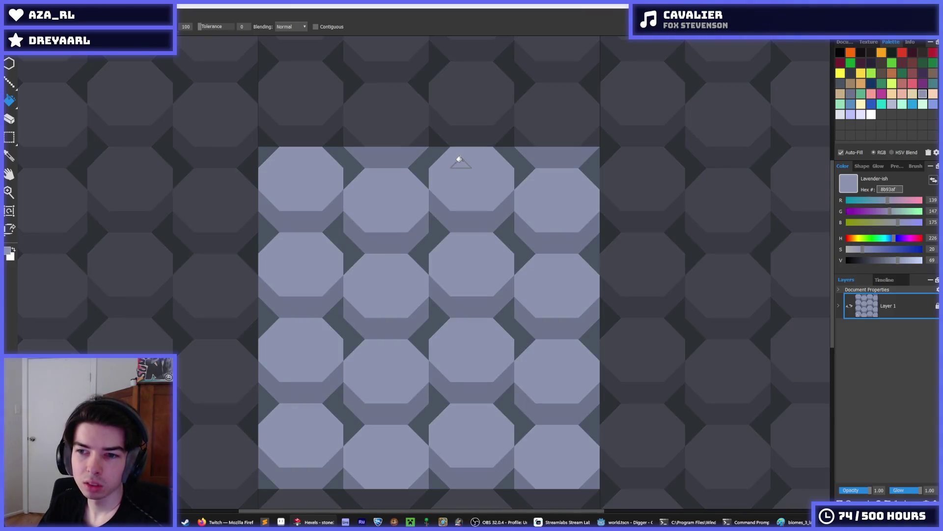
pyautogui.scroll(-5, 442, 196)
pyautogui.scroll(4, 435, 221)
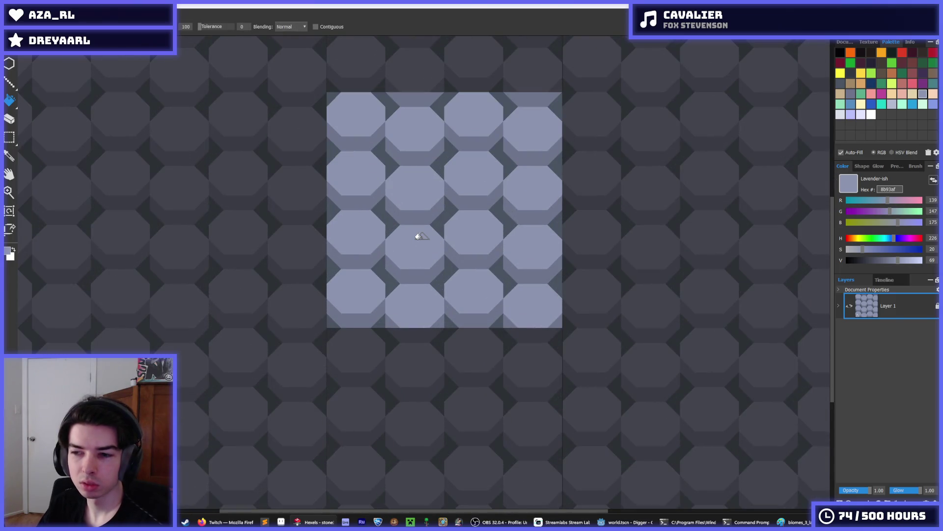
# - Export the tile as stone_2.png at 128 px, overwriting the existing file
pyautogui.hotkey('ctrl', 's')
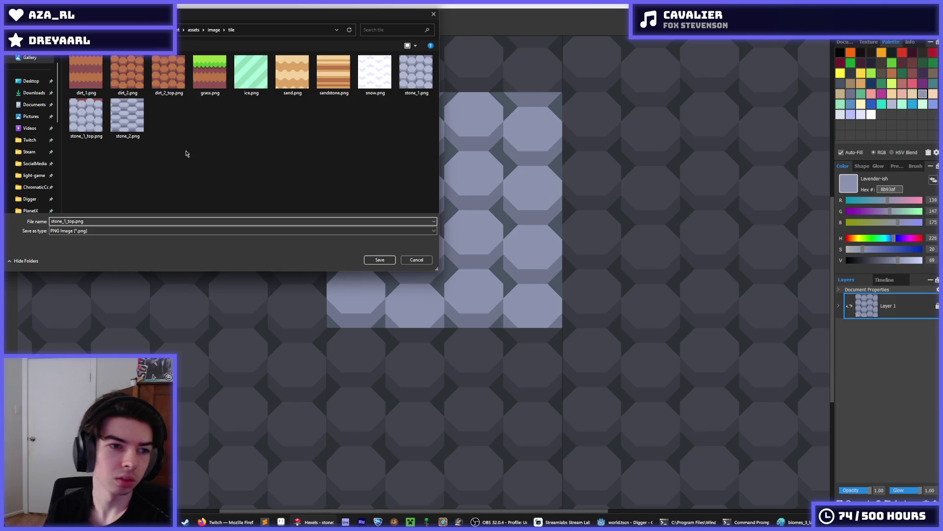
pyautogui.press('BackSpace')
pyautogui.write('2')
pyautogui.press('BackSpace')
pyautogui.press('BackSpace')
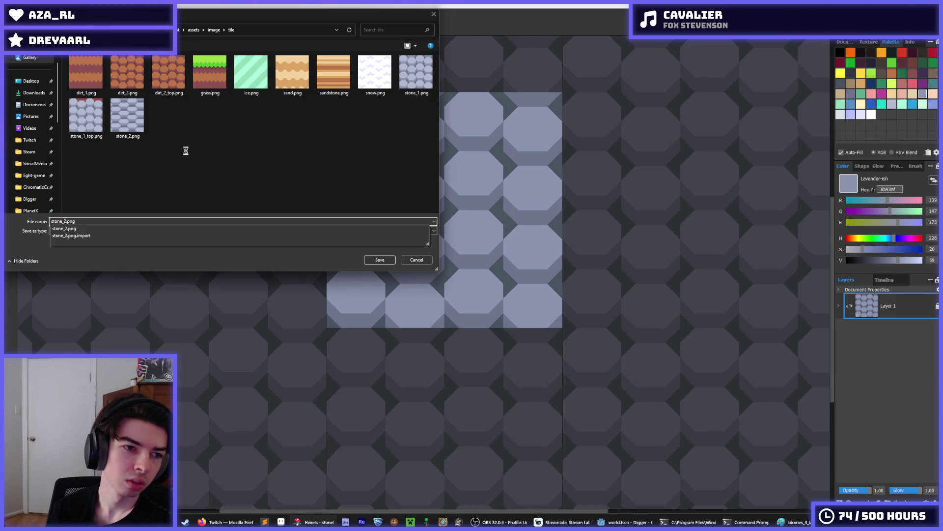
pyautogui.press('Return')
pyautogui.click(492, 262)
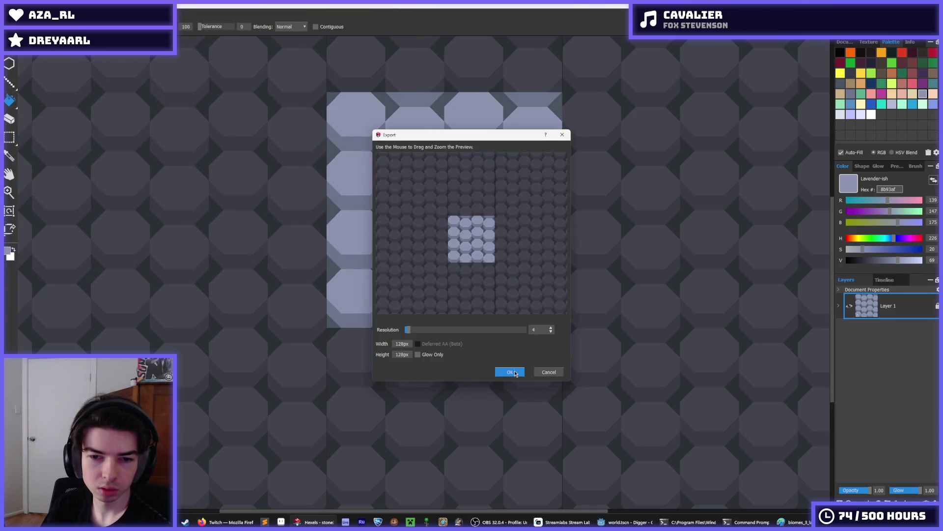
pyautogui.click(515, 372)
pyautogui.click(646, 524)
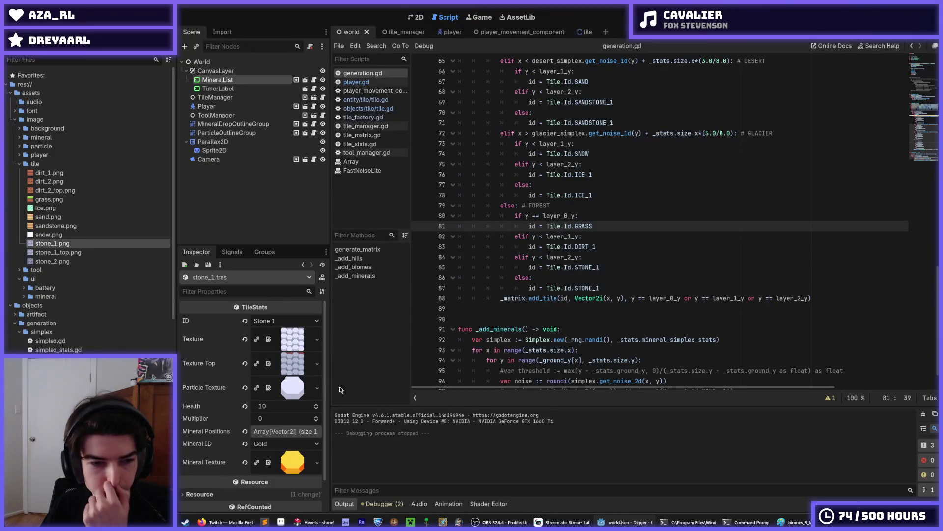
# - Assign stone_2.png as the texture of the stone_2.tres tile resource and save
pyautogui.click(72, 261)
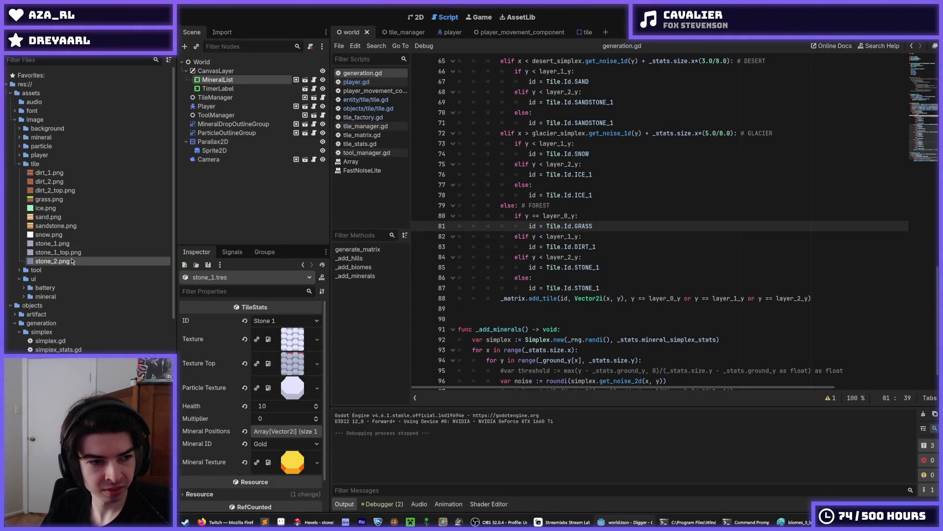
pyautogui.scroll(-10, 108, 343)
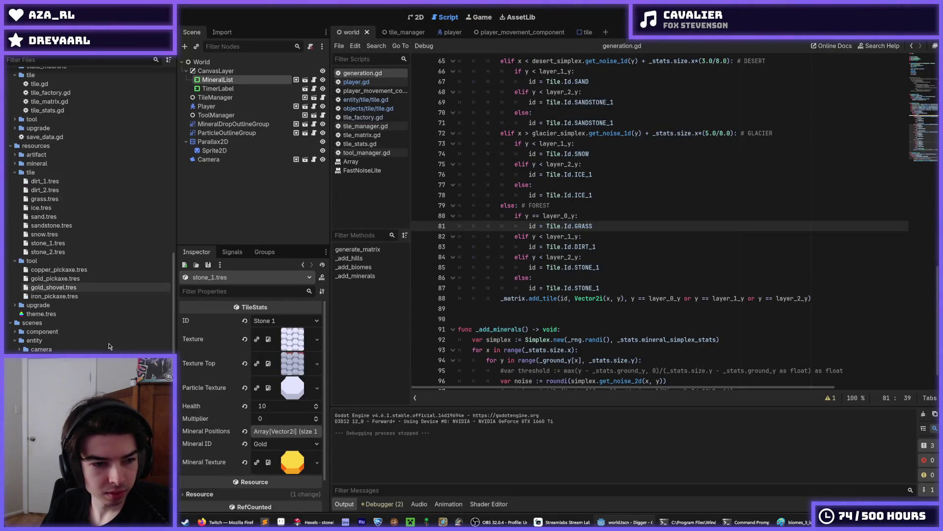
pyautogui.click(64, 252)
pyautogui.scroll(10, 61, 231)
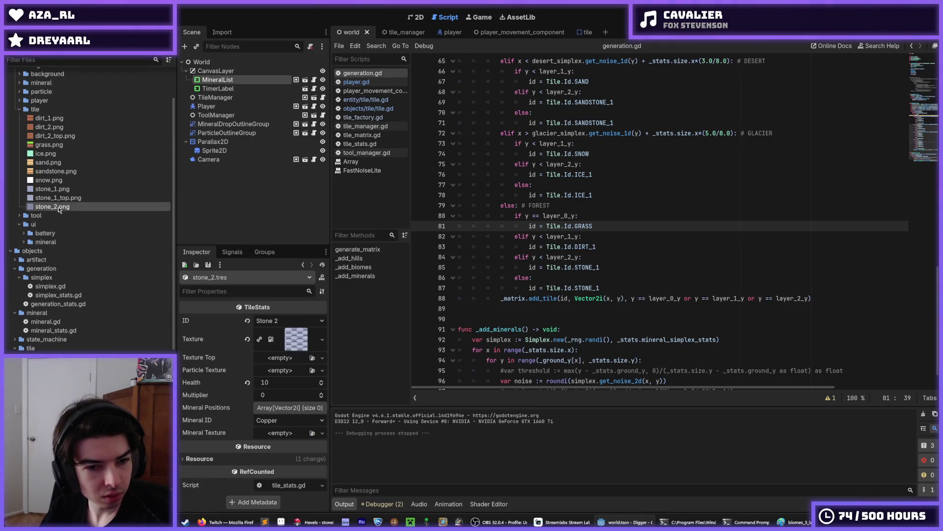
pyautogui.moveTo(68, 209); pyautogui.dragTo(296, 339)
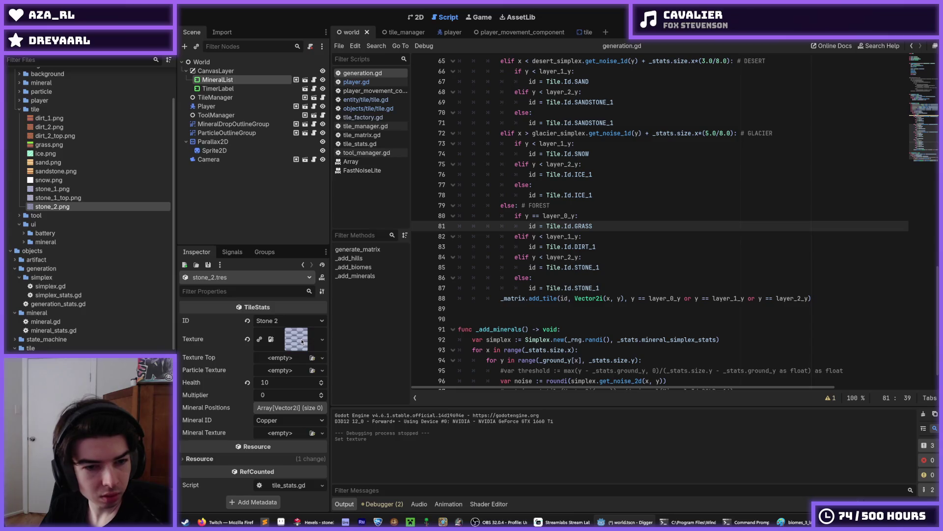
pyautogui.hotkey('ctrl', 's')
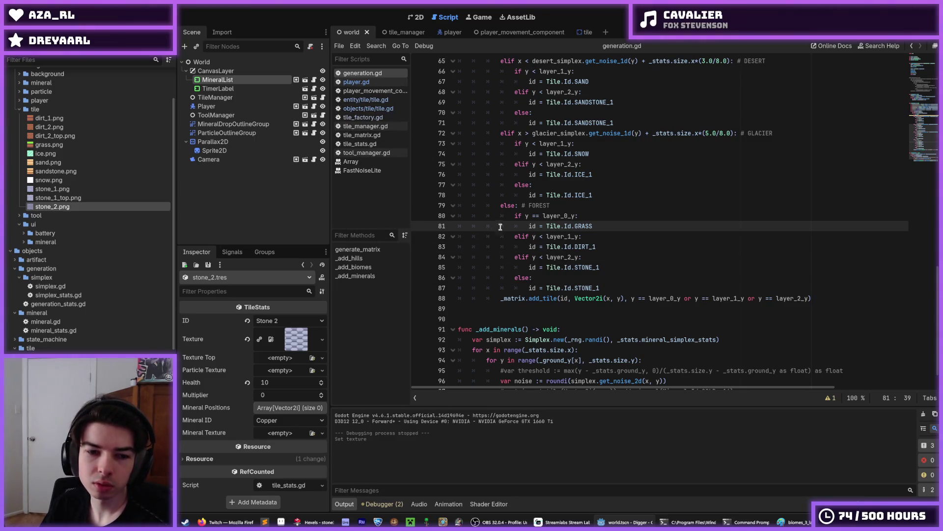
# - Change line 87 from Tile.Id.STONE_1 to Tile.Id.STONE_2 and run the game
pyautogui.scroll(-1, 530, 231)
pyautogui.click(609, 257)
pyautogui.press('BackSpace')
pyautogui.write('2')
pyautogui.press('F5')
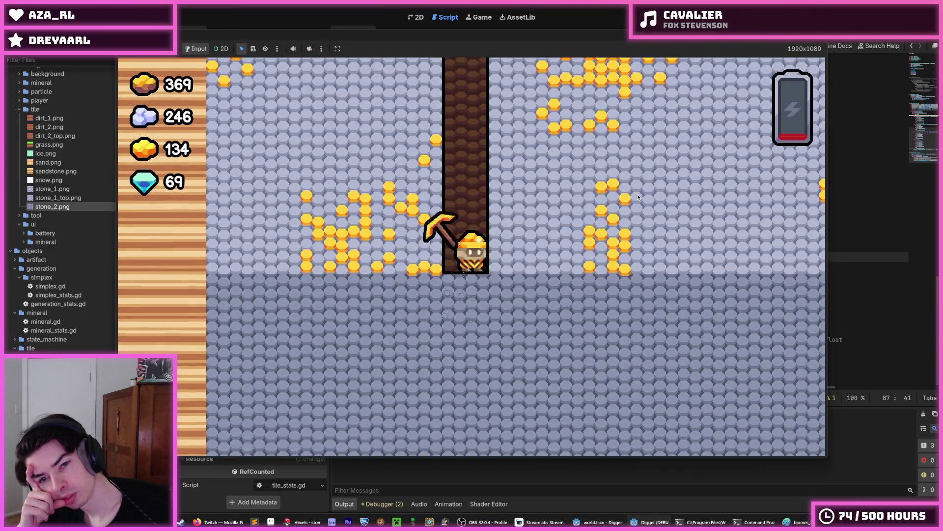
# - Dig sideways and down into the darker stone, zooming the camera out and back
pyautogui.press('Right')
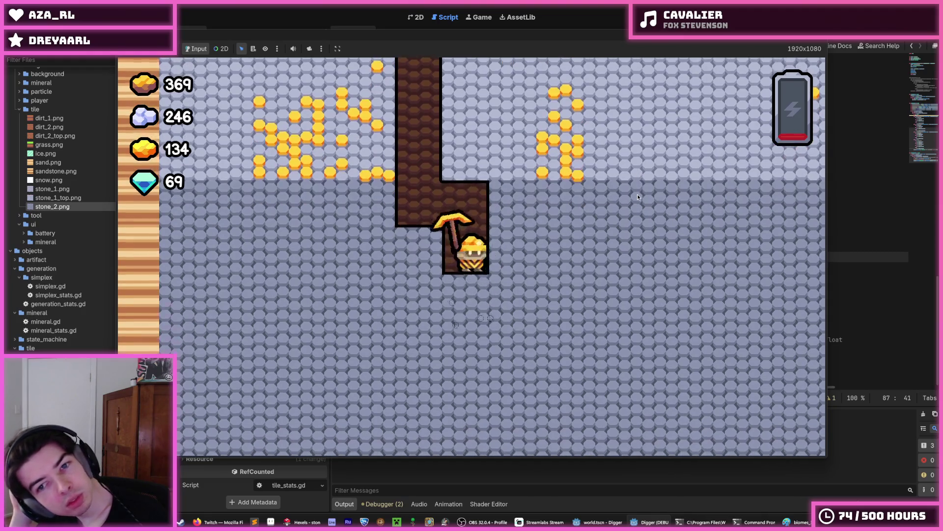
pyautogui.press('Left')
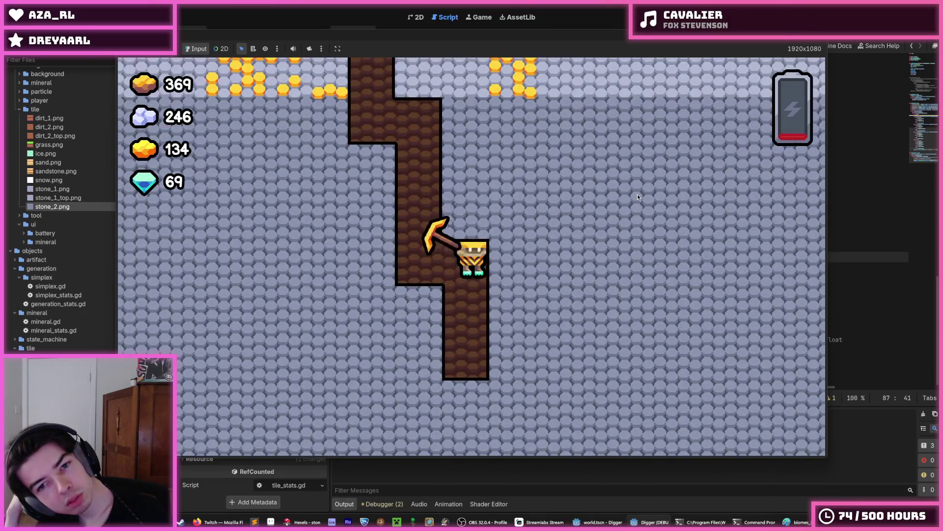
pyautogui.scroll(-10, 638, 197)
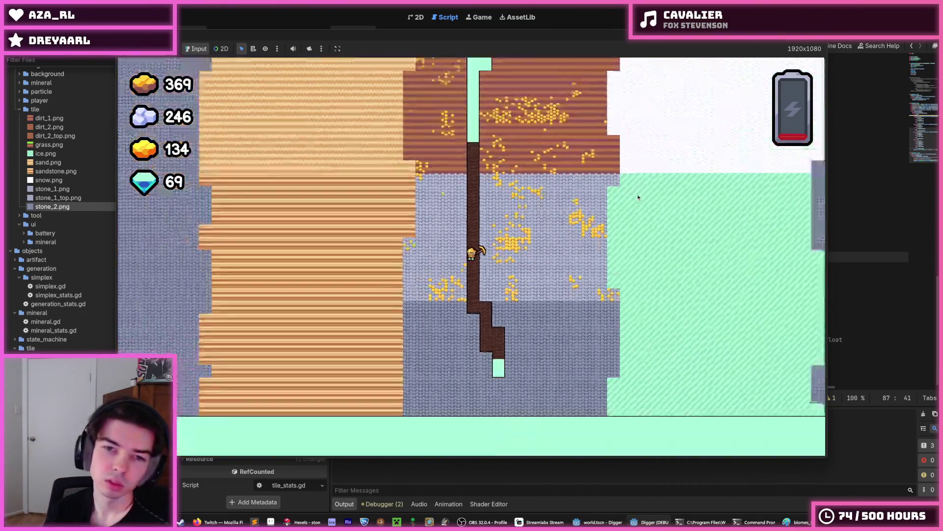
pyautogui.scroll(-4, 638, 197)
pyautogui.scroll(4, 638, 197)
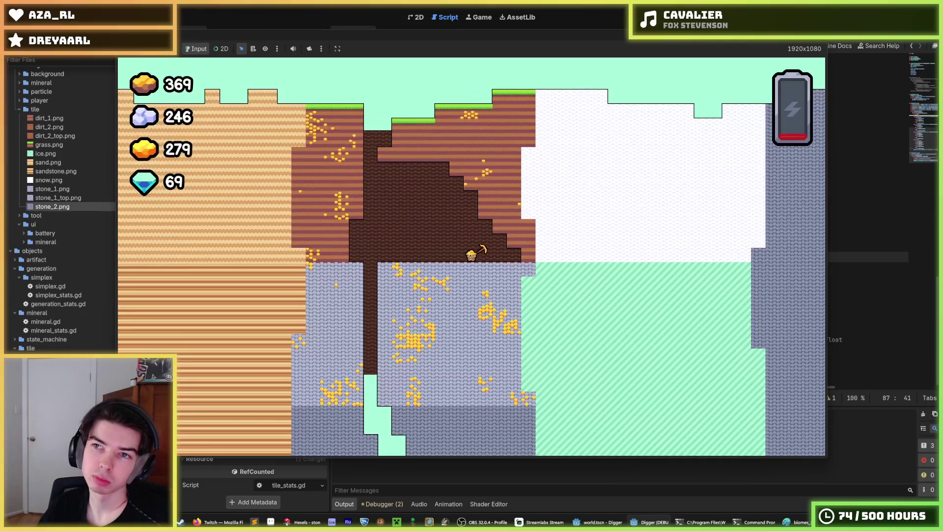
# - Stop the test run, save the scene, and return to the stone tile in Hexels
pyautogui.press('F8')
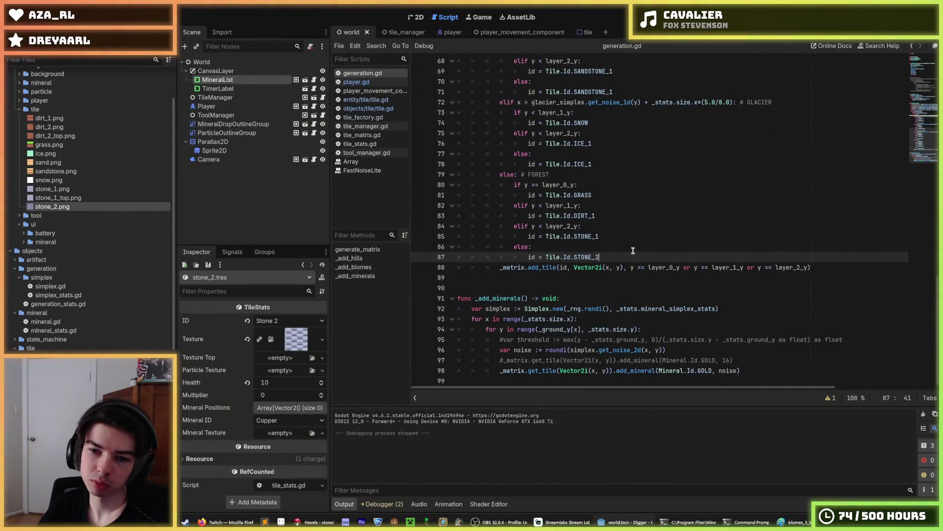
pyautogui.click(740, 309)
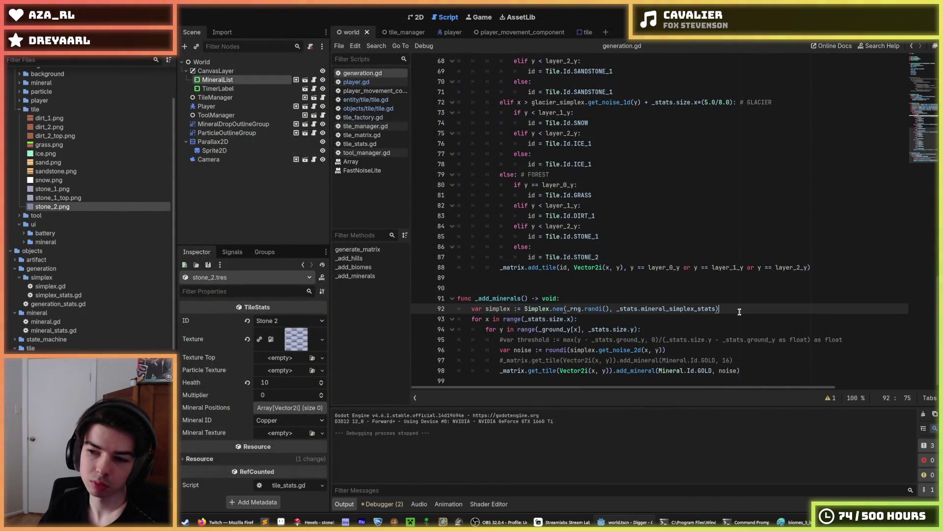
pyautogui.press('F5')
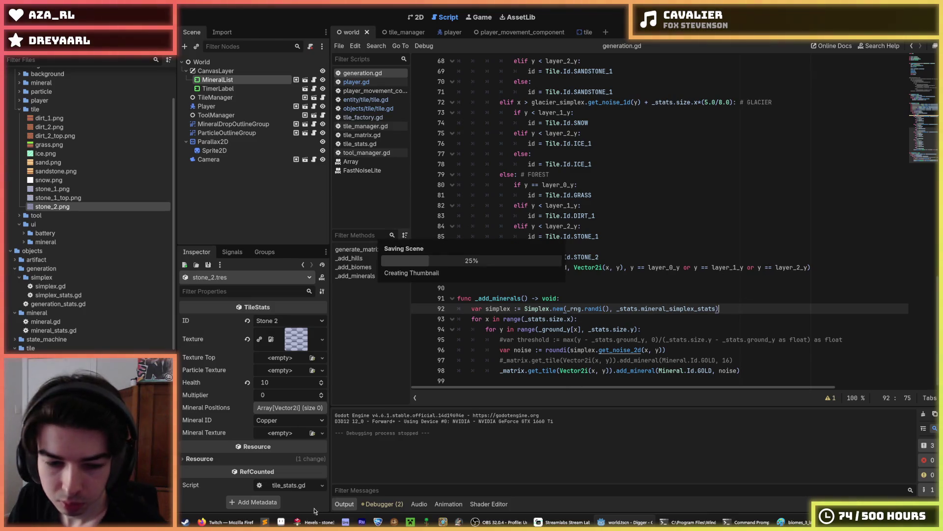
pyautogui.click(312, 522)
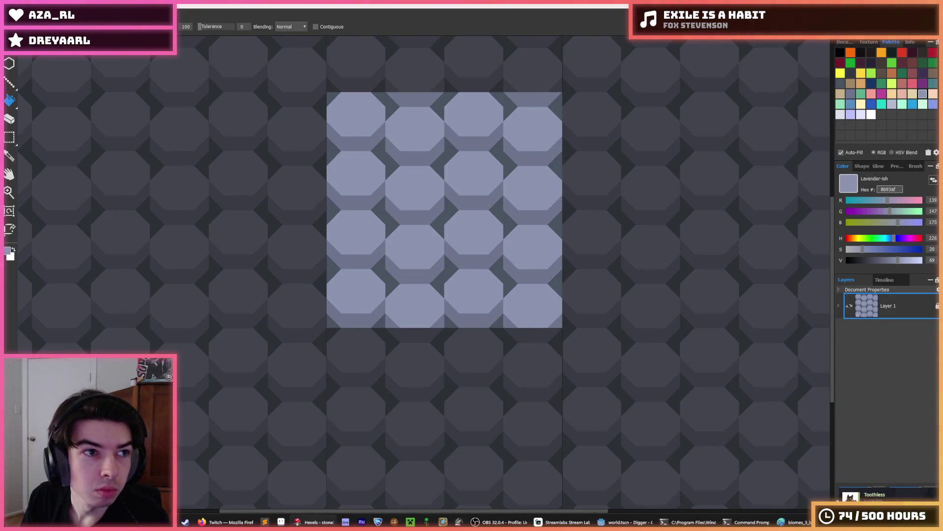
# - Switch to rectangular selection and marquee the third hex column, then clear it
pyautogui.hotkey('alt', 'f')
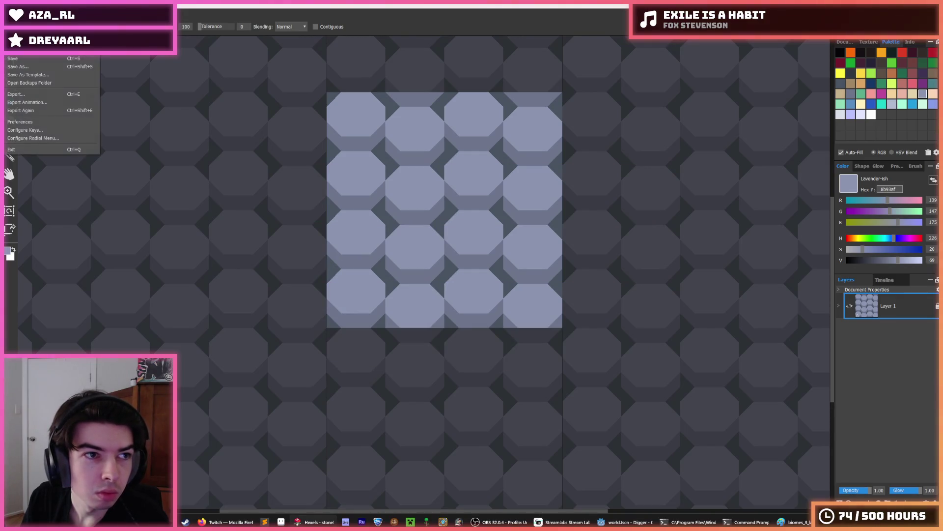
pyautogui.moveTo(49, 49)
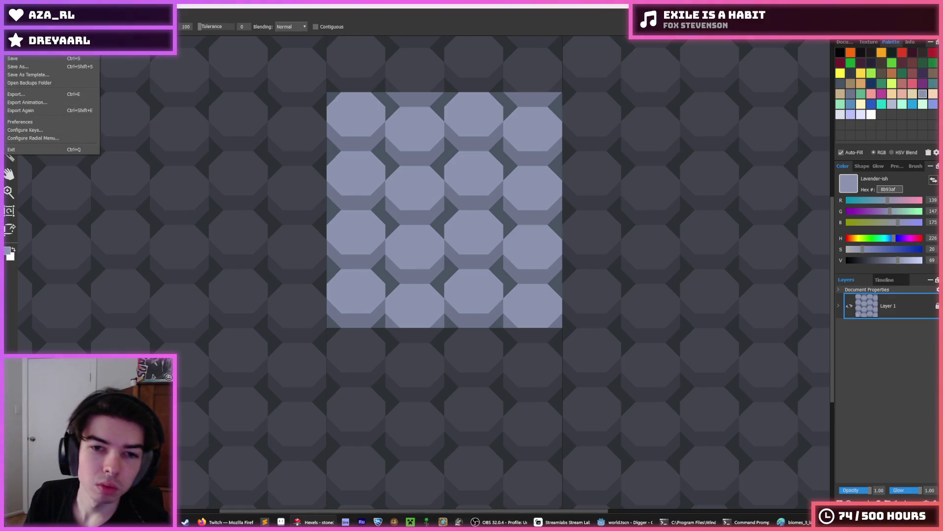
pyautogui.click(484, 190)
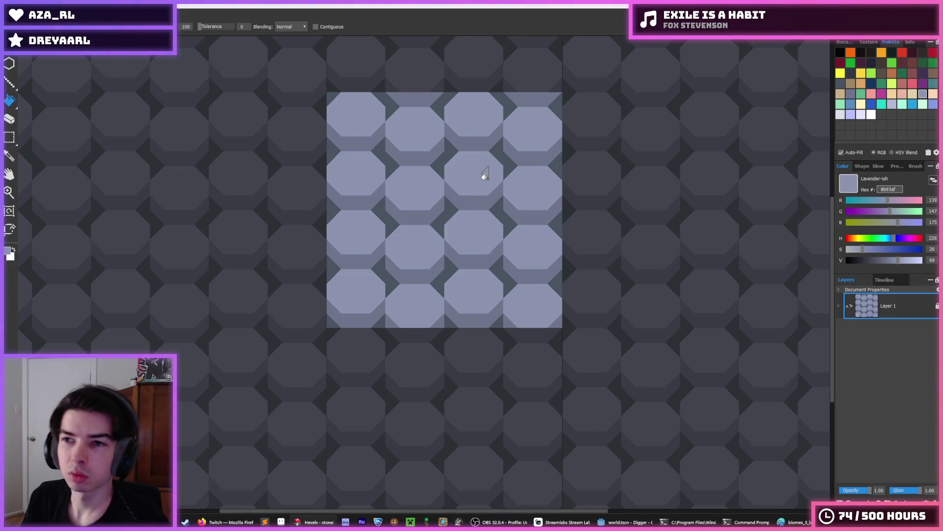
pyautogui.press('m')
pyautogui.moveTo(443, 95)
pyautogui.mouseDown()
pyautogui.moveTo(505, 274)
pyautogui.moveTo(493, 327)
pyautogui.moveTo(508, 108)
pyautogui.moveTo(497, 93)
pyautogui.moveTo(520, 73)
pyautogui.mouseUp()
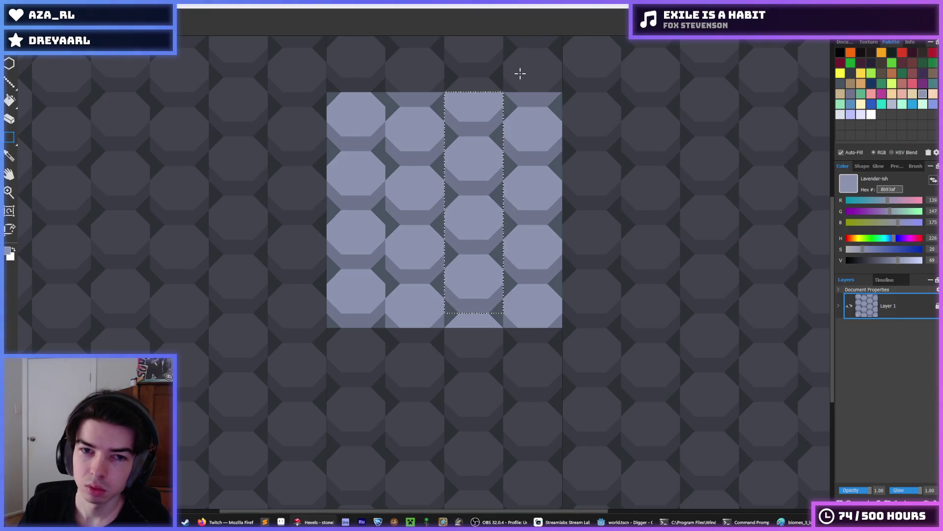
pyautogui.click(520, 74)
# - Select the first hex column and nudge it up half a cell
pyautogui.moveTo(383, 100); pyautogui.dragTo(318, 324)
pyautogui.press('Up')
pyautogui.press('Up')
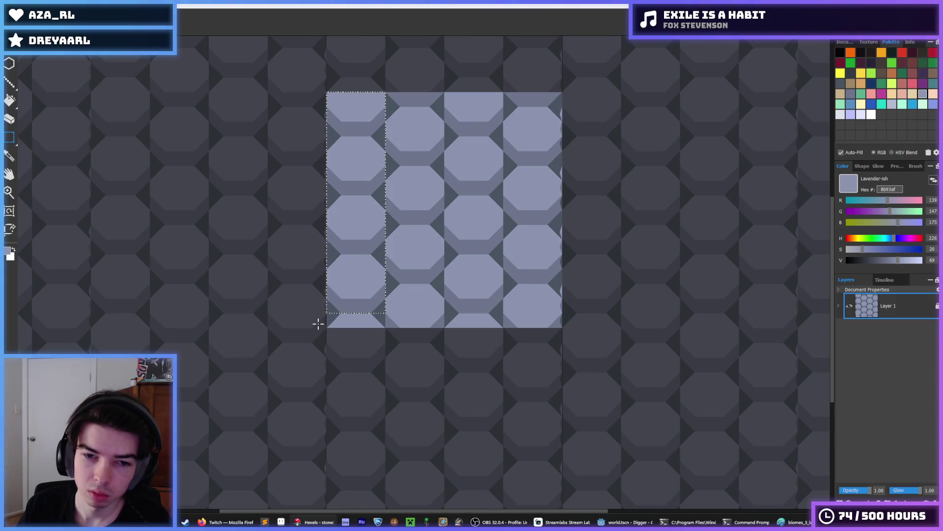
pyautogui.scroll(-3, 536, 391)
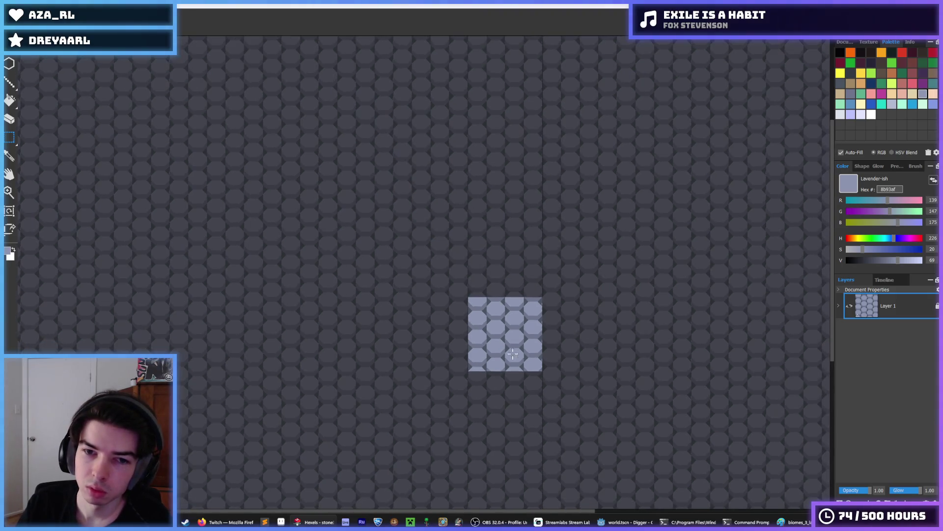
pyautogui.scroll(-2, 519, 305)
pyautogui.scroll(4, 516, 322)
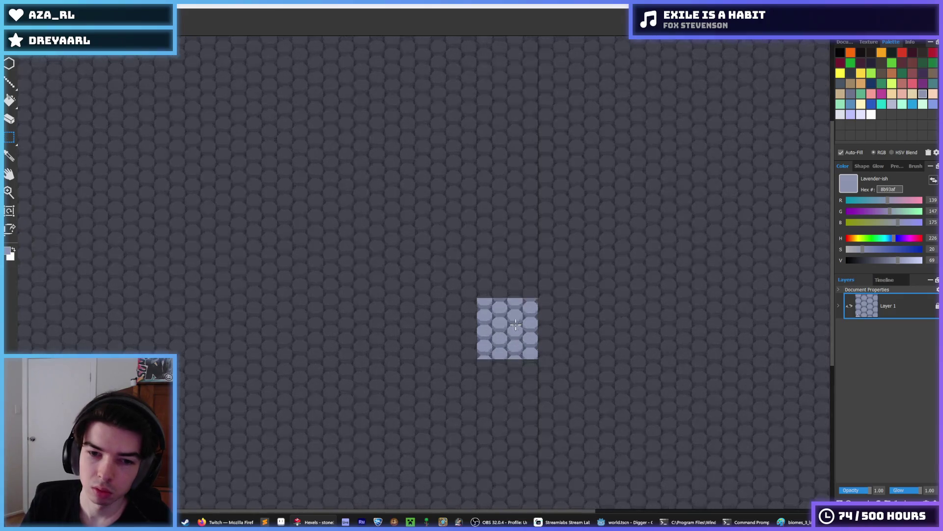
pyautogui.scroll(3, 515, 324)
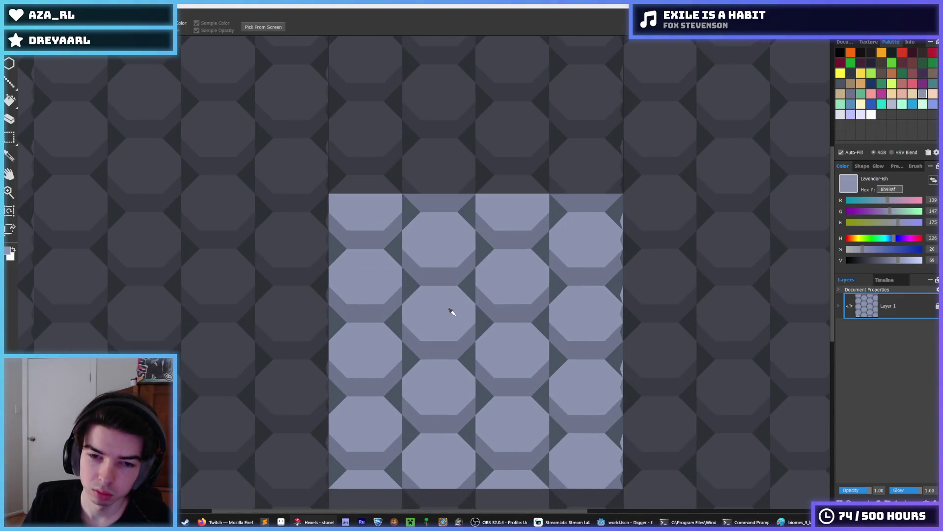
# - Fill the dark edge triangles around the hex columns with lavender
pyautogui.moveTo(398, 239)
pyautogui.mouseDown()
pyautogui.moveTo(488, 238)
pyautogui.moveTo(486, 209)
pyautogui.mouseUp()
pyautogui.click(476, 201)
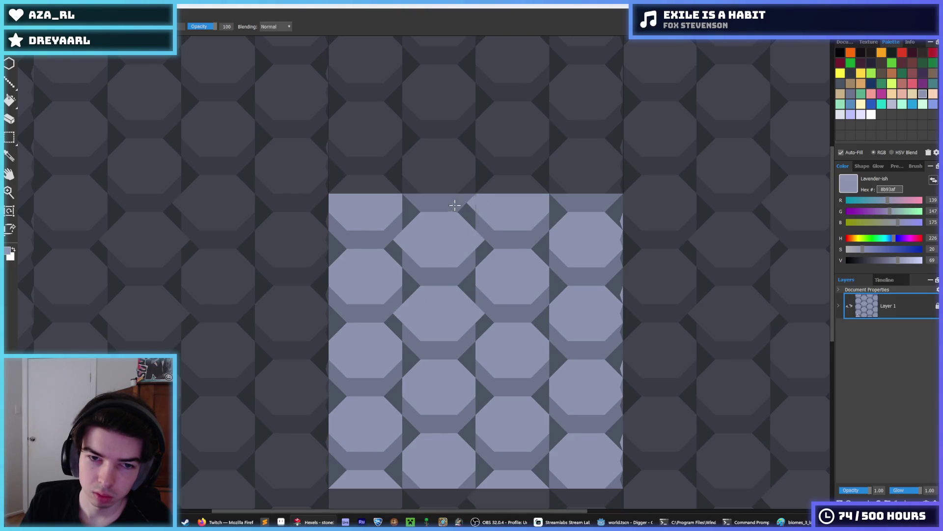
pyautogui.click(407, 204)
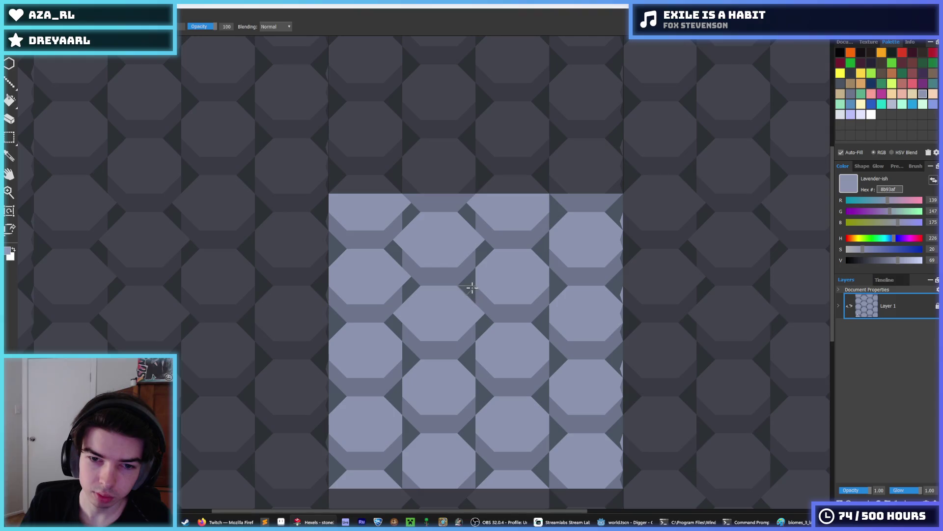
pyautogui.click(550, 277)
pyautogui.click(544, 245)
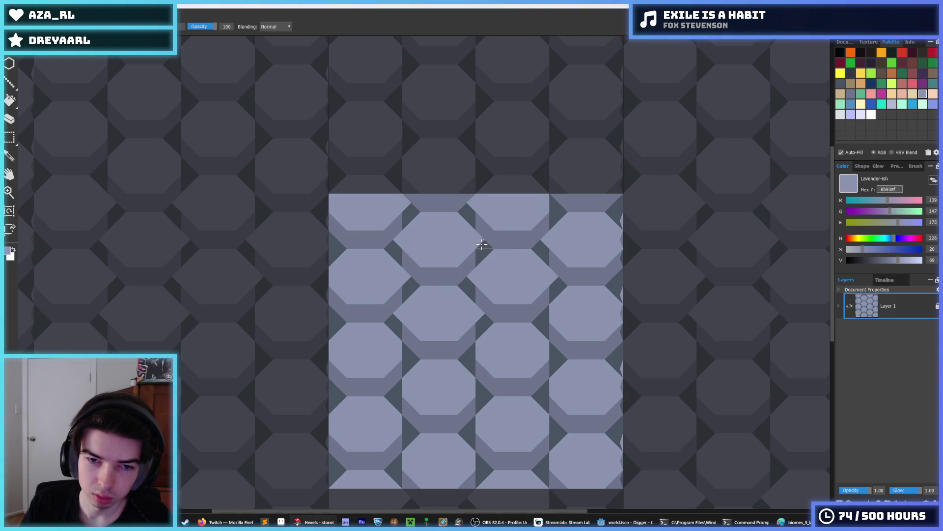
pyautogui.click(400, 350)
pyautogui.click(472, 352)
pyautogui.click(399, 386)
pyautogui.click(476, 388)
pyautogui.click(479, 460)
pyautogui.click(398, 461)
pyautogui.click(406, 423)
pyautogui.click(473, 422)
pyautogui.click(551, 424)
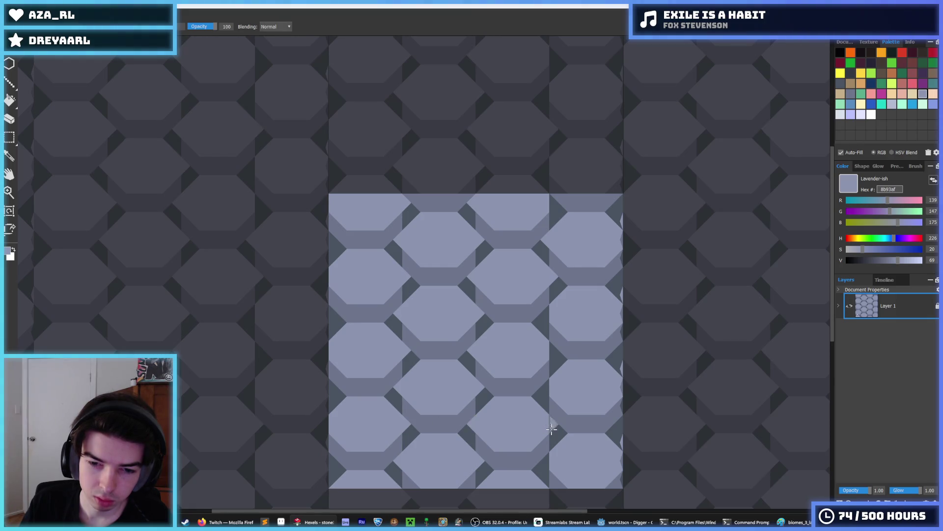
pyautogui.click(551, 497)
pyautogui.click(548, 350)
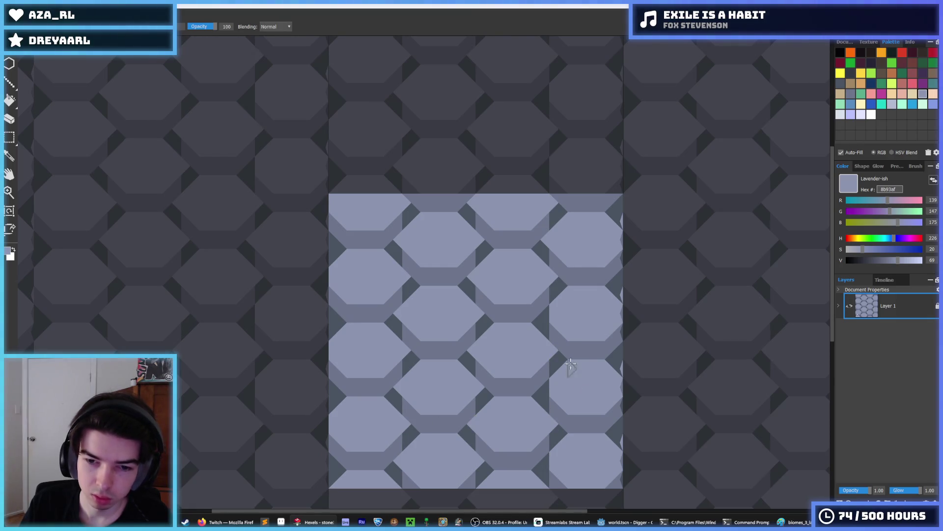
pyautogui.click(554, 394)
pyautogui.scroll(-3, 522, 320)
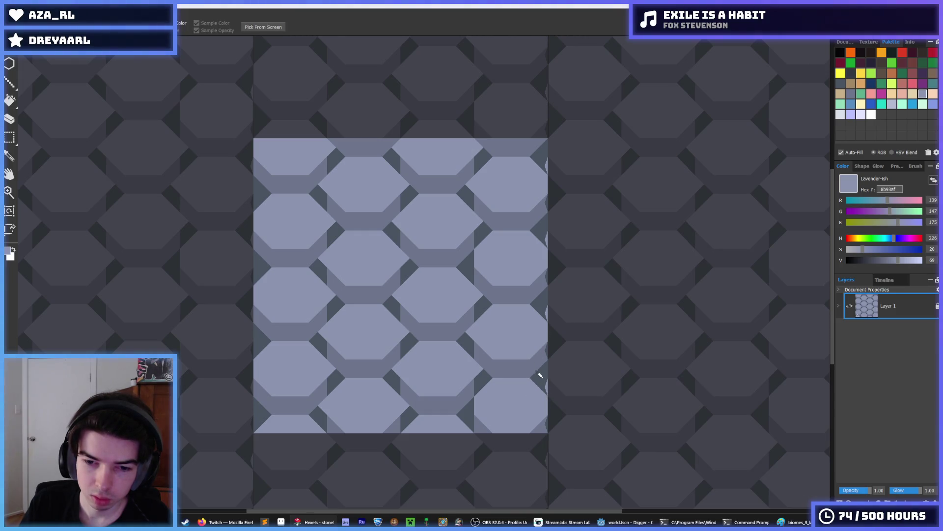
# - Sample the 4a5462, 6d758d and 8b93af shades, and undo a trial mid-tone fill
pyautogui.keyDown('alt'); pyautogui.click(546, 385); pyautogui.keyUp('alt')
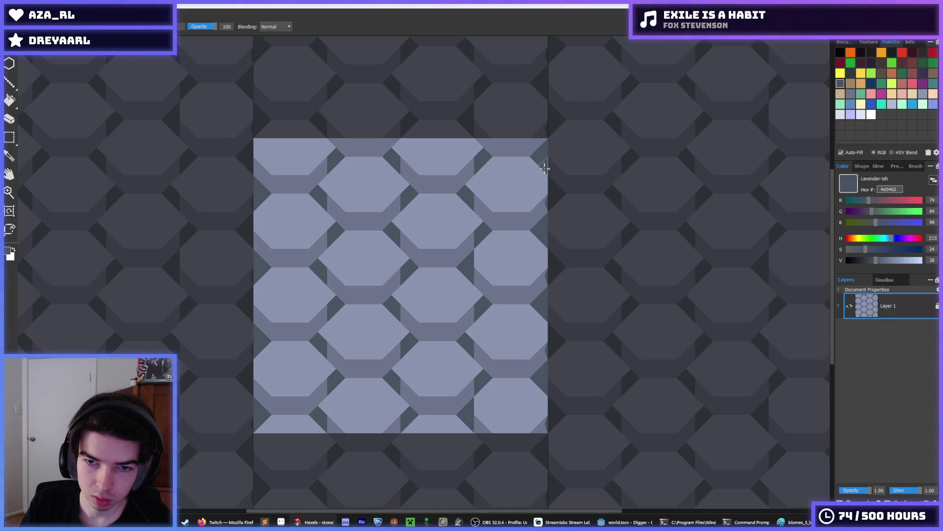
pyautogui.keyDown('alt'); pyautogui.click(535, 209); pyautogui.keyUp('alt')
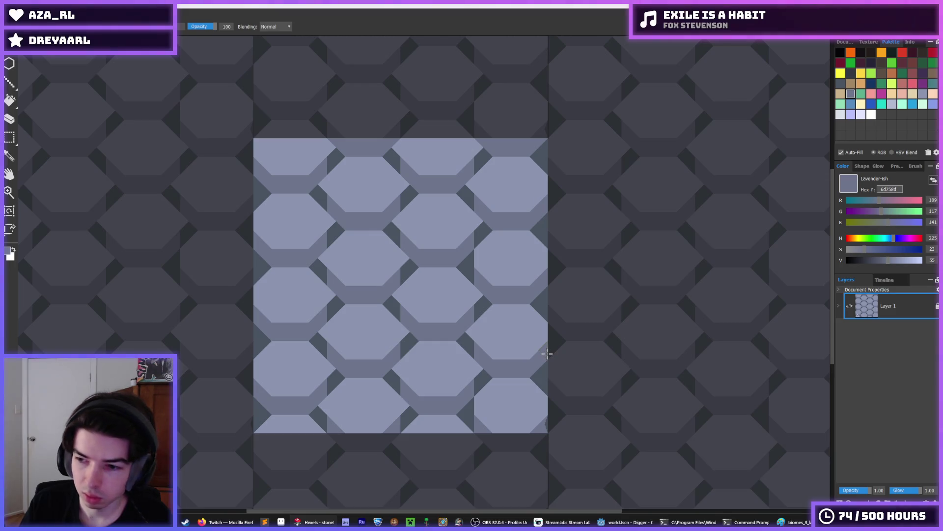
pyautogui.keyDown('alt'); pyautogui.click(507, 328); pyautogui.keyUp('alt')
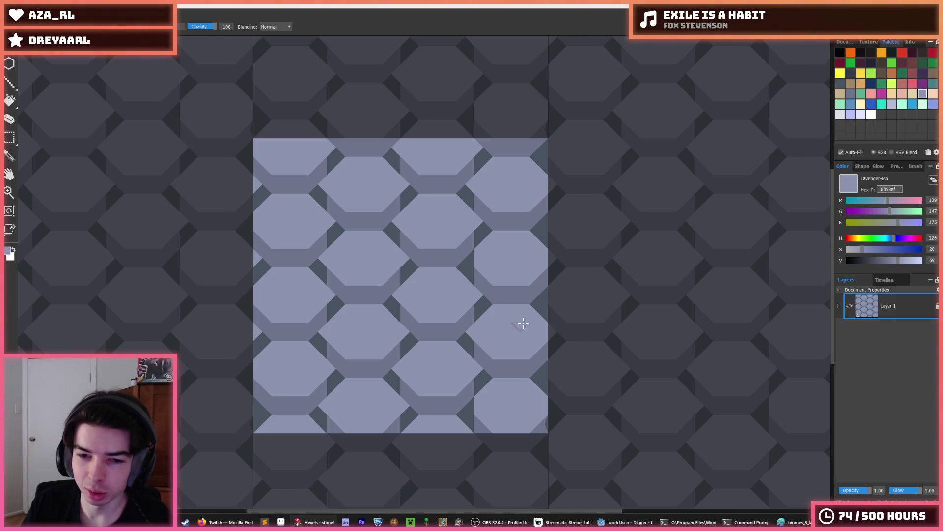
pyautogui.press('i')
pyautogui.click(323, 262)
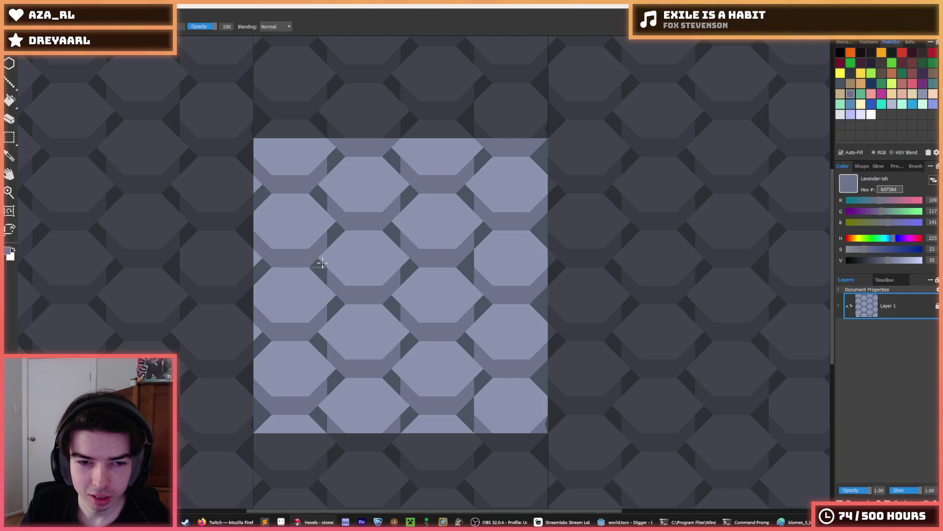
pyautogui.press('g')
pyautogui.click(317, 268)
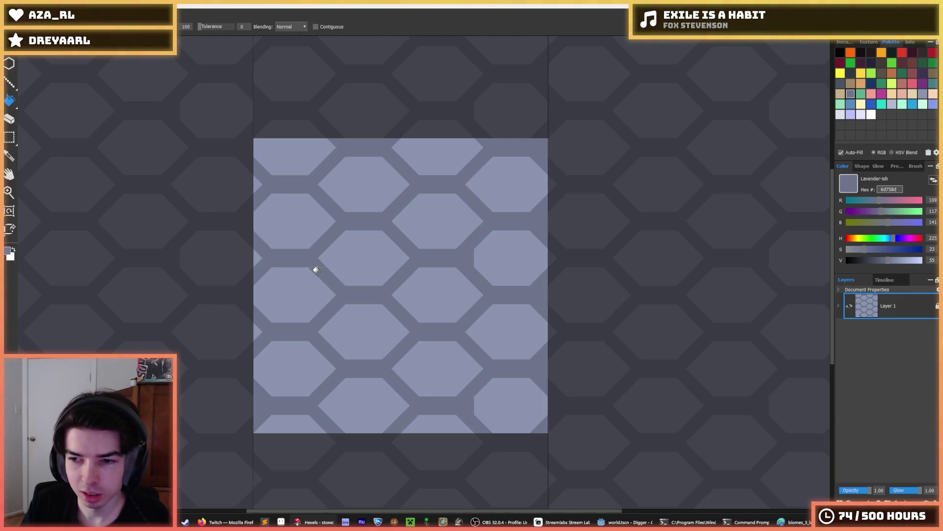
pyautogui.hotkey('ctrl', 'z')
pyautogui.click(415, 309)
pyautogui.scroll(-3, 415, 337)
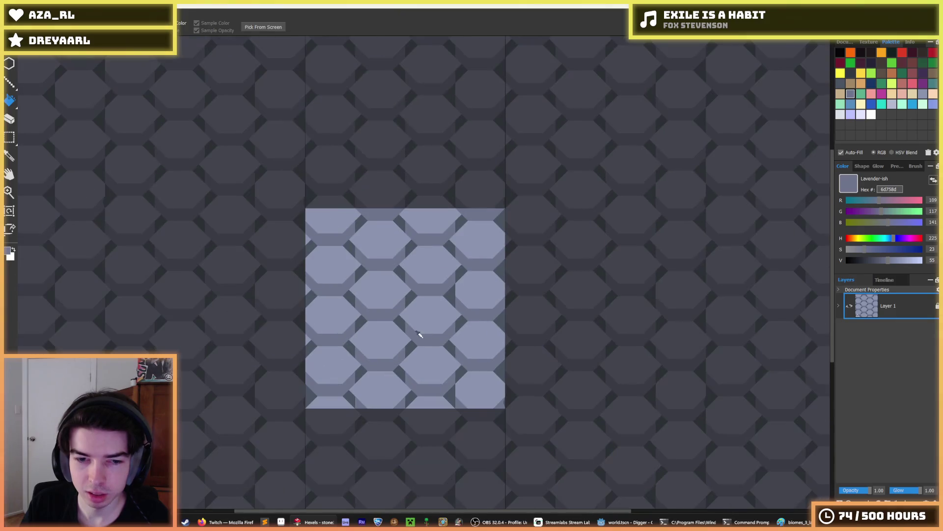
pyautogui.click(638, 522)
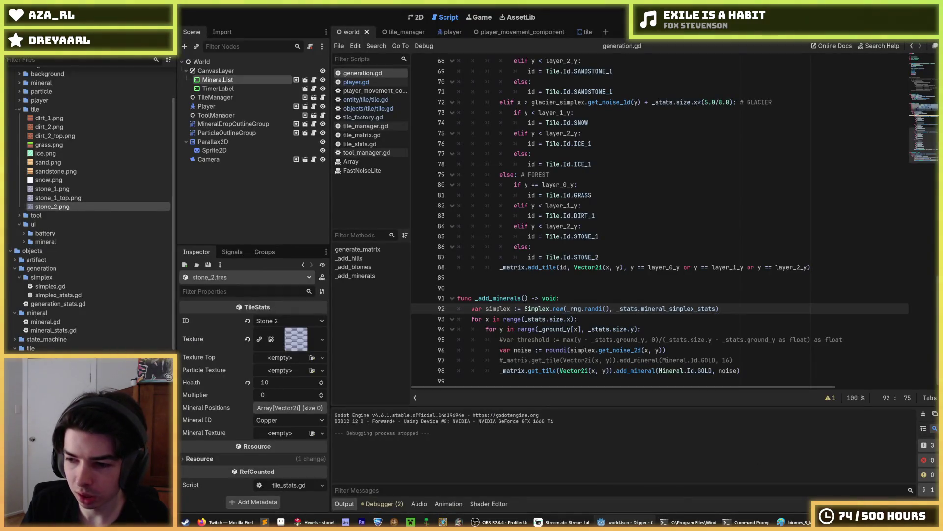
pyautogui.click(663, 268)
pyautogui.press('F5')
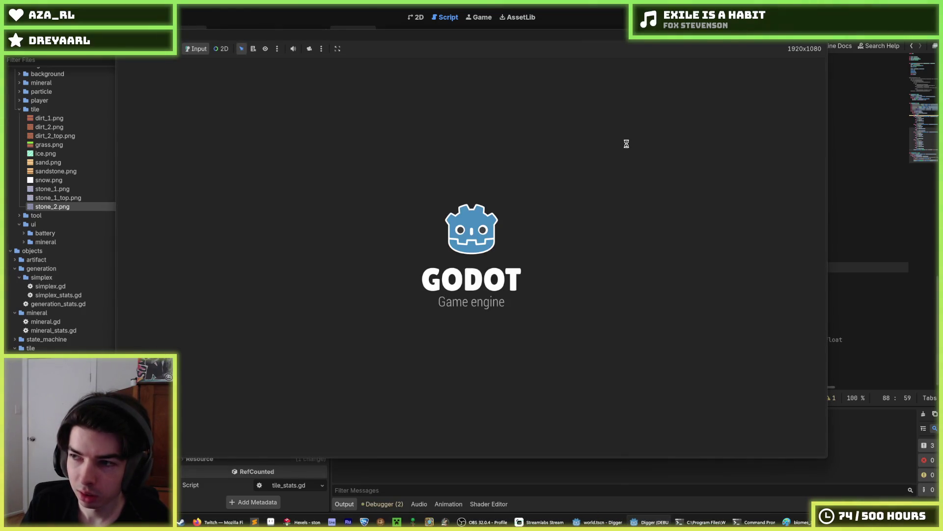
pyautogui.press('Right')
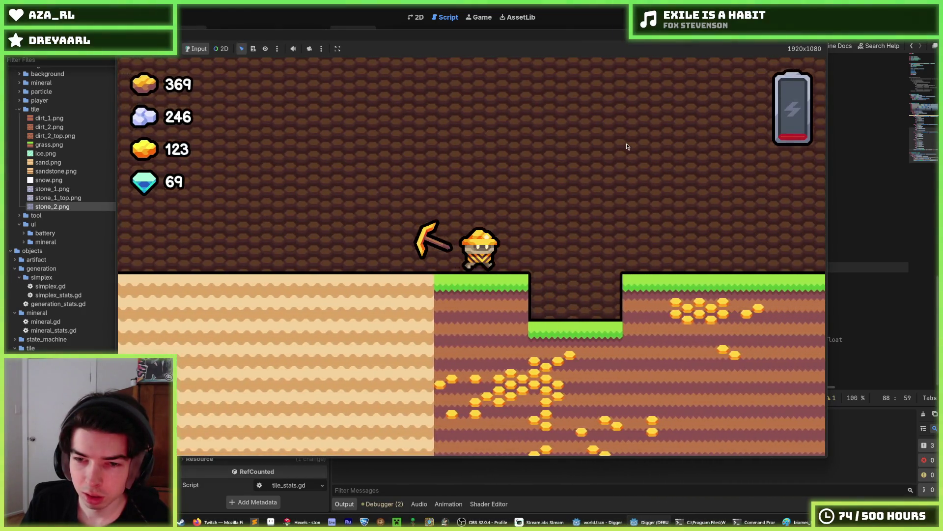
pyautogui.press('Down')
pyautogui.press('Down')
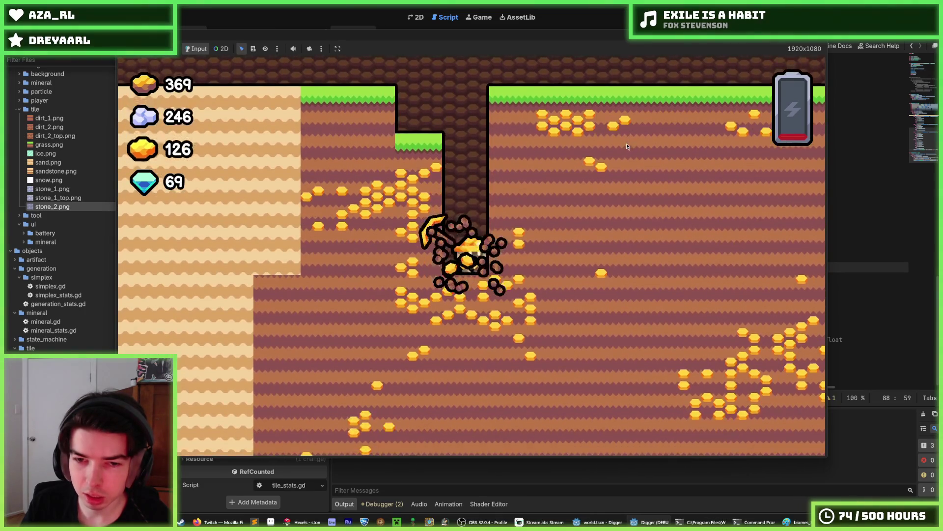
pyautogui.press('Right')
pyautogui.press('Down')
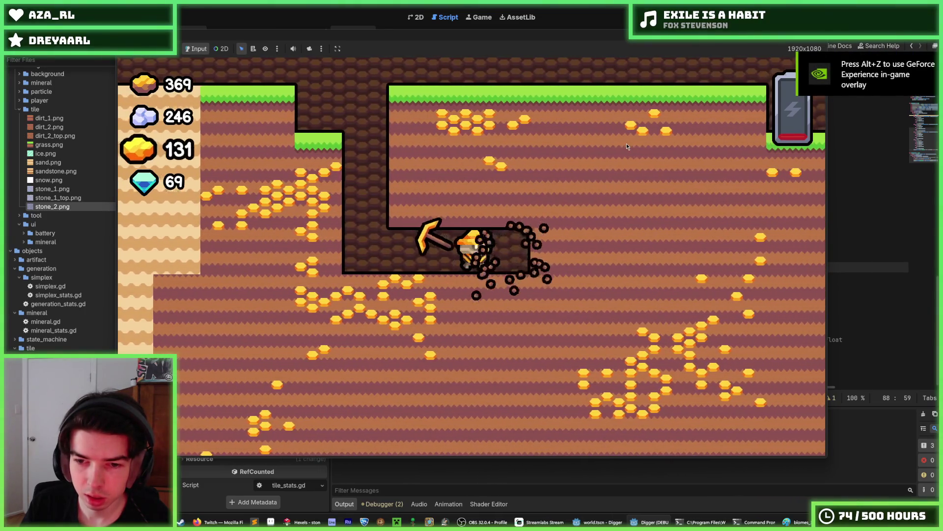
pyautogui.press('Right')
pyautogui.press('Right')
pyautogui.press('Down')
pyautogui.press('Up')
pyautogui.press('Down')
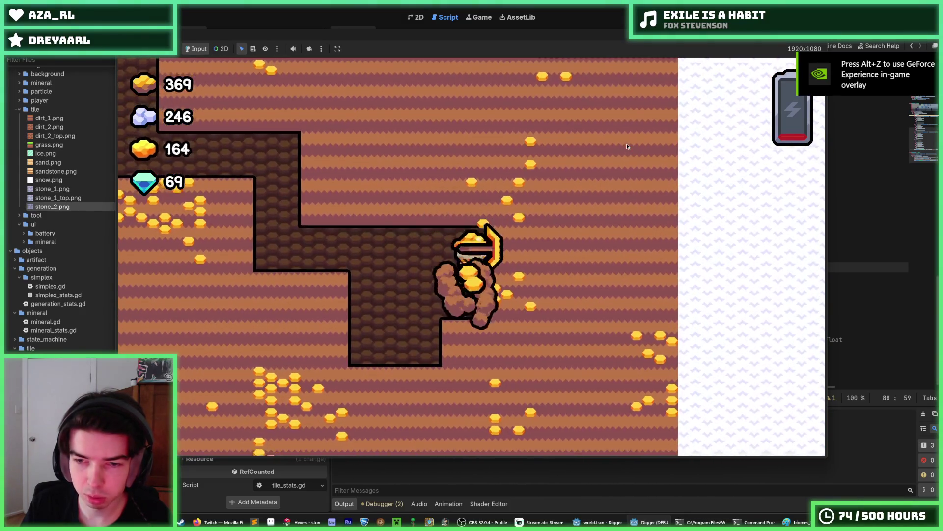
pyautogui.press('Right')
pyautogui.press('Down')
pyautogui.press('Left')
pyautogui.press('Down')
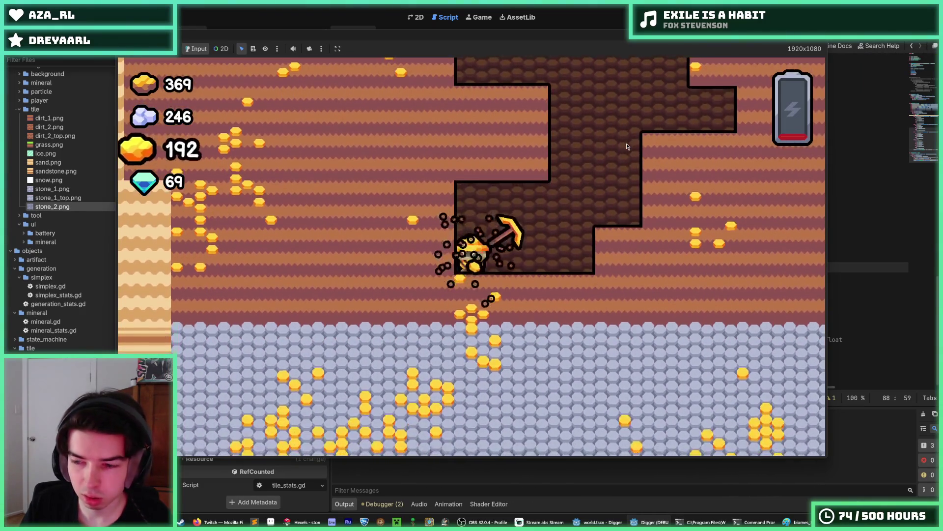
pyautogui.press('Down')
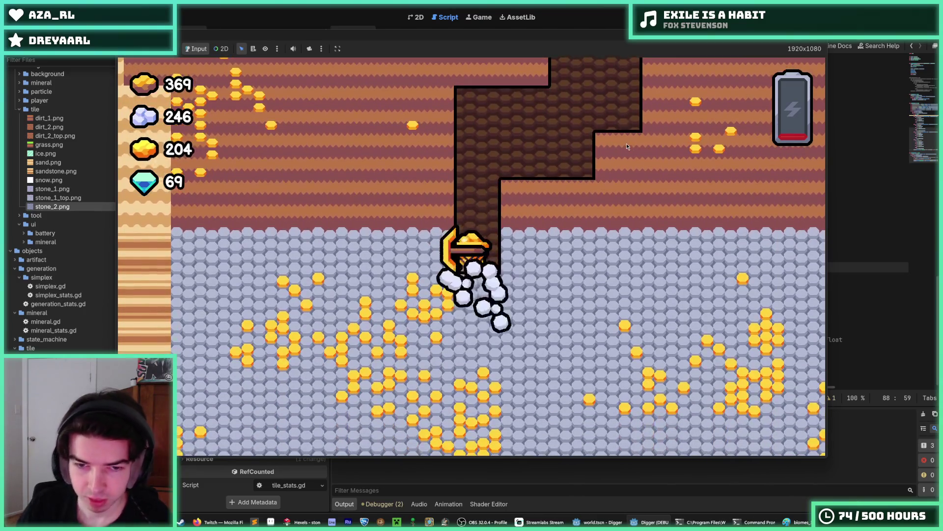
pyautogui.press('Left')
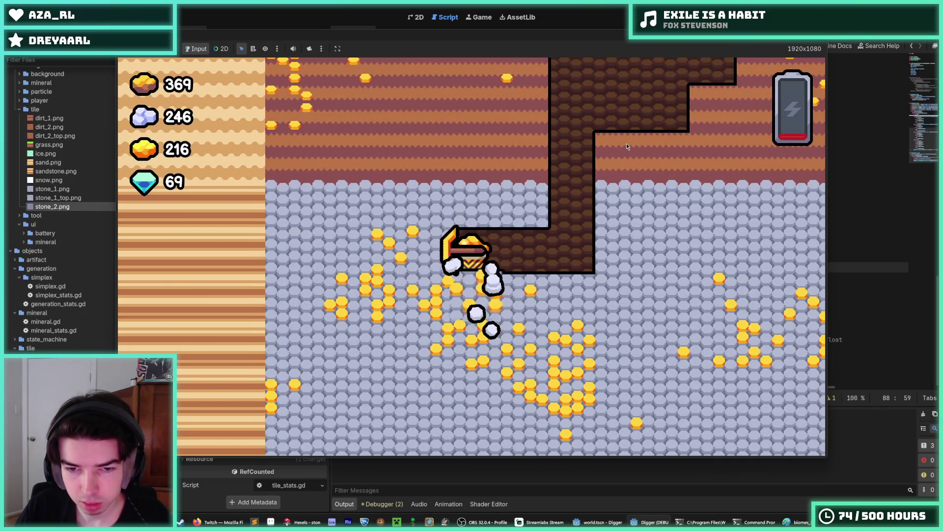
pyautogui.press('Down')
pyautogui.press('Down')
pyautogui.press('Down')
pyautogui.press('Down')
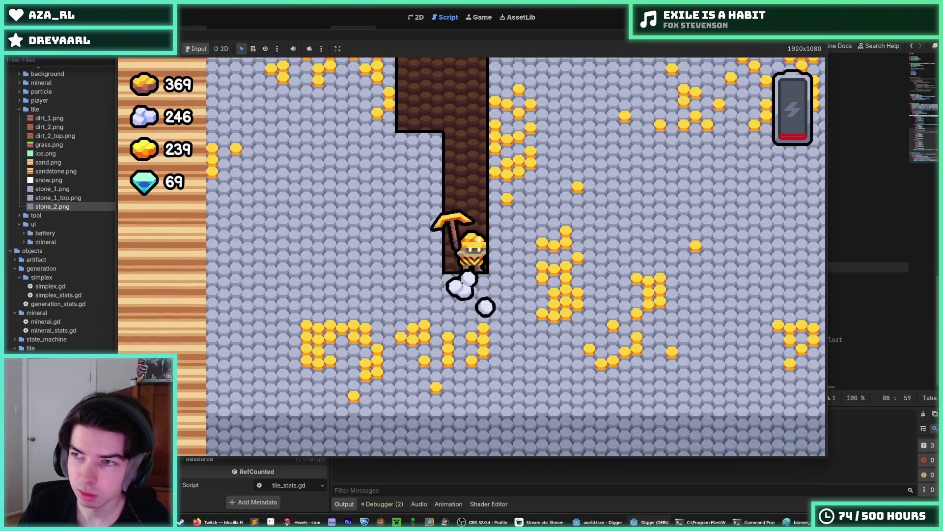
pyautogui.press('Down')
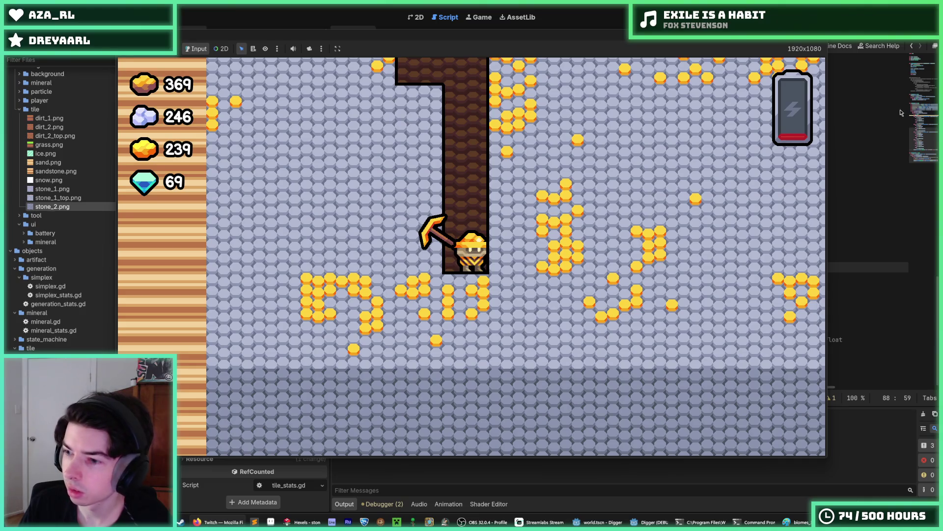
pyautogui.press('Down')
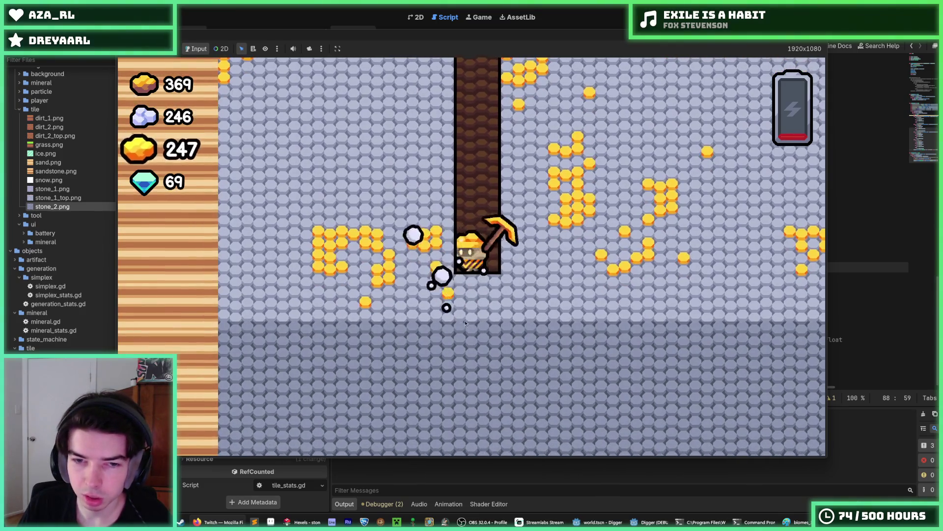
pyautogui.press('Left')
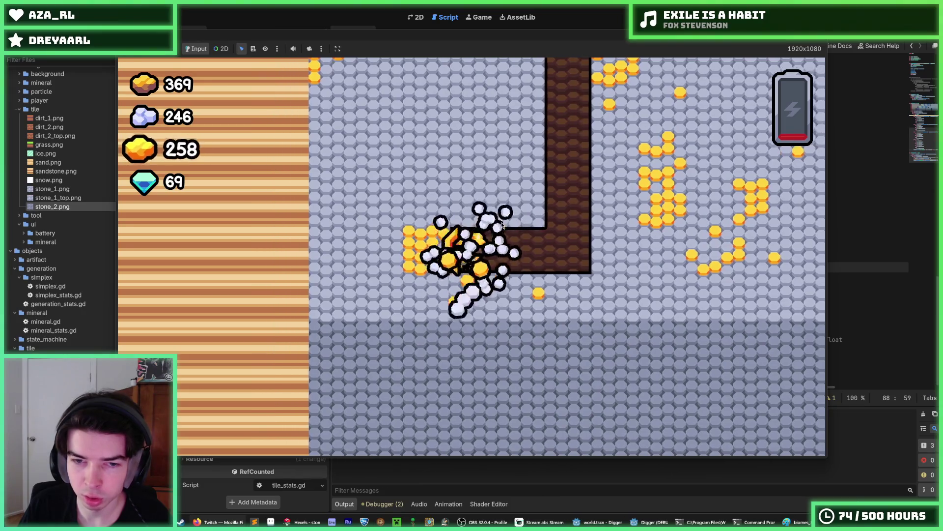
pyautogui.press('Right')
pyautogui.press('Left')
pyautogui.press('Down')
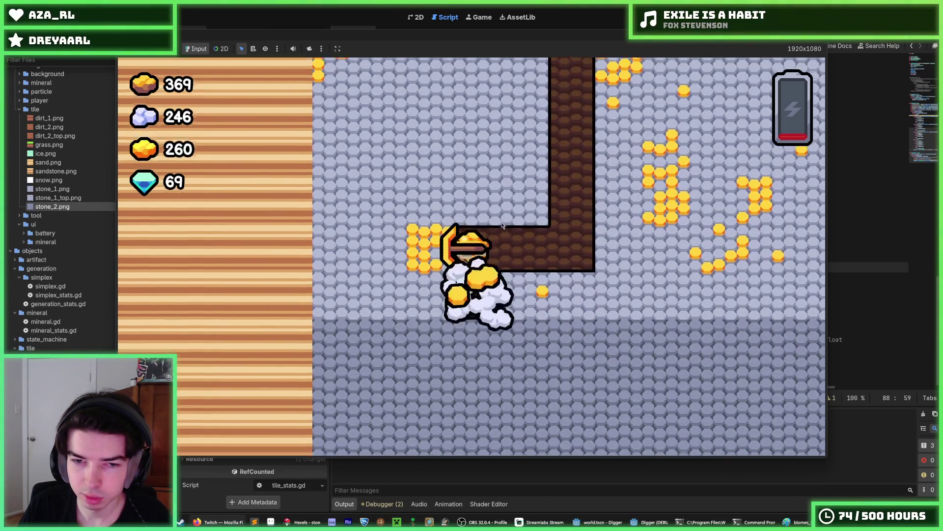
pyautogui.press('Down')
pyautogui.press('Left')
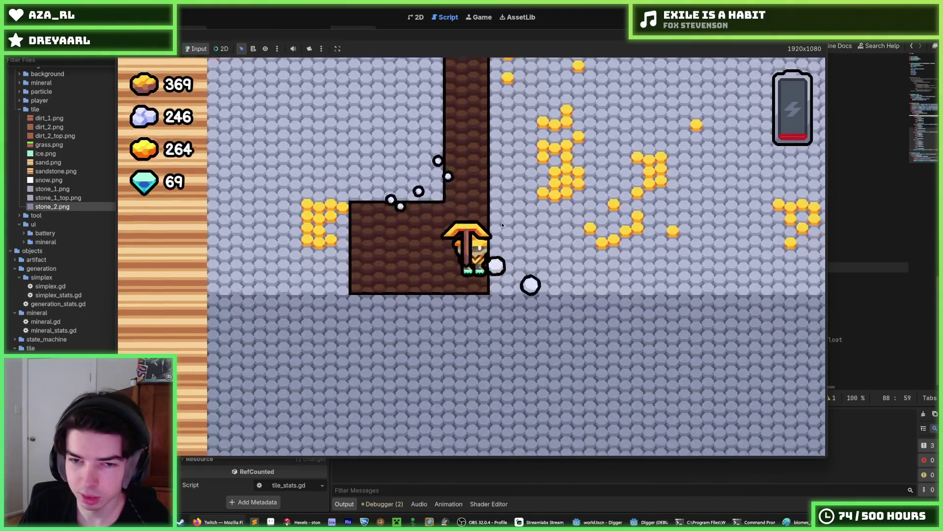
pyautogui.press('Up')
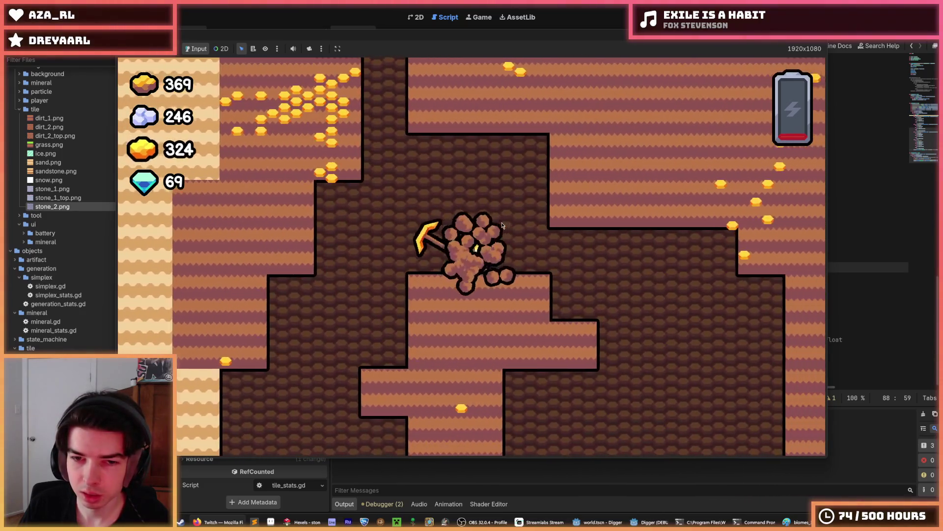
pyautogui.press('F8')
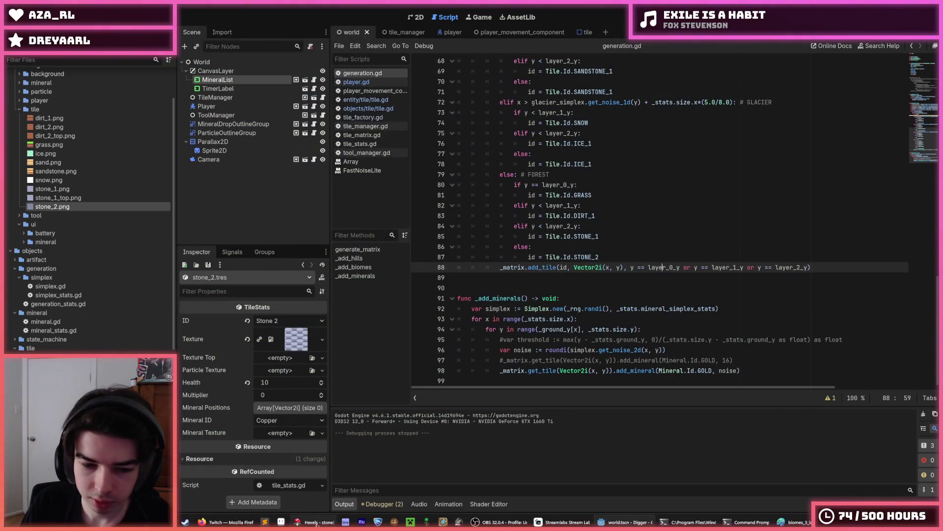
# - Sample the dark outline colour, paint one gap between hexes dark, and sample the mid-tone
pyautogui.click(314, 522)
pyautogui.scroll(2, 420, 288)
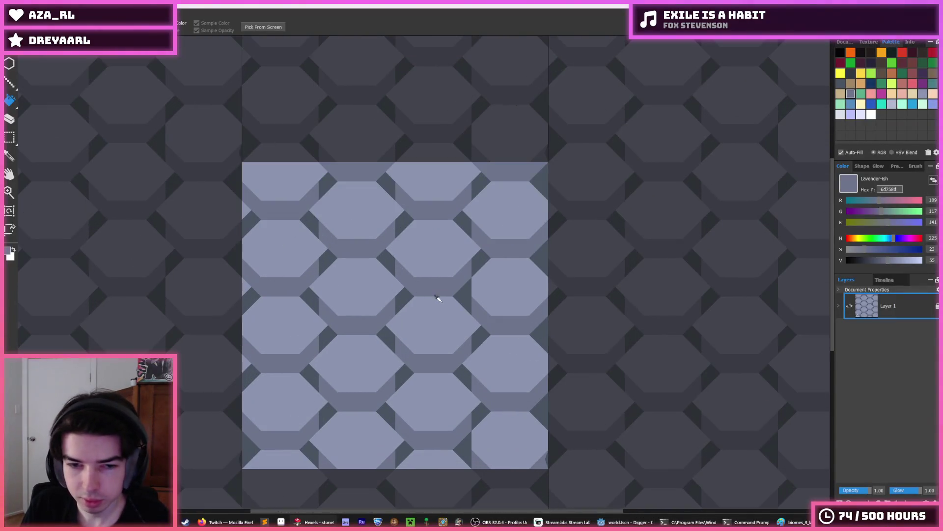
pyautogui.keyDown('alt'); pyautogui.click(399, 296); pyautogui.keyUp('alt')
pyautogui.keyDown('alt'); pyautogui.click(400, 301); pyautogui.keyUp('alt')
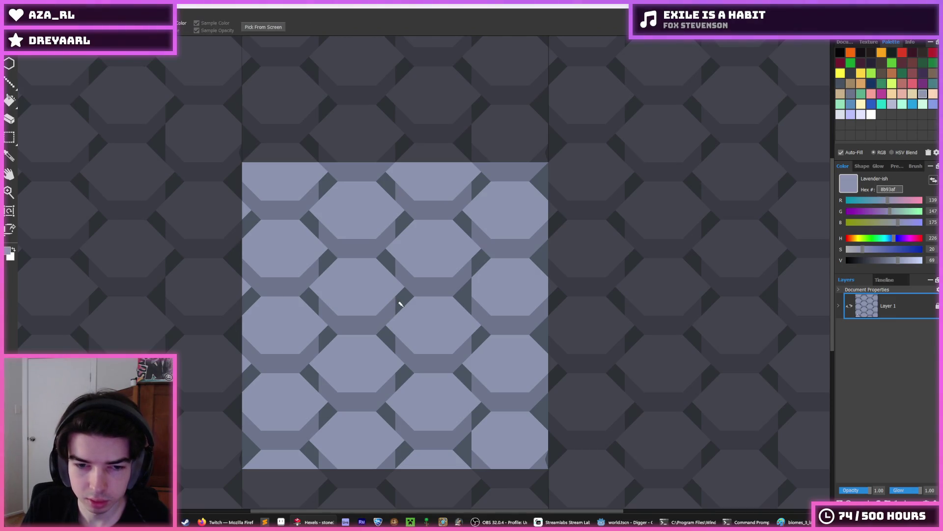
pyautogui.keyDown('alt'); pyautogui.click(386, 314); pyautogui.keyUp('alt')
pyautogui.click(386, 315)
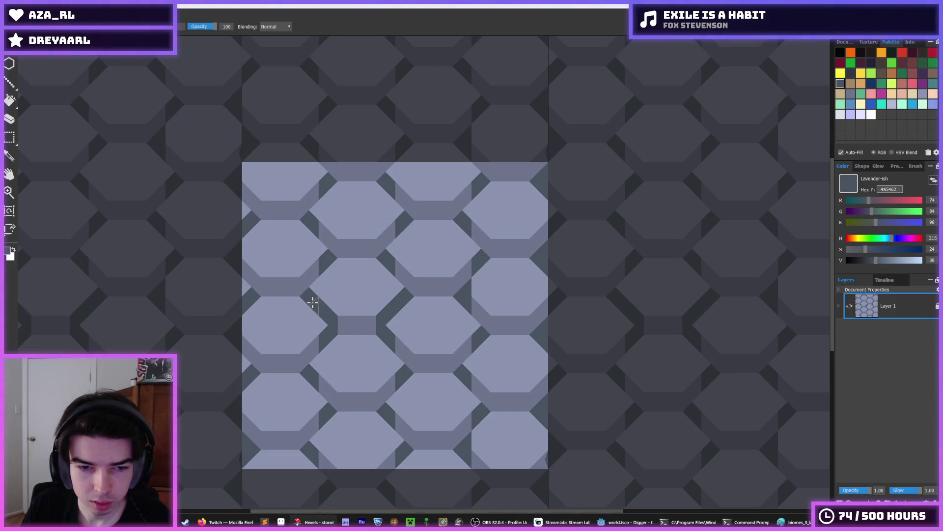
pyautogui.keyDown('alt'); pyautogui.click(357, 322); pyautogui.keyUp('alt')
pyautogui.scroll(1, 357, 322)
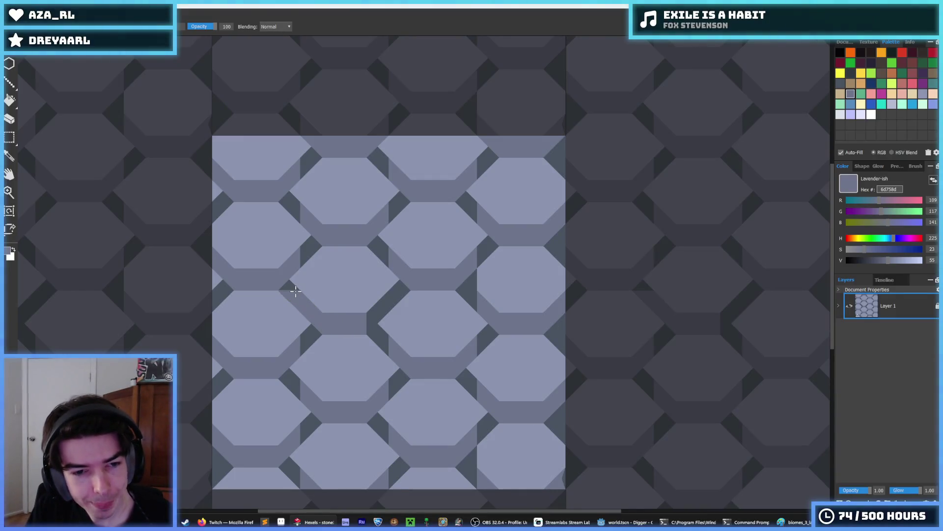
# - Eyedrop the dark gap colour and shift the selected leftmost tile column upward
pyautogui.press('alt')
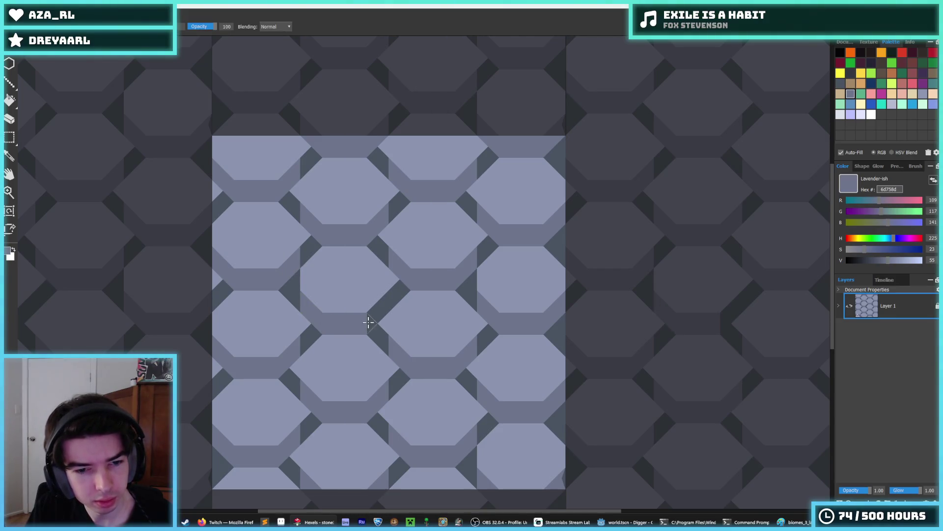
pyautogui.keyDown('alt'); pyautogui.click(388, 296); pyautogui.keyUp('alt')
pyautogui.keyDown('alt'); pyautogui.click(337, 318); pyautogui.keyUp('alt')
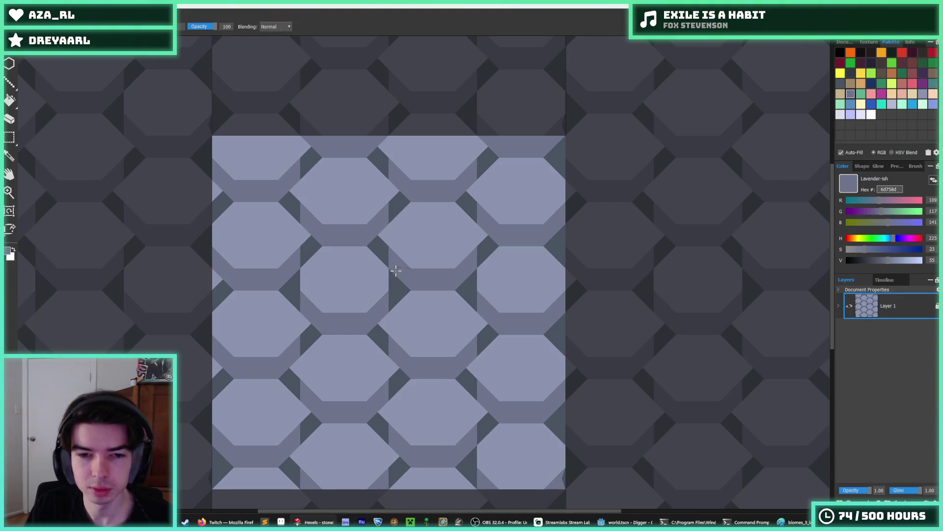
pyautogui.press('alt')
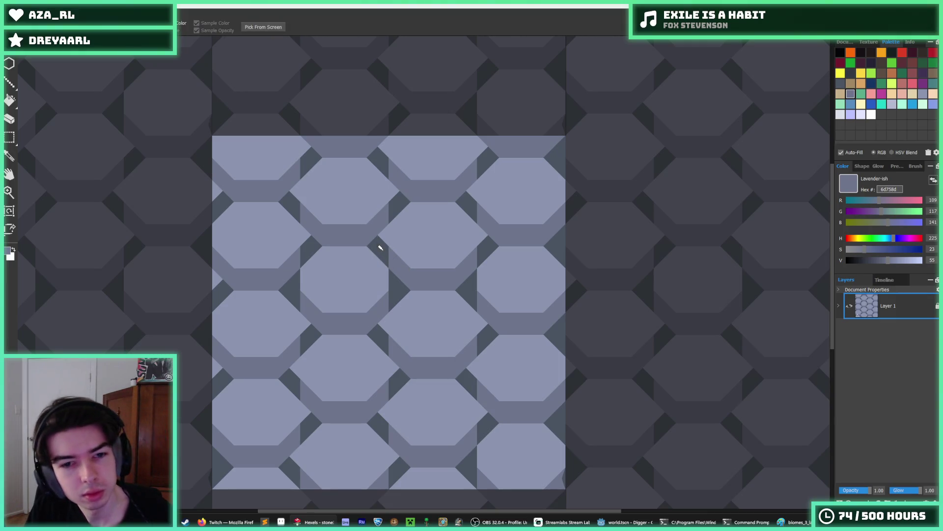
pyautogui.keyDown('alt'); pyautogui.click(381, 247); pyautogui.keyUp('alt')
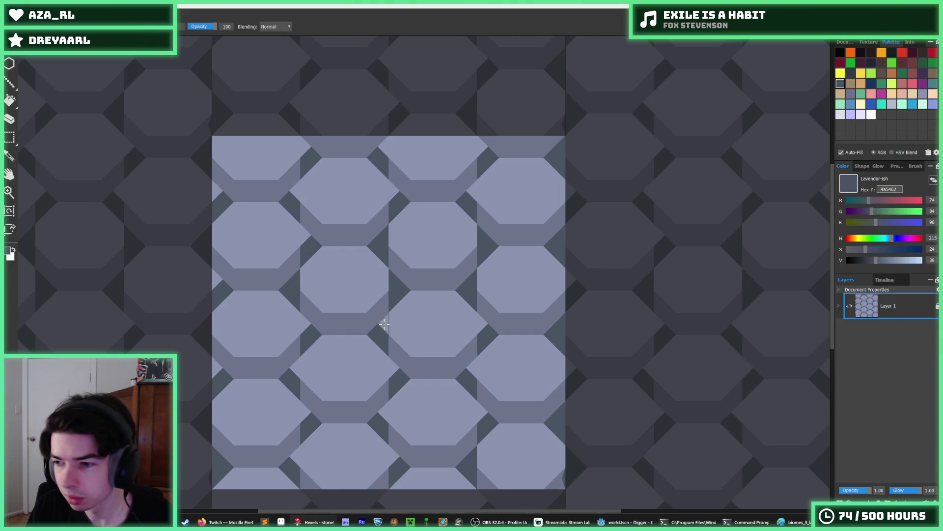
pyautogui.press('alt')
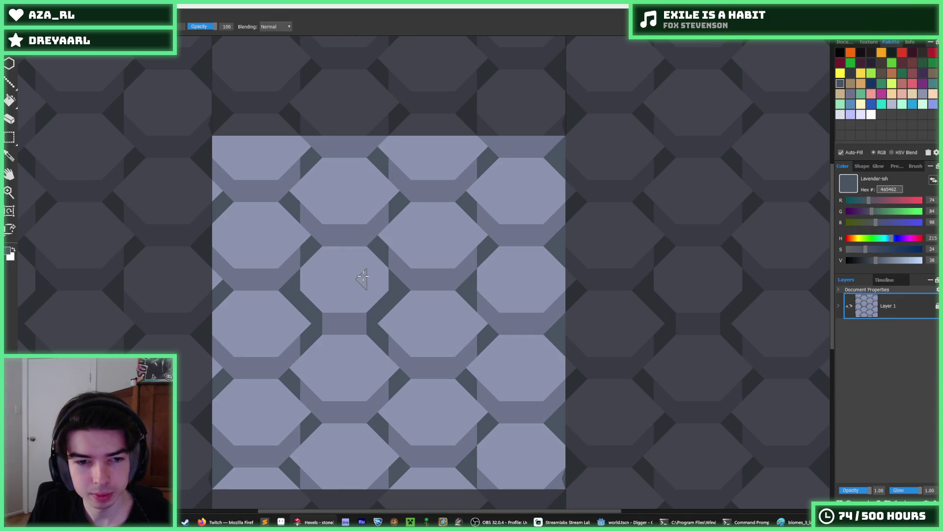
pyautogui.press('alt')
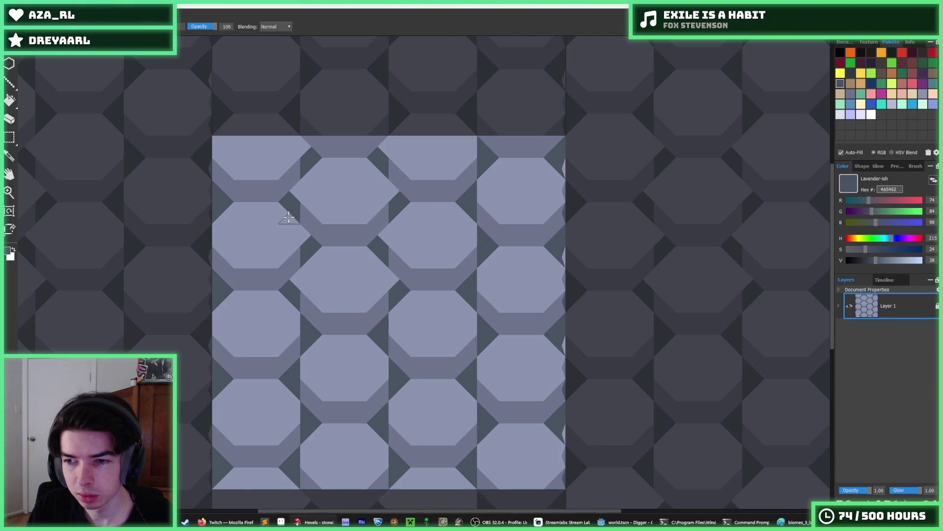
pyautogui.press('Up')
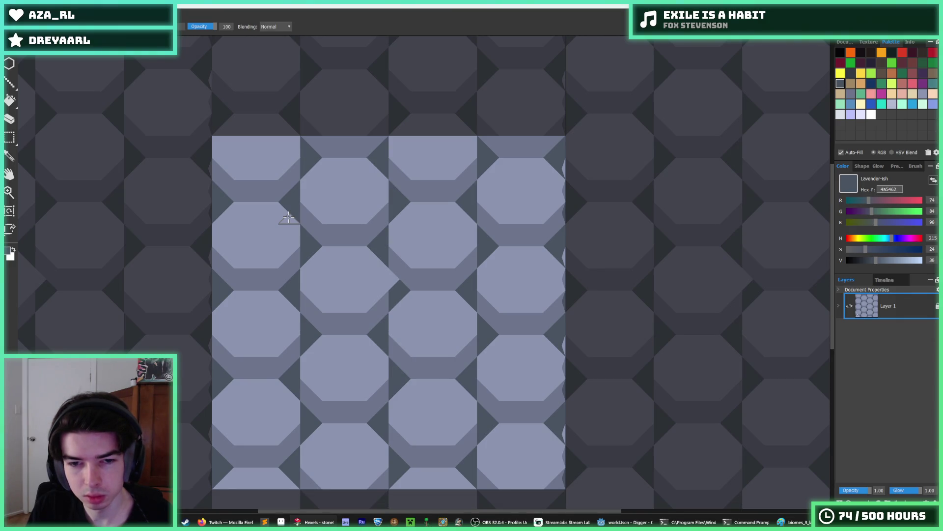
pyautogui.click(288, 217)
# - Nudge the first and third tile columns down half a cell so they line up
pyautogui.press('Down')
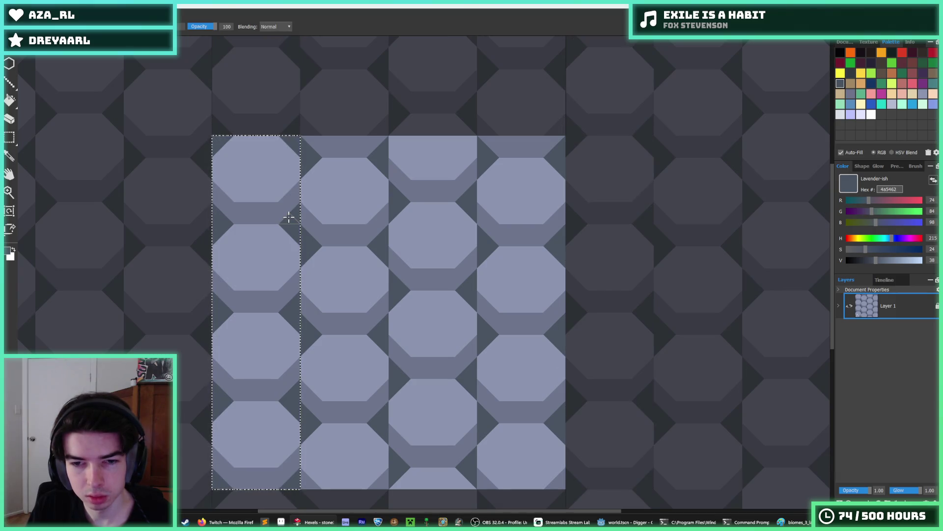
pyautogui.click(225, 146)
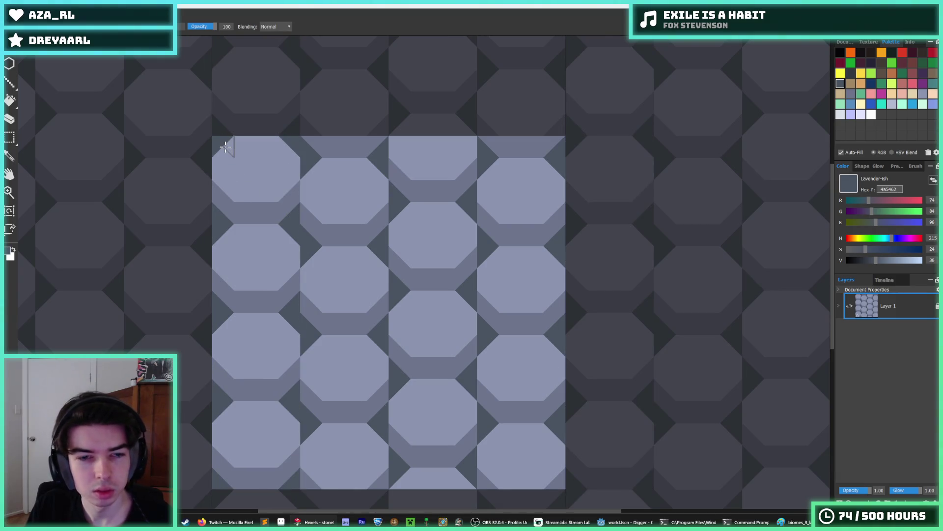
pyautogui.press('m')
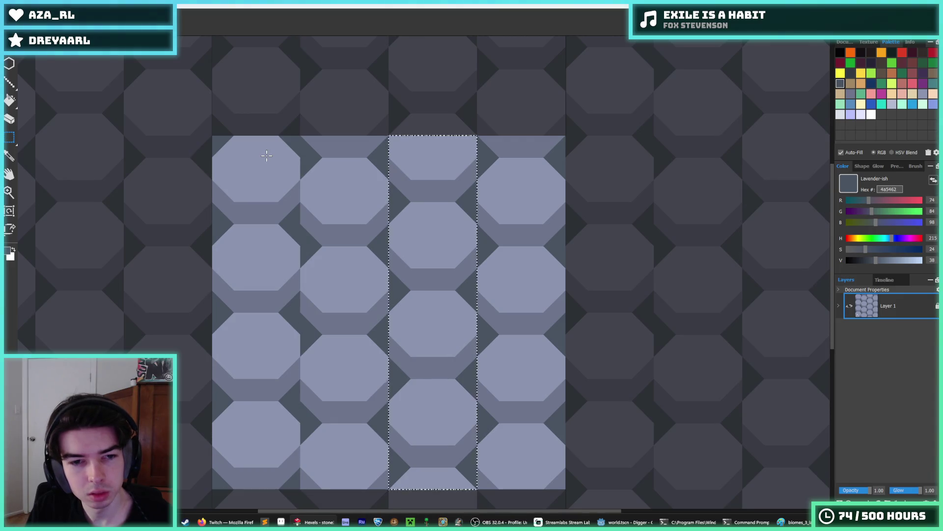
pyautogui.hotkey('ctrl', 'v')
pyautogui.click(264, 176)
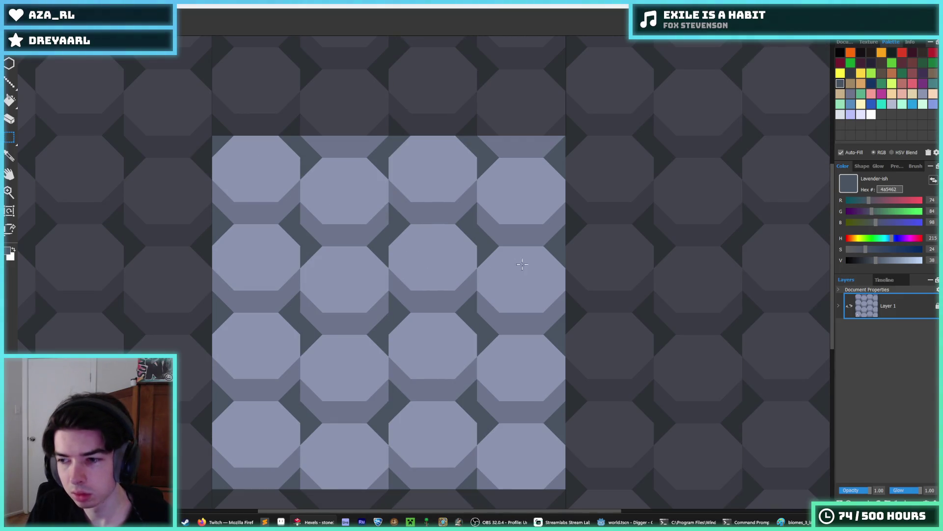
# - Try shading the central octagon's lower band darker, then undo those strokes
pyautogui.click(860, 114)
pyautogui.press('b')
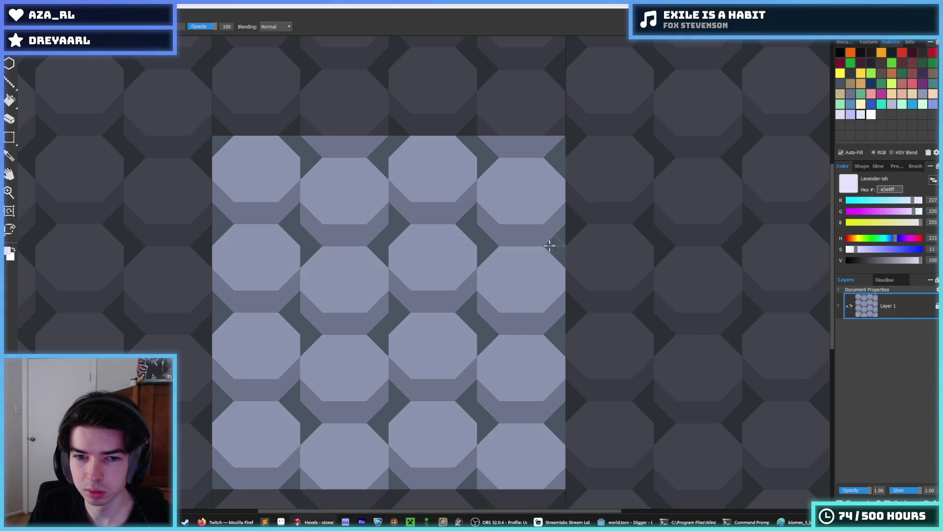
pyautogui.keyDown('alt'); pyautogui.click(434, 256); pyautogui.keyUp('alt')
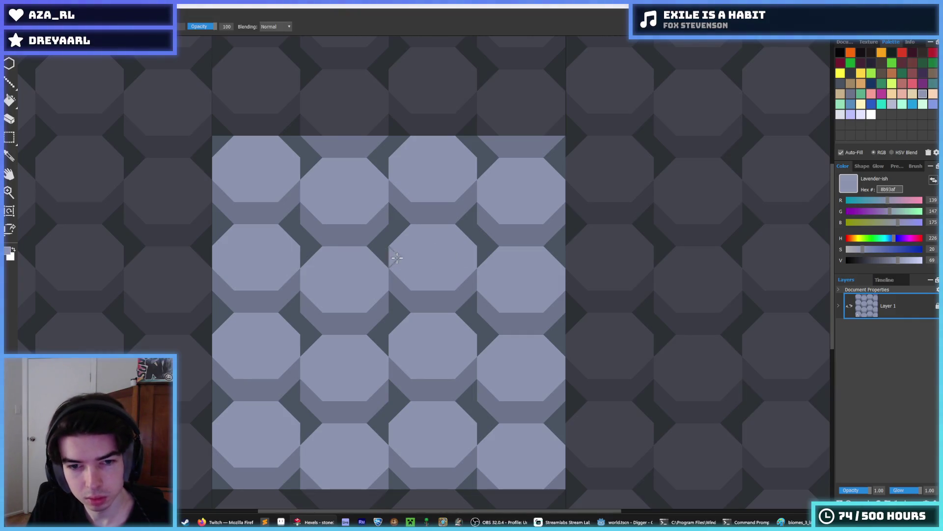
pyautogui.keyDown('alt'); pyautogui.click(435, 290); pyautogui.keyUp('alt')
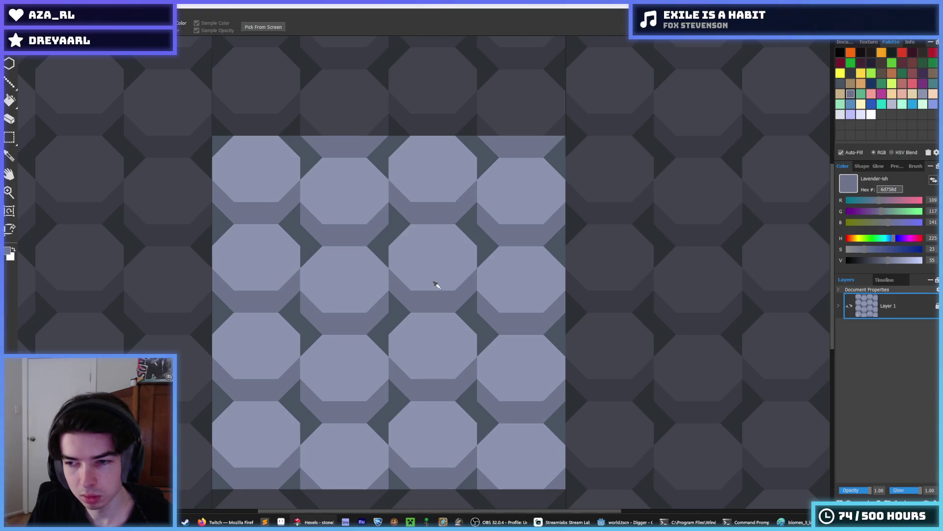
pyautogui.moveTo(432, 285)
pyautogui.mouseDown()
pyautogui.moveTo(415, 279)
pyautogui.moveTo(449, 279)
pyautogui.mouseUp()
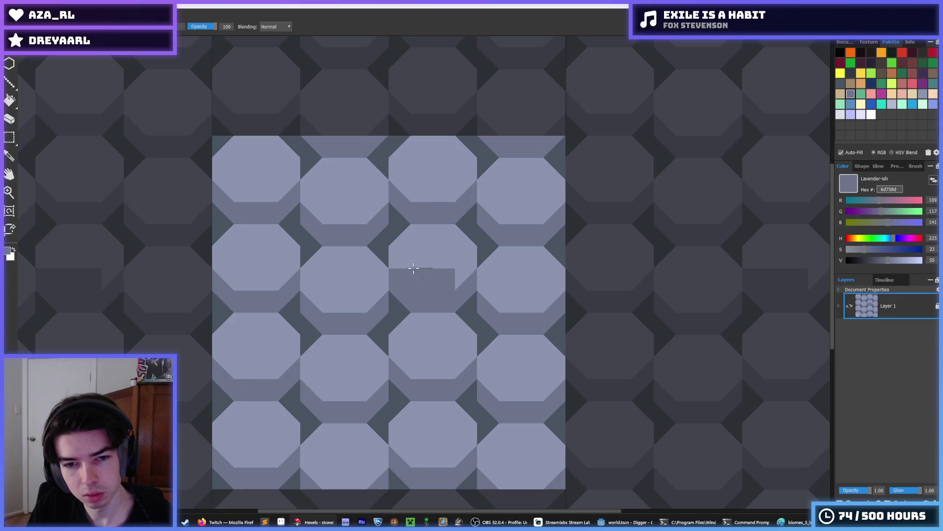
pyautogui.hotkey('ctrl', 'z')
pyautogui.moveTo(393, 284)
pyautogui.mouseDown()
pyautogui.moveTo(400, 264)
pyautogui.moveTo(440, 278)
pyautogui.moveTo(467, 258)
pyautogui.moveTo(451, 258)
pyautogui.mouseUp()
pyautogui.keyDown('alt'); pyautogui.click(443, 258); pyautogui.keyUp('alt')
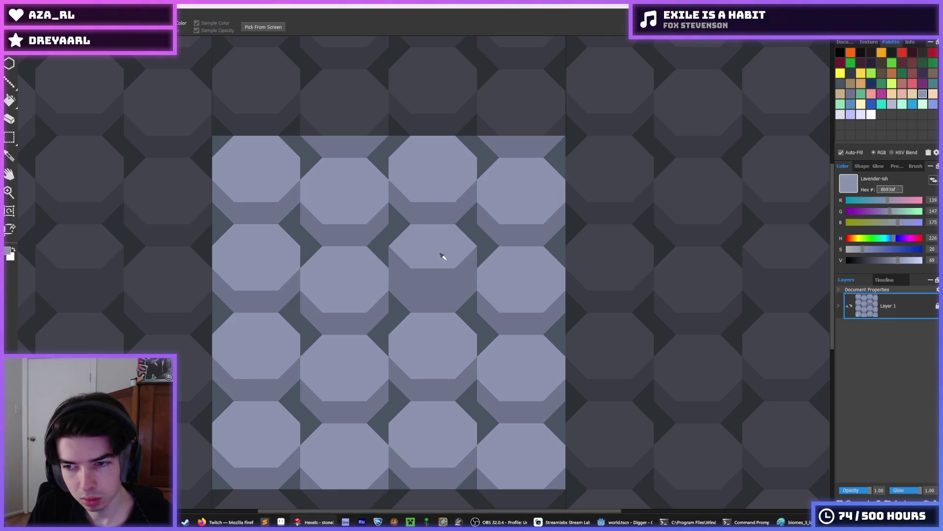
pyautogui.hotkey('ctrl', 'z')
# - Carve gap-colour notches into the tops of the central and left-centre octagons
pyautogui.keyDown('alt'); pyautogui.click(475, 239); pyautogui.keyUp('alt')
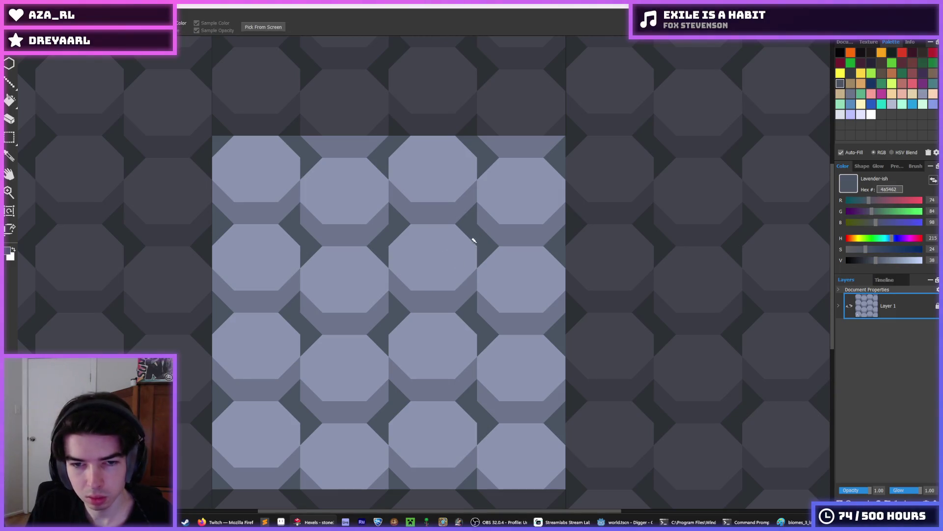
pyautogui.moveTo(392, 253)
pyautogui.mouseDown()
pyautogui.moveTo(423, 227)
pyautogui.moveTo(458, 240)
pyautogui.moveTo(442, 227)
pyautogui.moveTo(467, 249)
pyautogui.moveTo(459, 253)
pyautogui.mouseUp()
pyautogui.moveTo(383, 268)
pyautogui.mouseDown()
pyautogui.moveTo(337, 251)
pyautogui.moveTo(309, 267)
pyautogui.moveTo(343, 260)
pyautogui.mouseUp()
pyautogui.press('i')
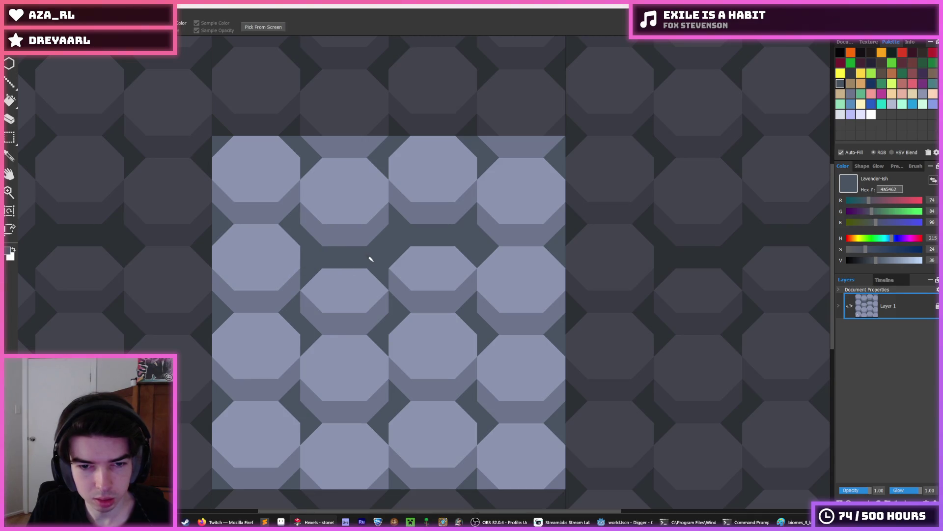
pyautogui.press('b')
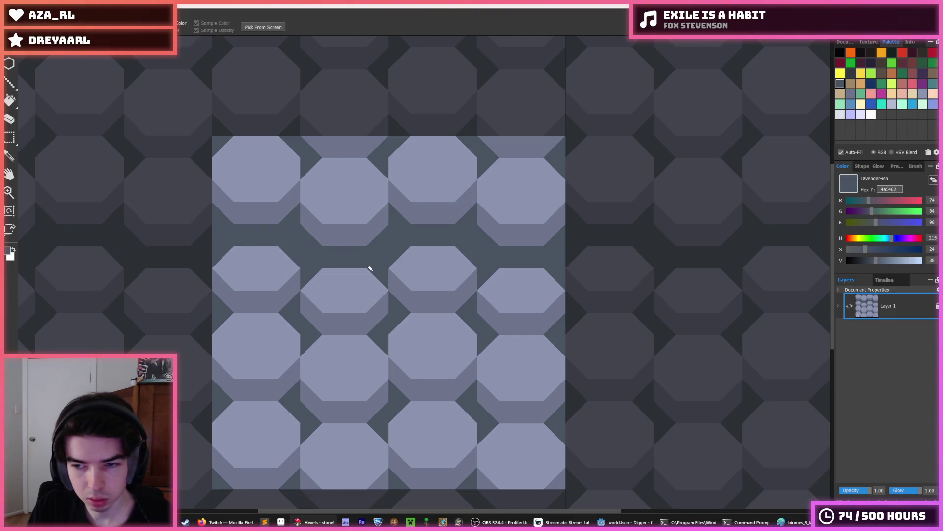
# - Drag a band of tile rows down one row, then undo the move
pyautogui.scroll(1, 374, 276)
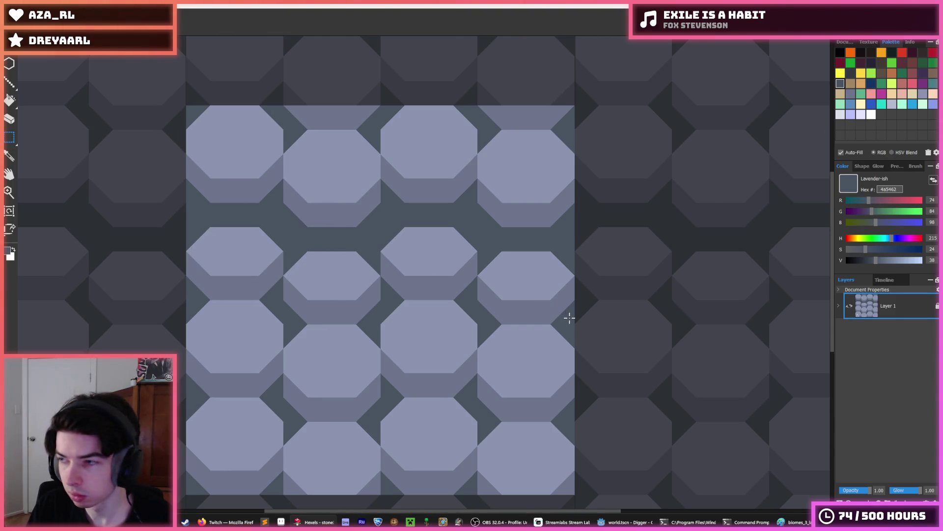
pyautogui.moveTo(573, 320); pyautogui.dragTo(189, 227)
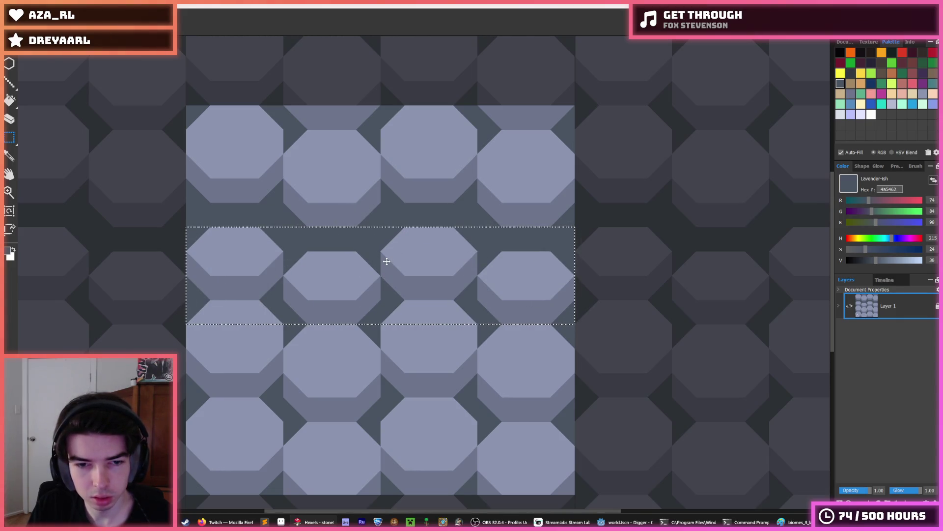
pyautogui.moveTo(392, 276)
pyautogui.mouseDown()
pyautogui.moveTo(395, 373)
pyautogui.moveTo(395, 350)
pyautogui.mouseUp()
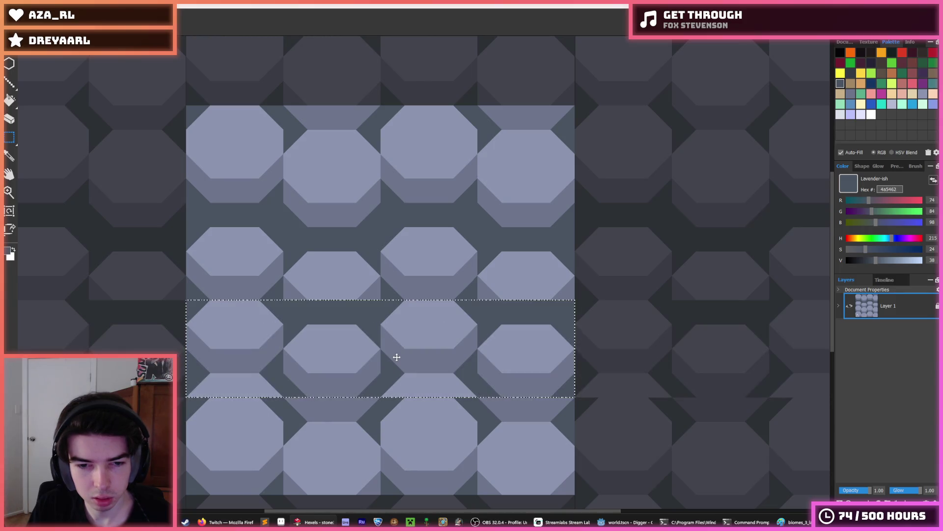
pyautogui.press('b')
pyautogui.press('i')
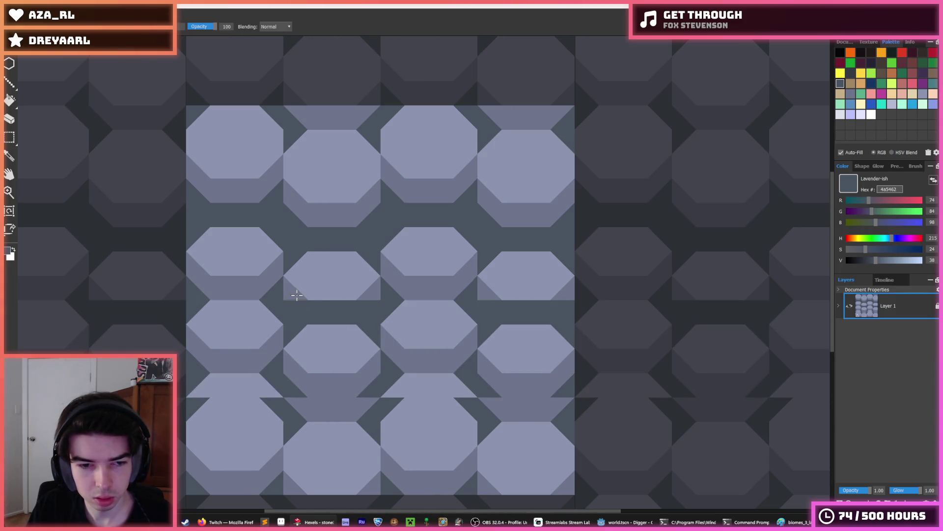
pyautogui.hotkey('ctrl', 'z')
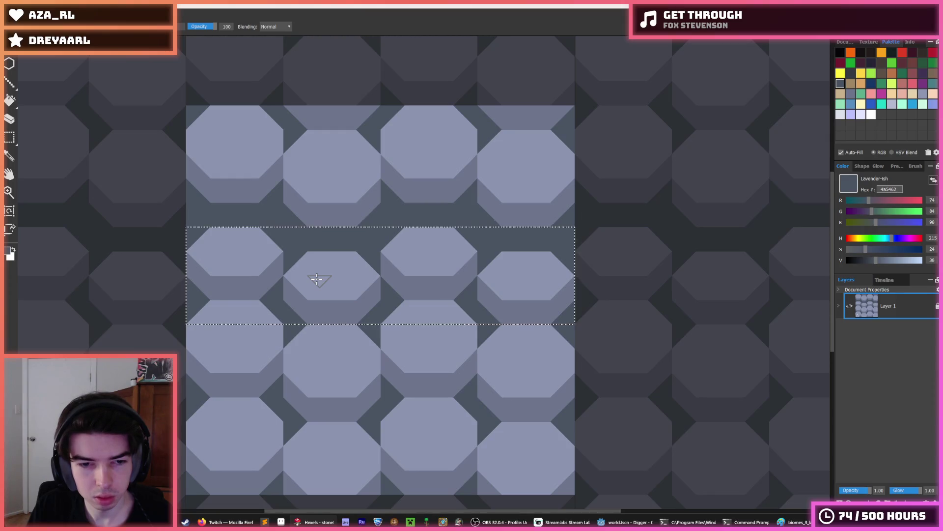
# - Move one tile row down a row and paint out the partial row and leftover triangle
pyautogui.press('m')
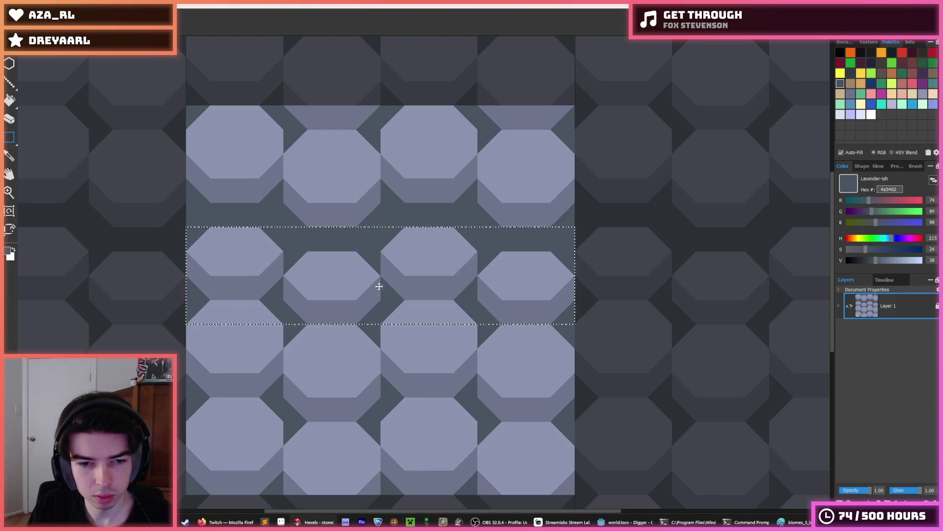
pyautogui.moveTo(382, 287); pyautogui.dragTo(382, 385)
pyautogui.click(341, 313)
pyautogui.press('b')
pyautogui.moveTo(277, 312)
pyautogui.mouseDown()
pyautogui.moveTo(202, 311)
pyautogui.moveTo(406, 312)
pyautogui.moveTo(416, 320)
pyautogui.mouseUp()
pyautogui.click(468, 322)
# - Shift the middle tile rows down two cells and paint out leftover lavender triangles and trapezoids
pyautogui.press('m')
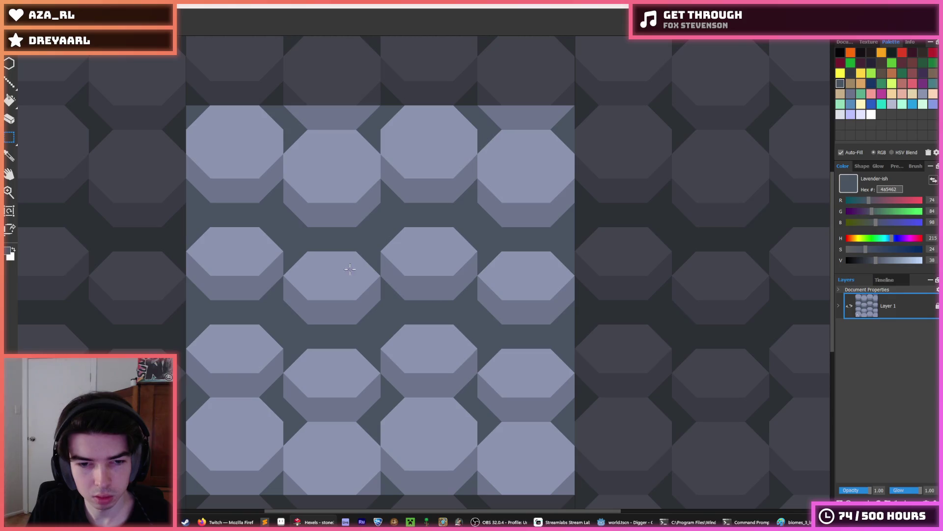
pyautogui.moveTo(185, 222)
pyautogui.mouseDown()
pyautogui.moveTo(384, 295)
pyautogui.moveTo(577, 410)
pyautogui.mouseUp()
pyautogui.press('Down')
pyautogui.press('Down')
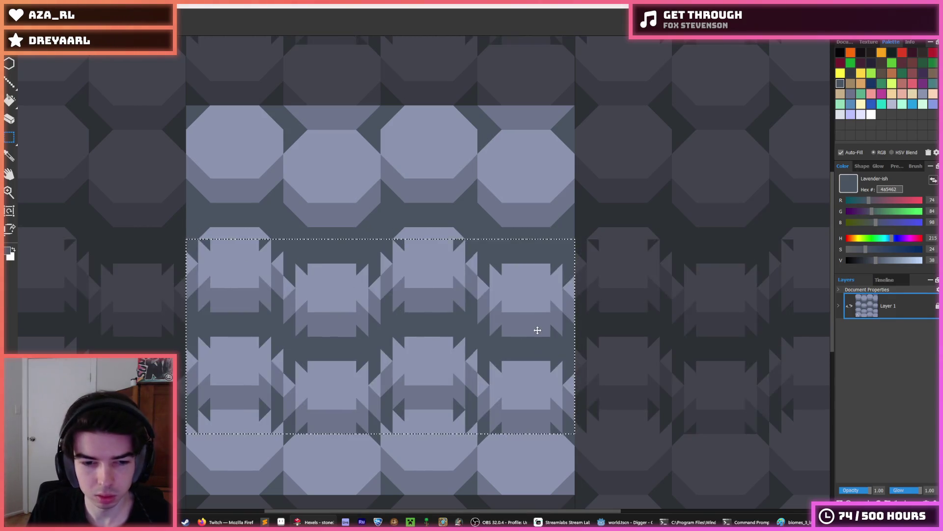
pyautogui.press('Down')
pyautogui.press('Down')
pyautogui.press('Down')
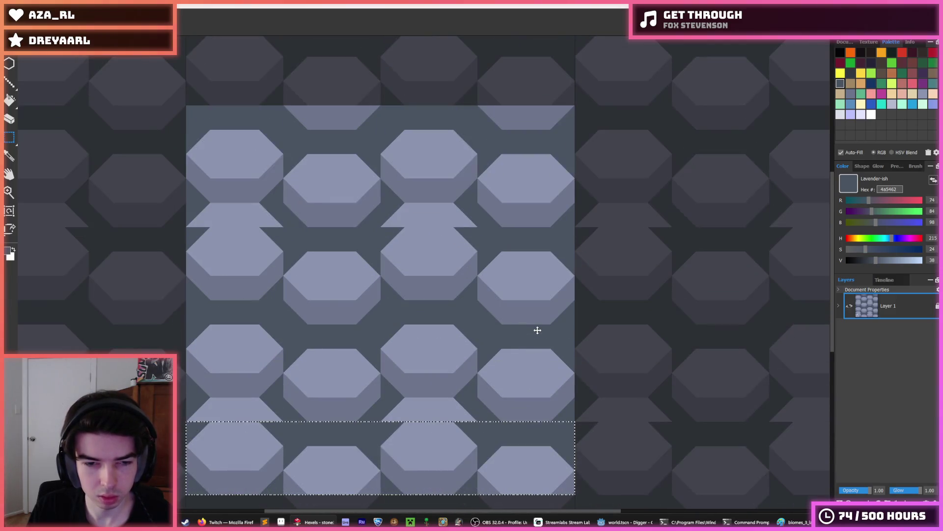
pyautogui.hotkey('ctrl', 'd')
pyautogui.press('b')
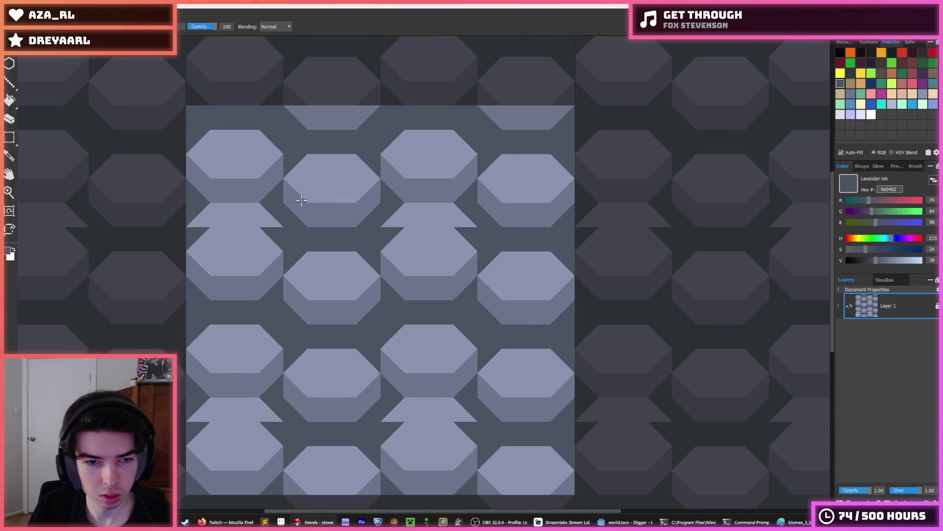
pyautogui.moveTo(287, 227); pyautogui.dragTo(201, 214)
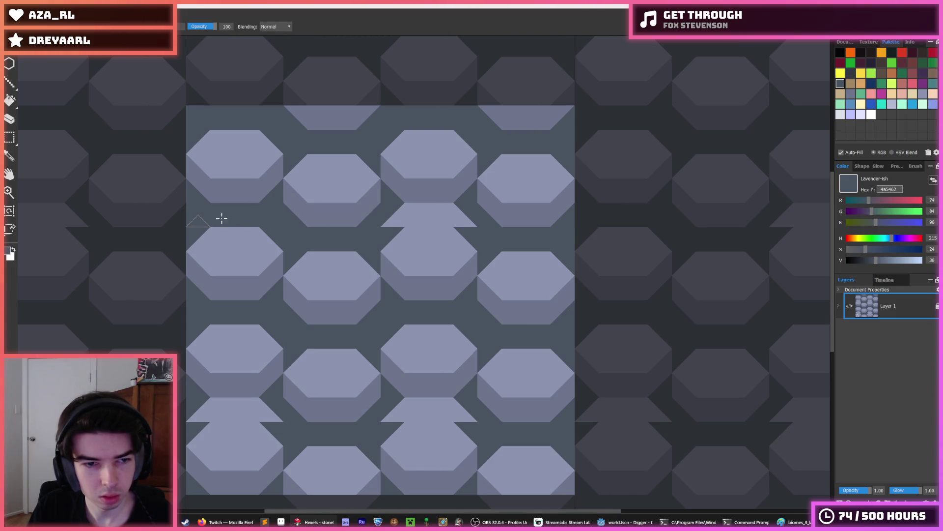
pyautogui.moveTo(389, 215); pyautogui.dragTo(467, 222)
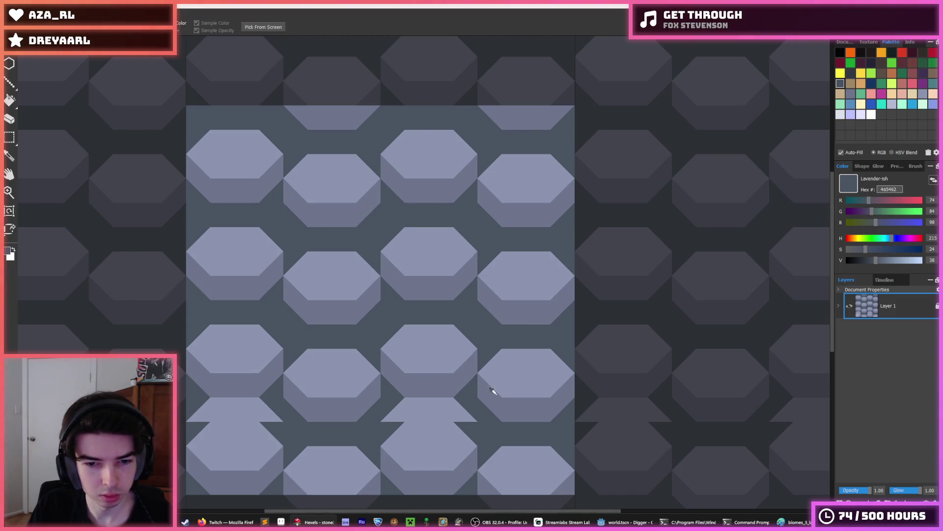
pyautogui.moveTo(457, 406); pyautogui.dragTo(420, 399)
pyautogui.moveTo(267, 402)
pyautogui.mouseDown()
pyautogui.moveTo(201, 409)
pyautogui.moveTo(265, 407)
pyautogui.mouseUp()
pyautogui.scroll(-5, 350, 363)
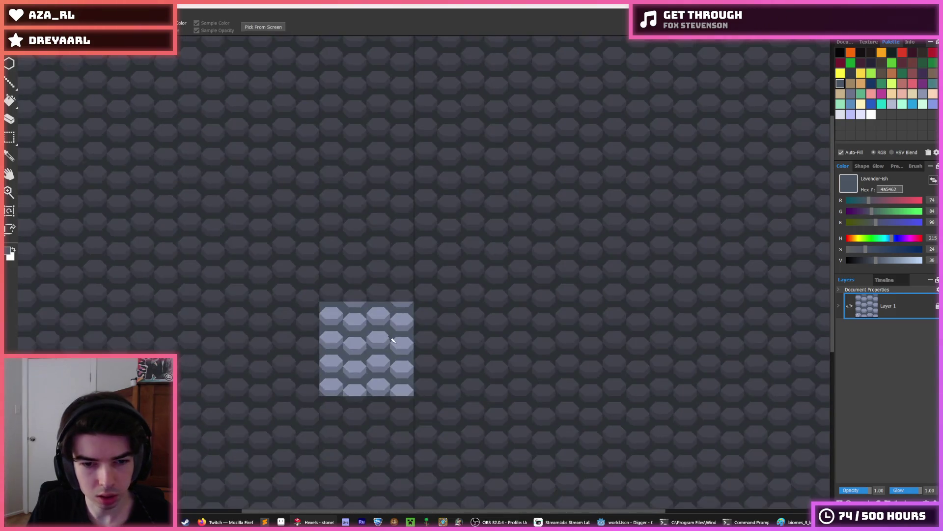
# - Shift the second and fourth hex columns down one cell
pyautogui.scroll(4, 364, 344)
pyautogui.scroll(-4, 367, 344)
pyautogui.scroll(-2, 349, 344)
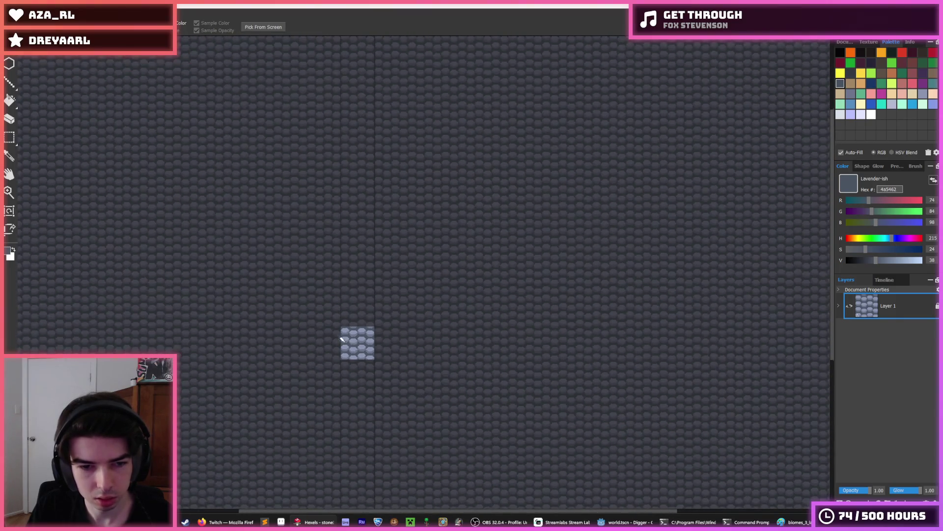
pyautogui.scroll(7, 344, 335)
pyautogui.moveTo(514, 386); pyautogui.dragTo(472, 340)
pyautogui.moveTo(337, 173)
pyautogui.mouseDown()
pyautogui.moveTo(383, 408)
pyautogui.moveTo(409, 458)
pyautogui.mouseUp()
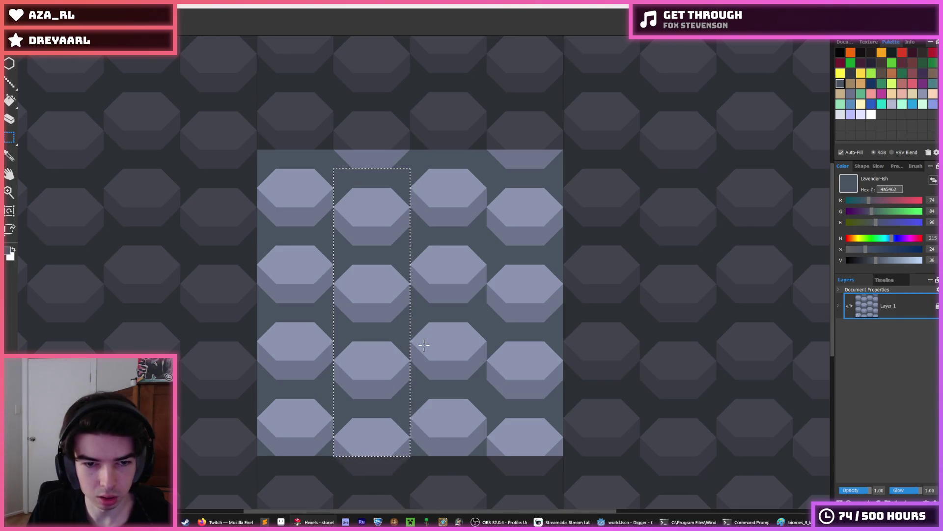
pyautogui.press('Down')
pyautogui.moveTo(487, 168); pyautogui.dragTo(562, 465)
pyautogui.press('Down')
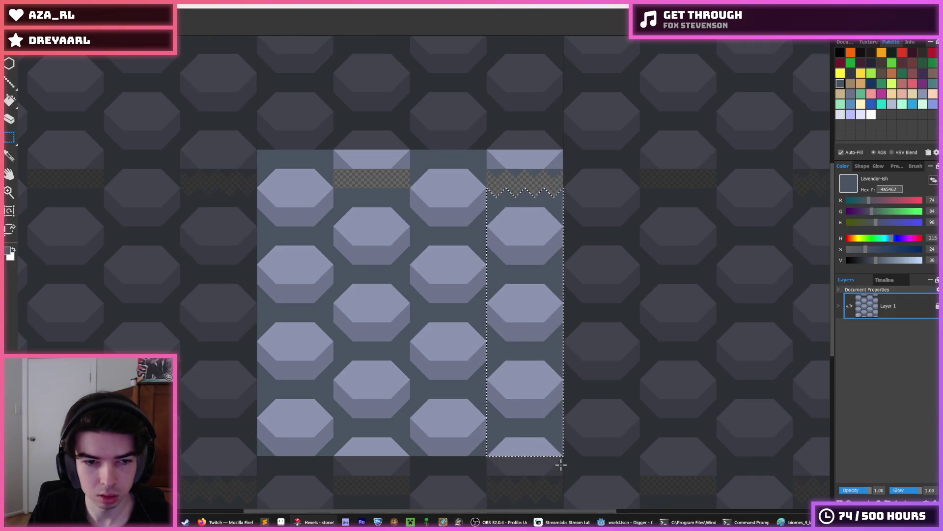
# - Fill the gaps atop columns two and four and repaint their top hexes in lavender
pyautogui.press('f')
pyautogui.click(515, 183)
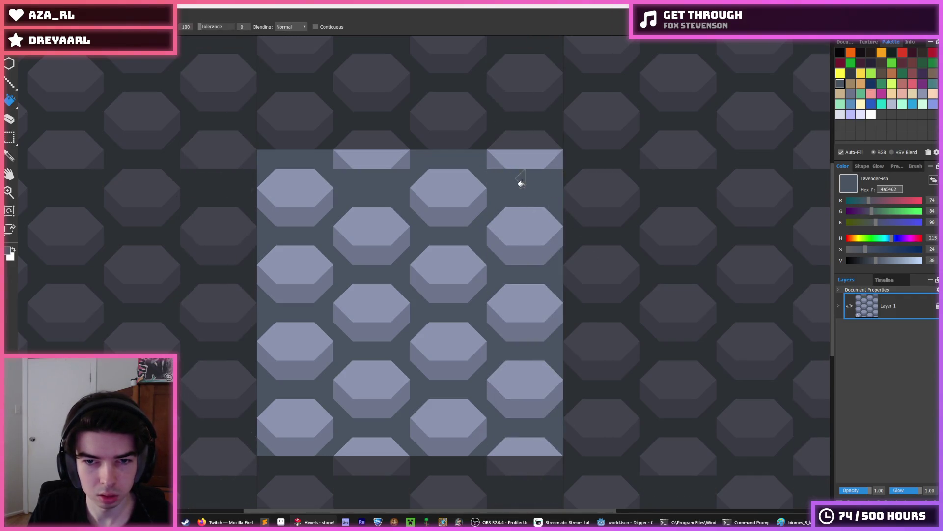
pyautogui.press('b')
pyautogui.keyDown('alt'); pyautogui.click(371, 154); pyautogui.keyUp('alt')
pyautogui.moveTo(339, 170)
pyautogui.mouseDown()
pyautogui.moveTo(393, 178)
pyautogui.moveTo(358, 178)
pyautogui.mouseUp()
pyautogui.keyDown('alt'); pyautogui.click(396, 177); pyautogui.keyUp('alt')
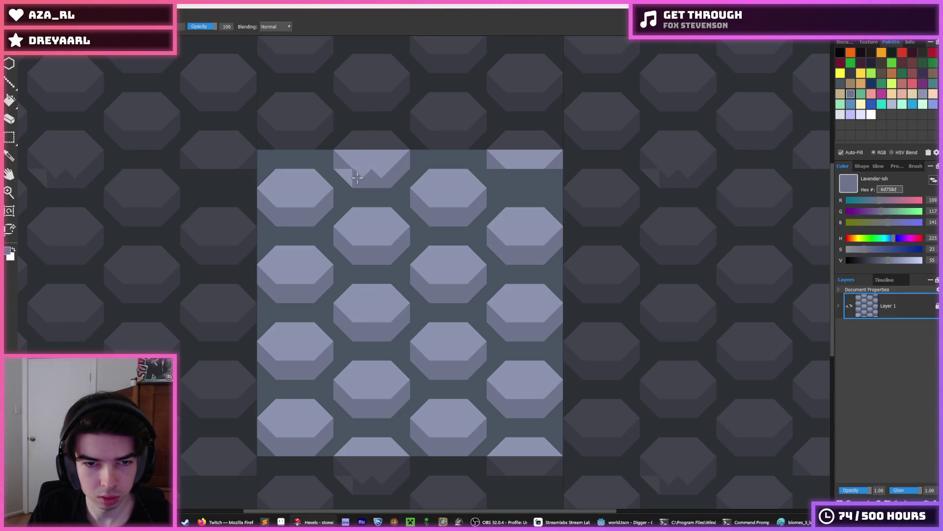
pyautogui.moveTo(505, 177); pyautogui.dragTo(530, 174)
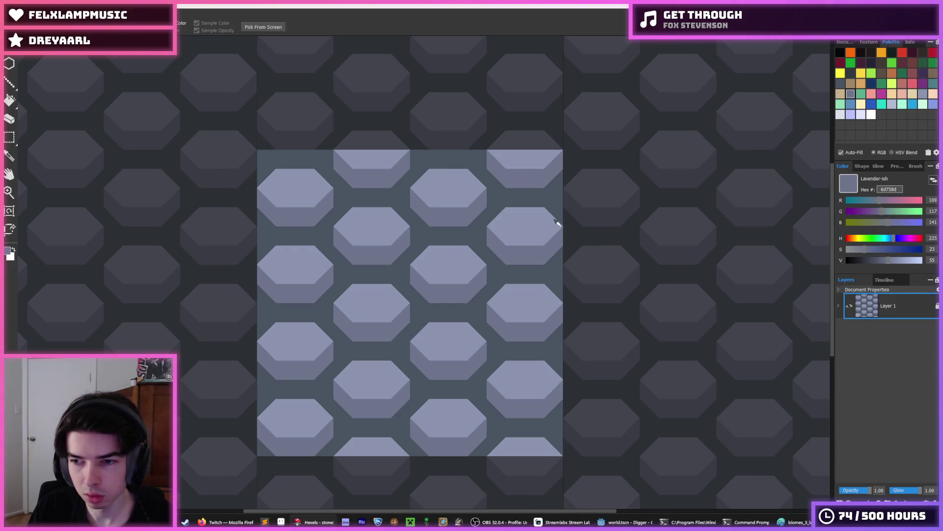
# - Sample the darker lavender from the tile and undo a stray stroke between hexagons
pyautogui.scroll(-5, 556, 223)
pyautogui.scroll(5, 541, 240)
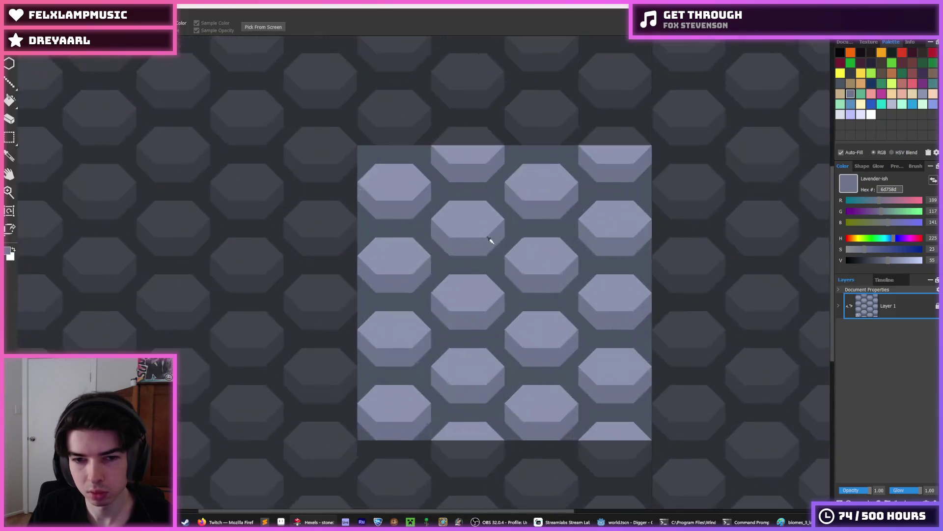
pyautogui.scroll(2, 461, 278)
pyautogui.click(923, 94)
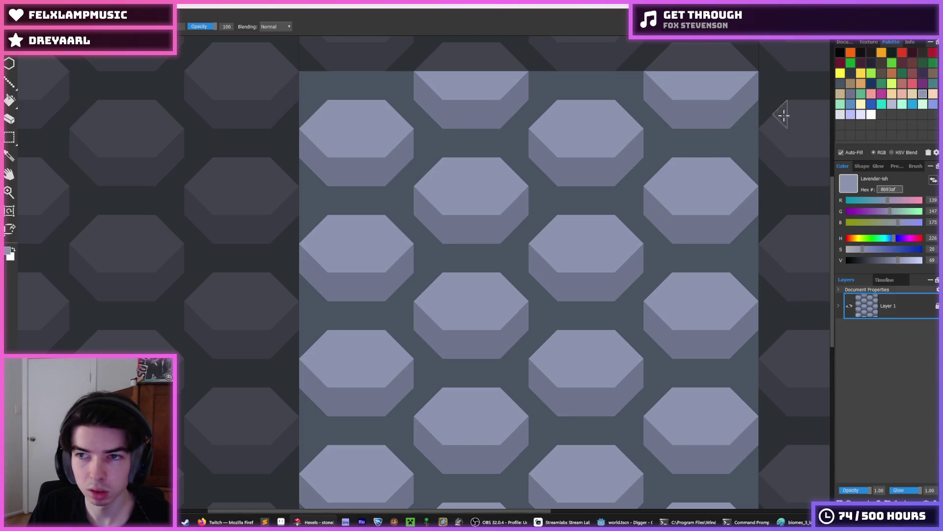
pyautogui.keyDown('alt'); pyautogui.click(423, 248); pyautogui.keyUp('alt')
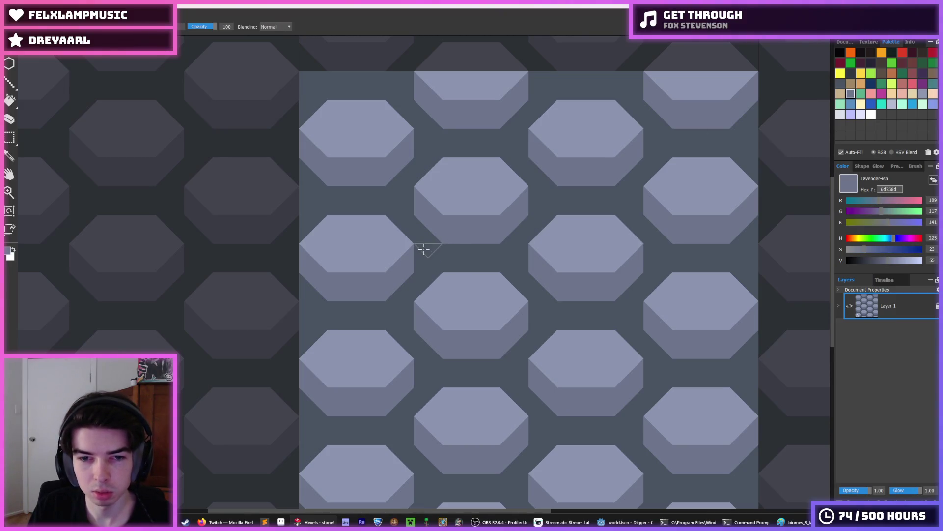
pyautogui.hotkey('ctrl', 'z')
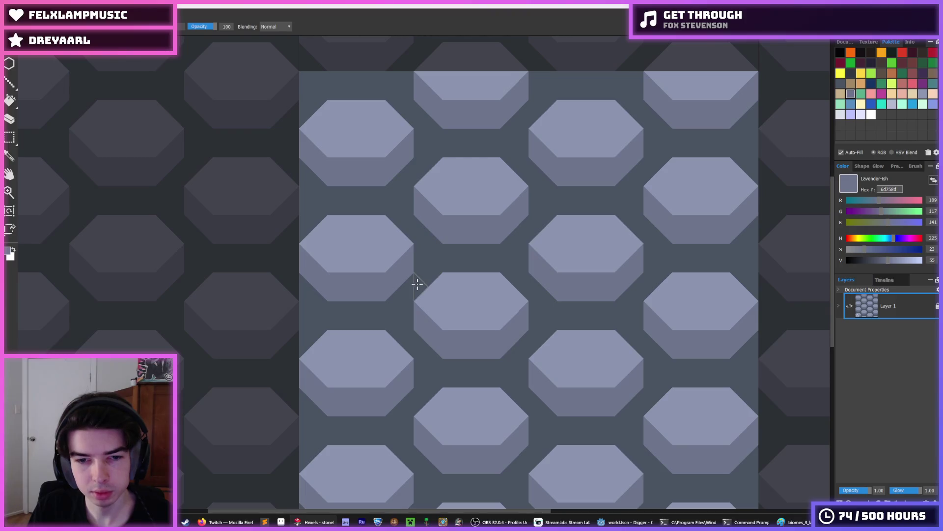
pyautogui.scroll(-5, 490, 262)
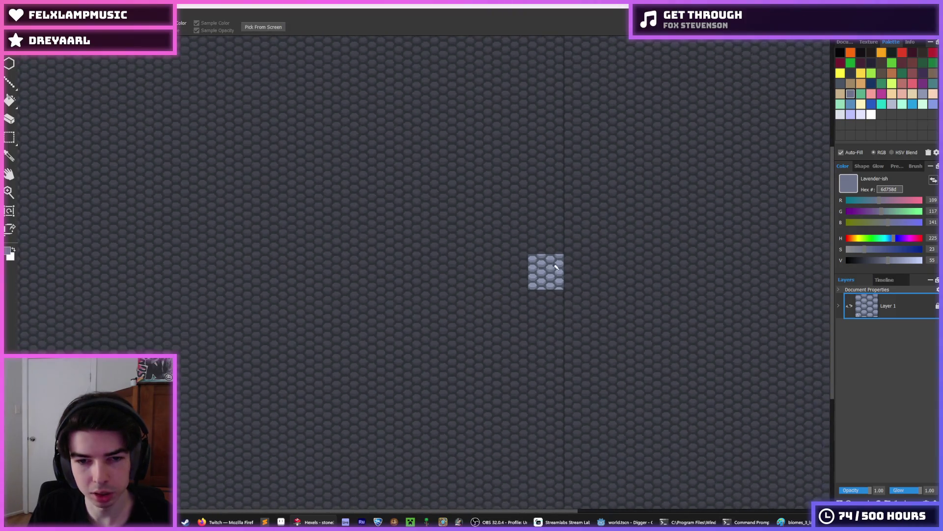
pyautogui.scroll(5, 574, 271)
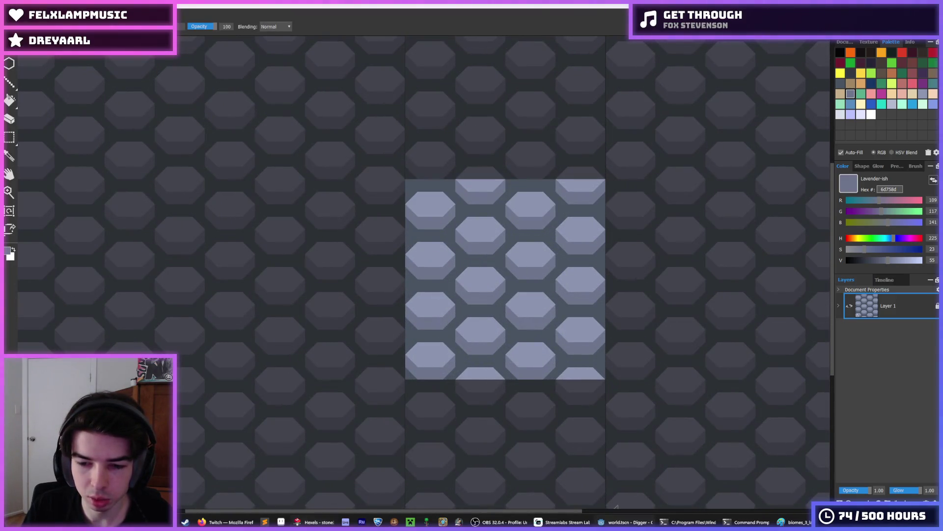
pyautogui.hotkey('alt', 'Tab')
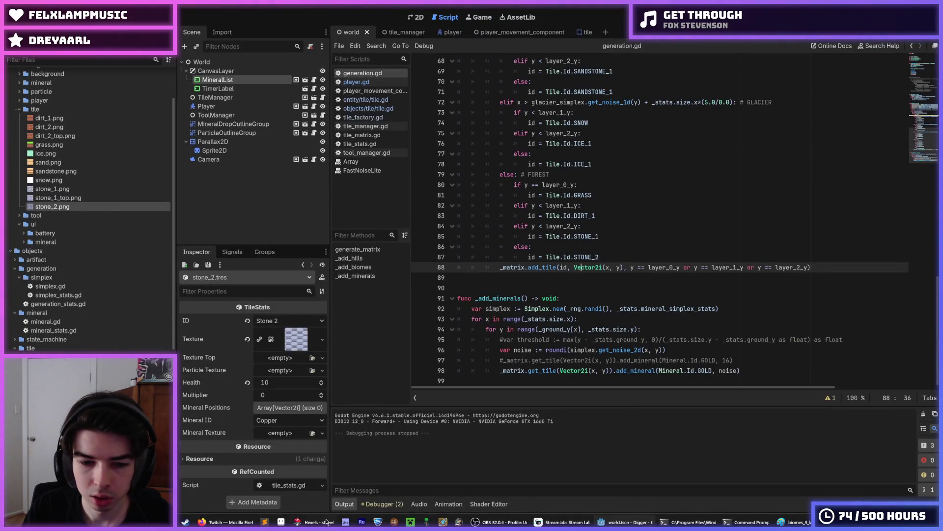
# - Run the Digger game and dig a shaft down into the stone layer
pyautogui.press('F5')
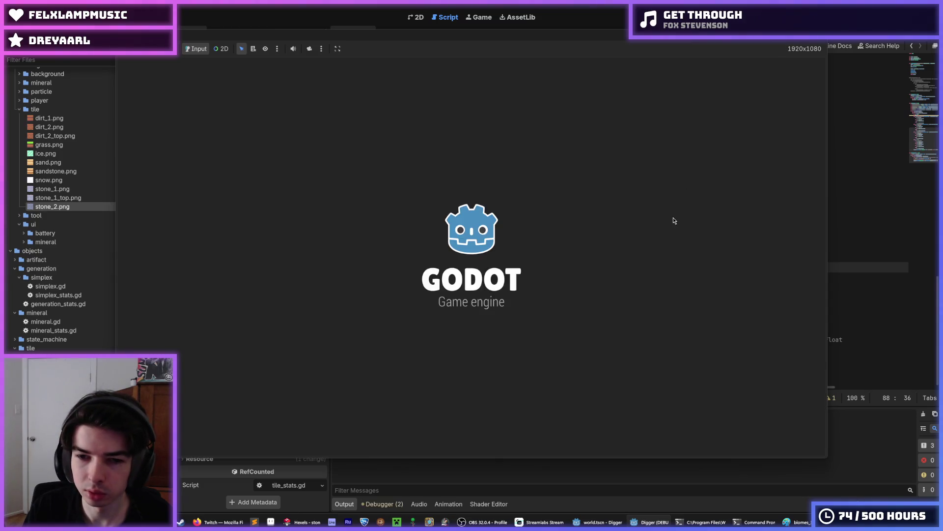
pyautogui.press('d')
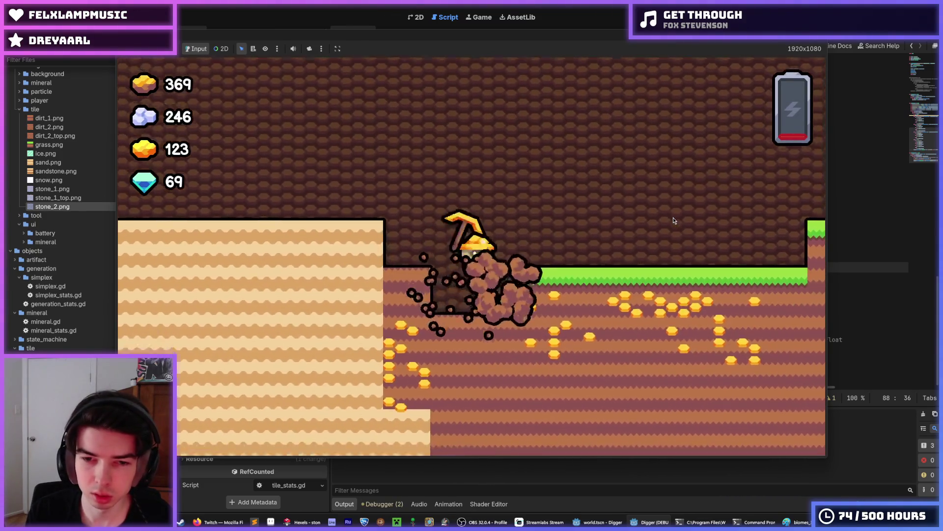
pyautogui.press('s')
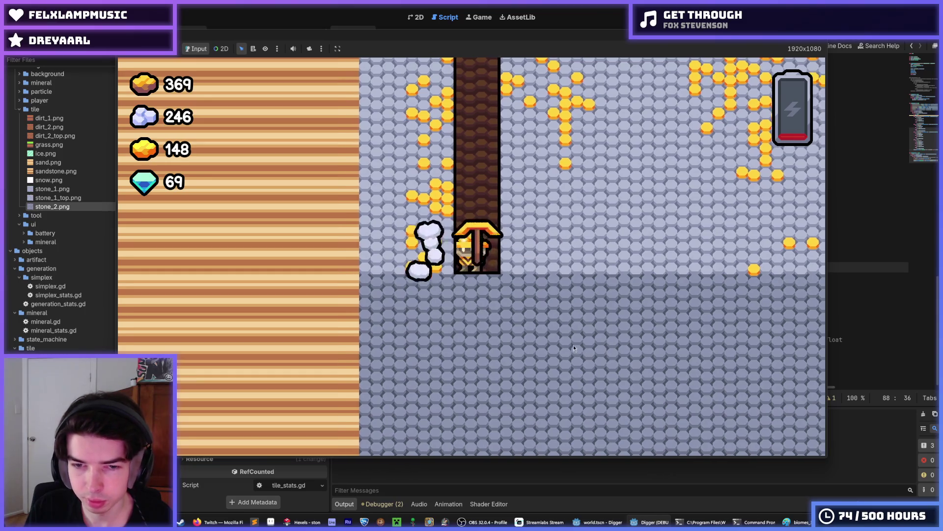
# - Bring the Godot editor back up, then return to the Hexels tile editor
pyautogui.moveTo(600, 522)
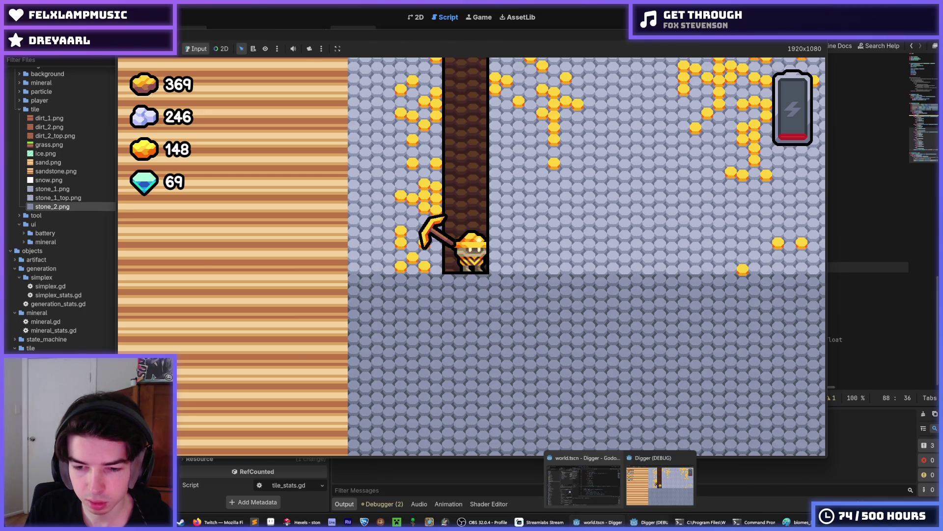
pyautogui.click(603, 498)
pyautogui.click(630, 225)
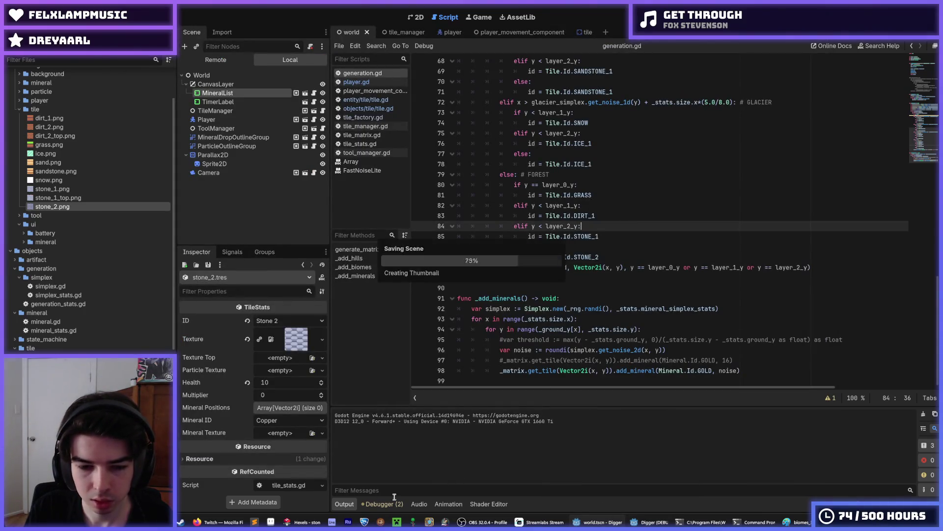
pyautogui.click(307, 522)
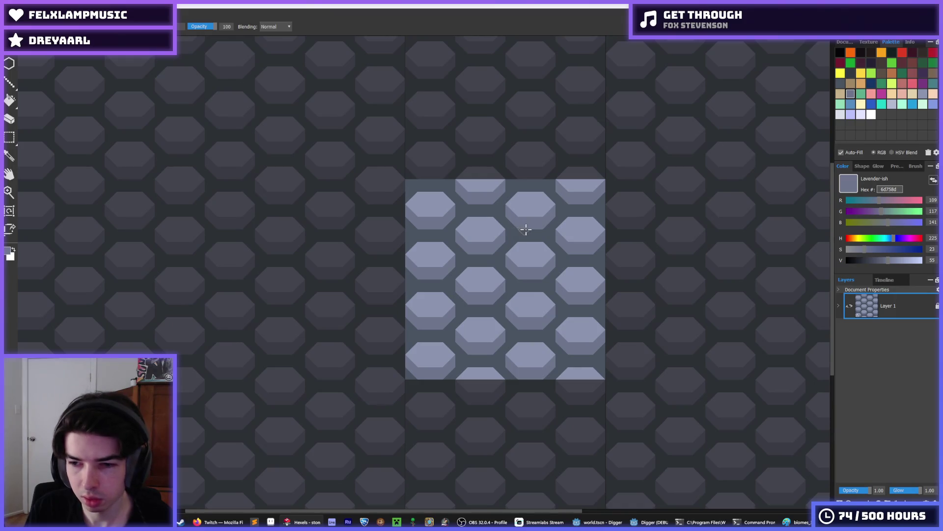
# - Open stone3.hxl, then open stone2.hxl in its place
pyautogui.hotkey('alt', 'f')
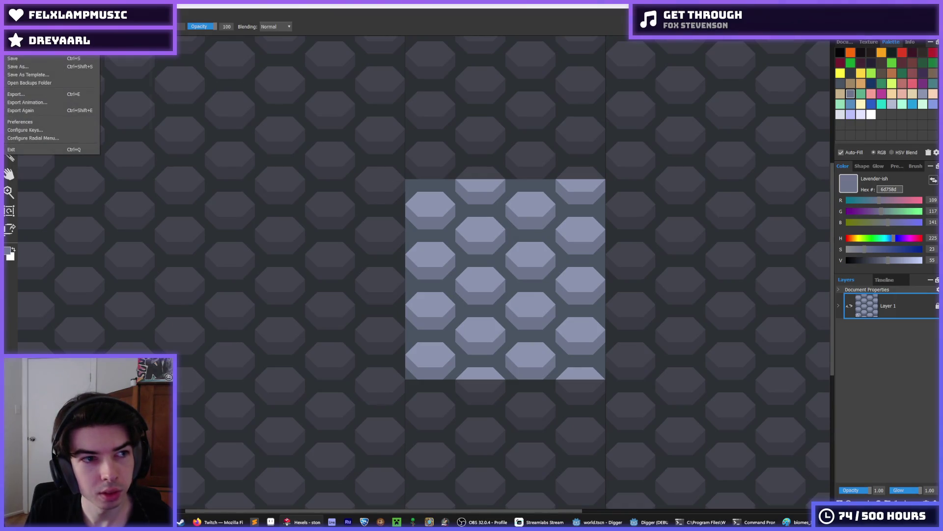
pyautogui.click(20, 35)
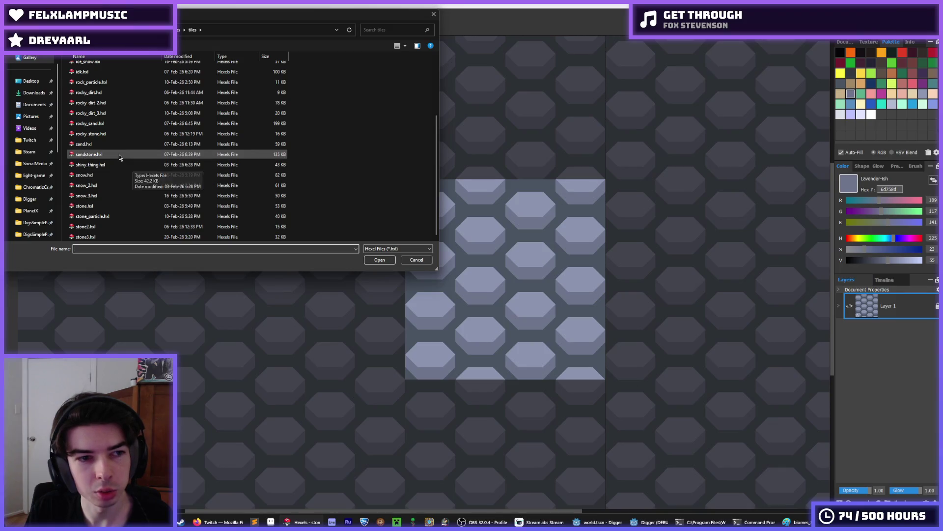
pyautogui.doubleClick(105, 237)
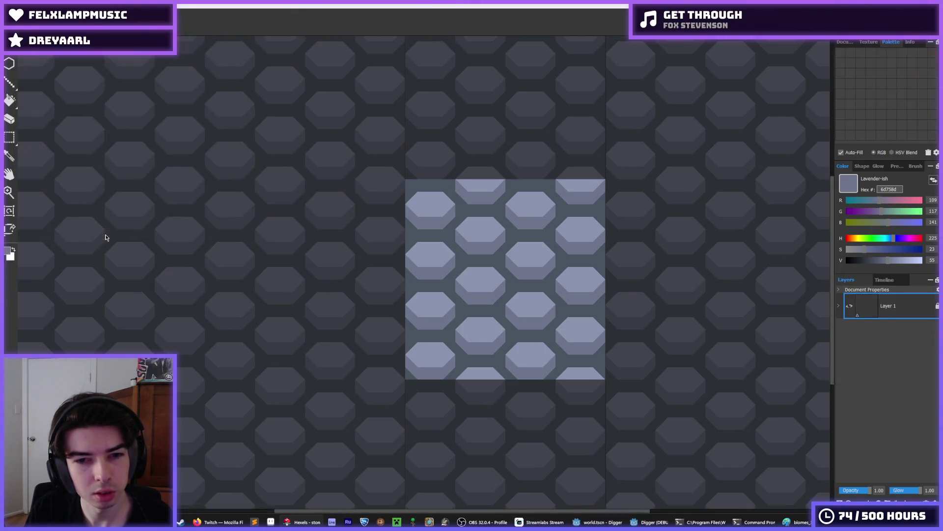
pyautogui.click(15, 14)
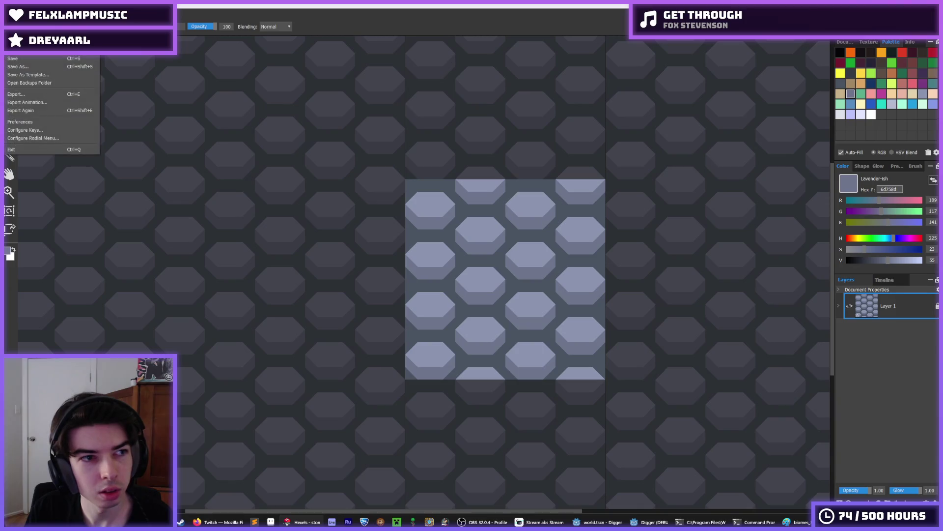
pyautogui.click(20, 74)
pyautogui.doubleClick(144, 227)
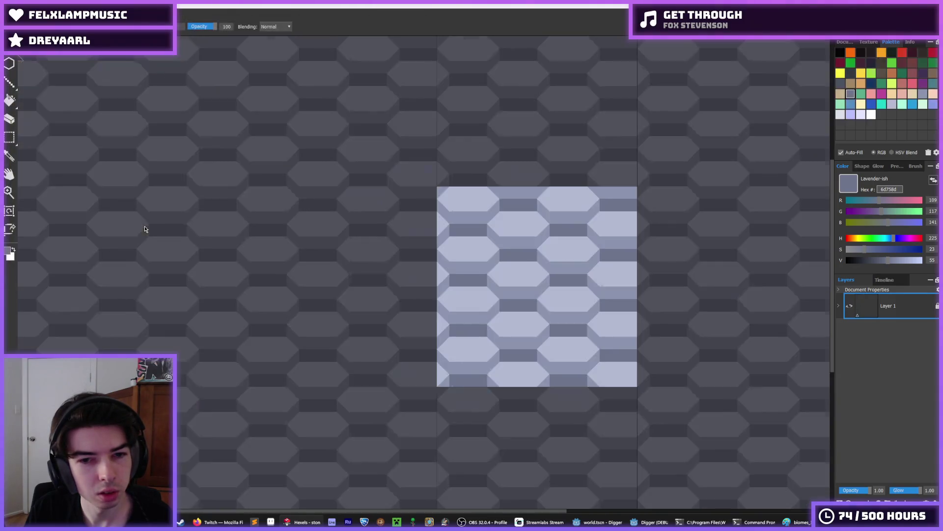
# - Fill the tile with the light lavender 8b93af colour
pyautogui.scroll(2, 587, 295)
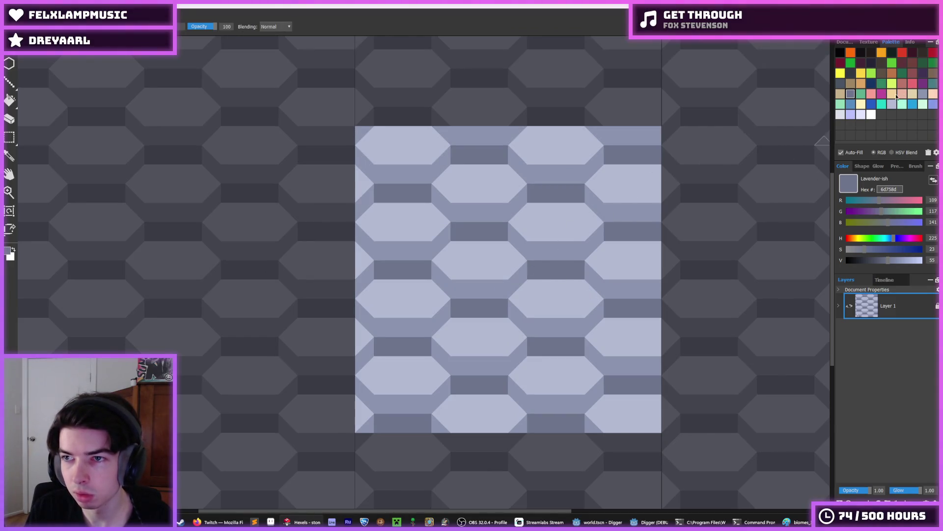
pyautogui.click(922, 93)
pyautogui.press('f')
pyautogui.click(546, 226)
# - Recolour the tile: slate 4a5462 rectangles, 6d758d mid-tones, 8b93af hexagon tops
pyautogui.hotkey('ctrl', 'z')
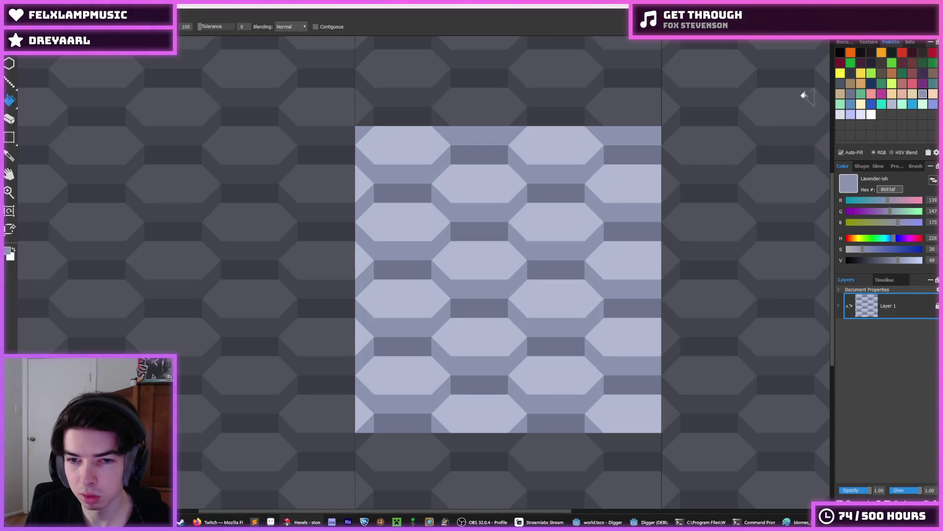
pyautogui.click(850, 94)
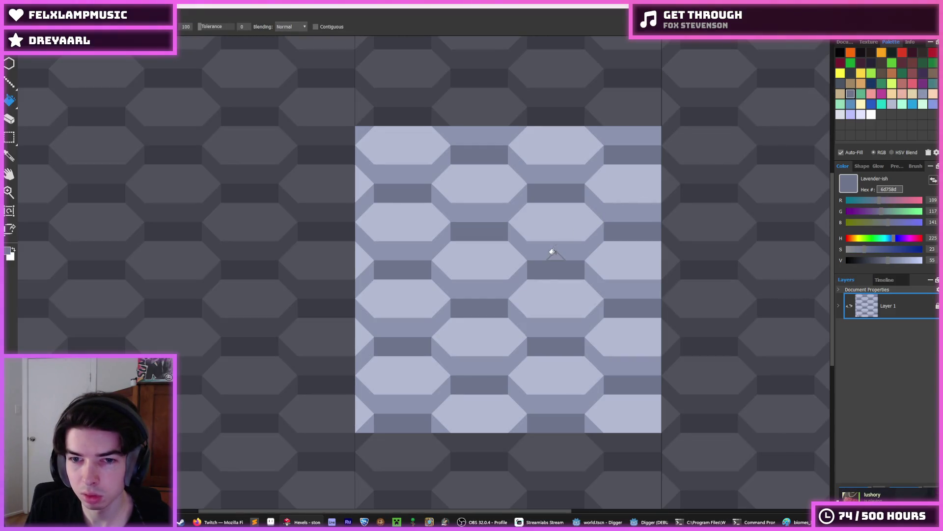
pyautogui.click(840, 83)
pyautogui.click(558, 264)
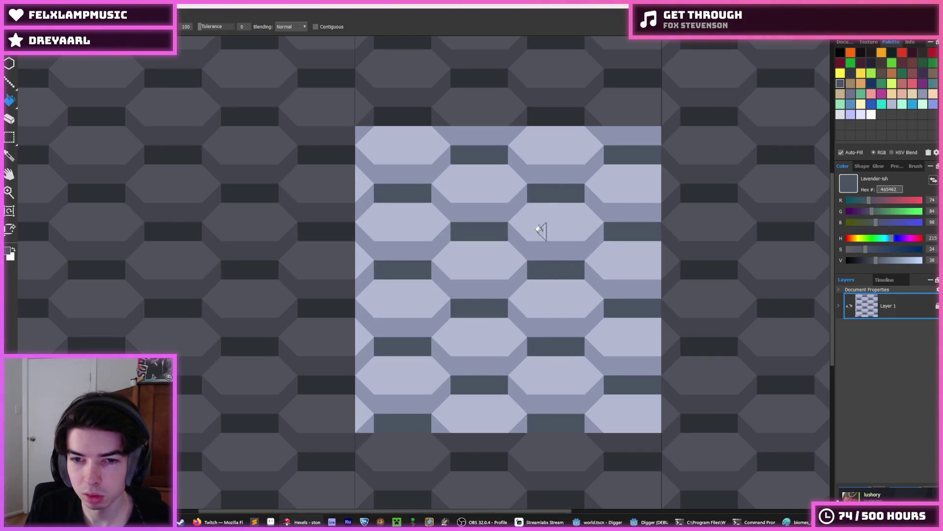
pyautogui.click(923, 94)
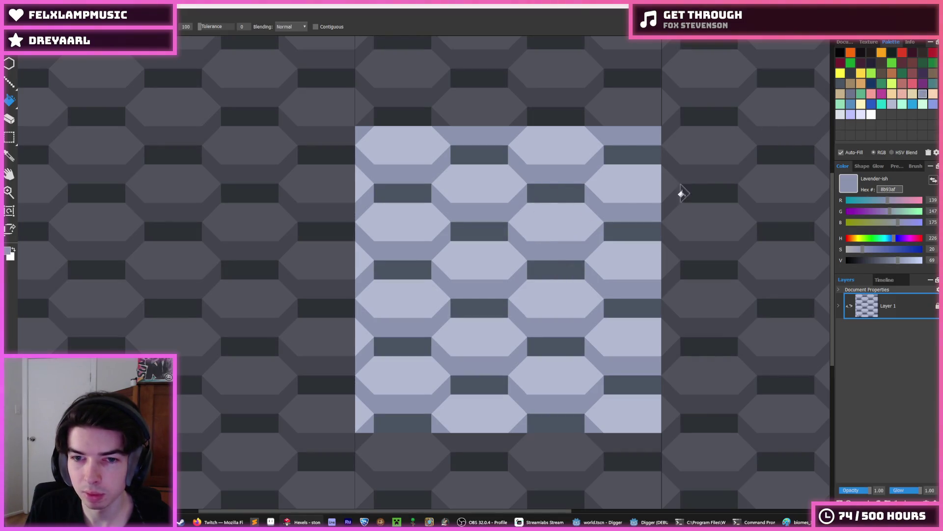
pyautogui.click(851, 94)
pyautogui.click(626, 242)
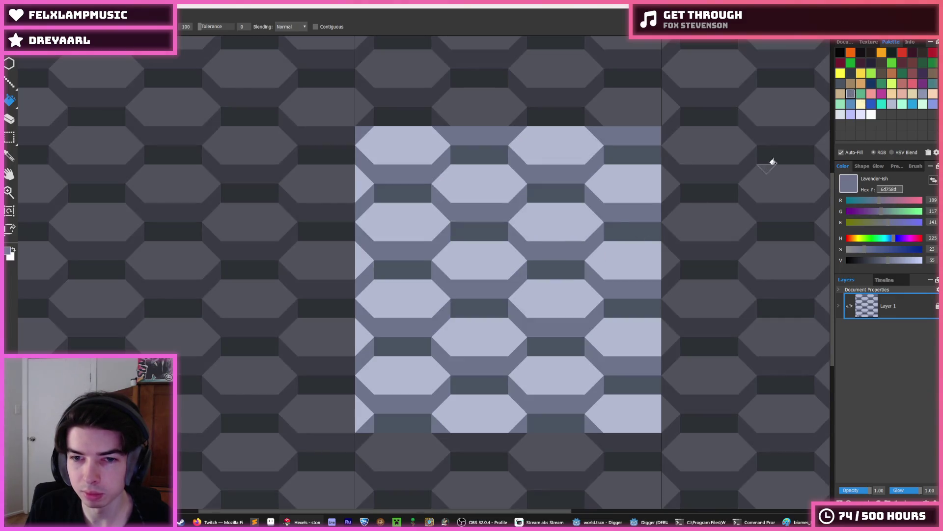
pyautogui.click(928, 96)
pyautogui.click(553, 218)
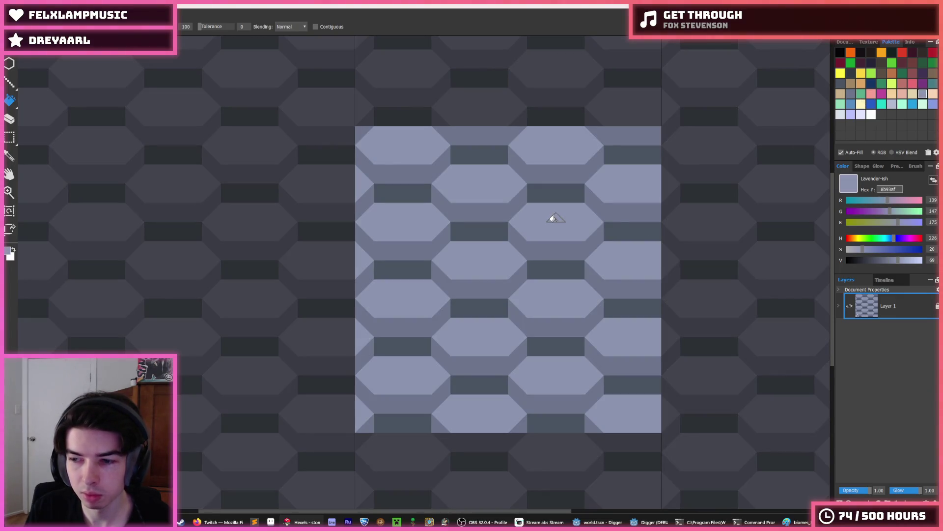
# - Export the texture over stone_2.png, confirming the replacement
pyautogui.hotkey('ctrl', 'shift', 's')
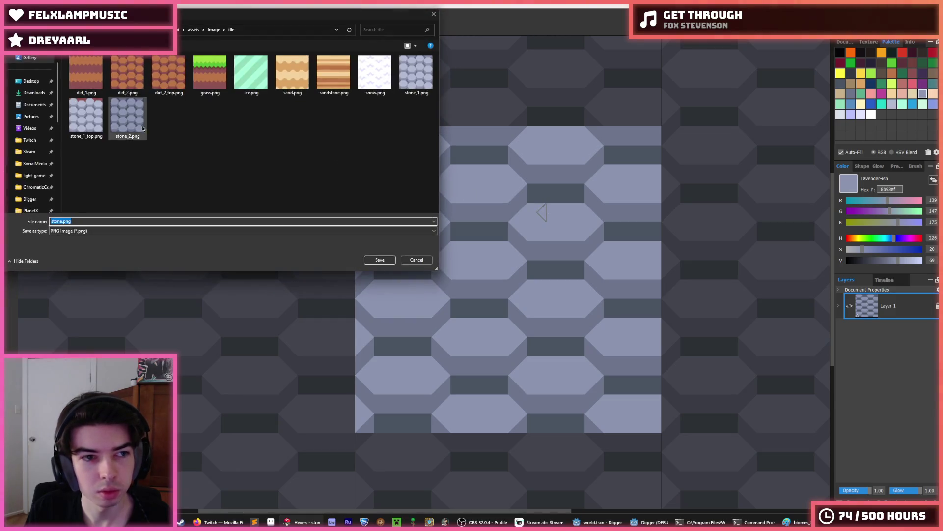
pyautogui.click(128, 118)
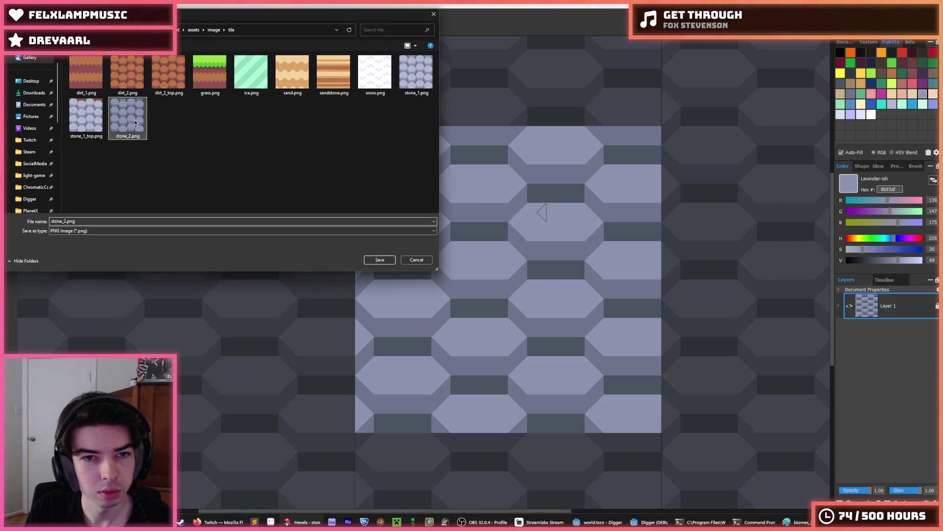
pyautogui.click(380, 259)
pyautogui.click(491, 263)
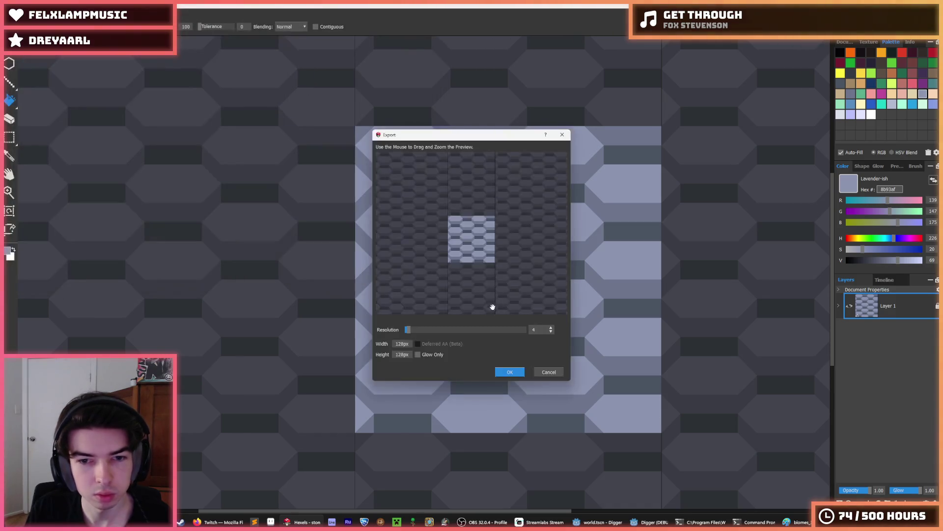
pyautogui.click(509, 373)
# - Close the running game and save the current Godot scene
pyautogui.hotkey('alt', 'Tab')
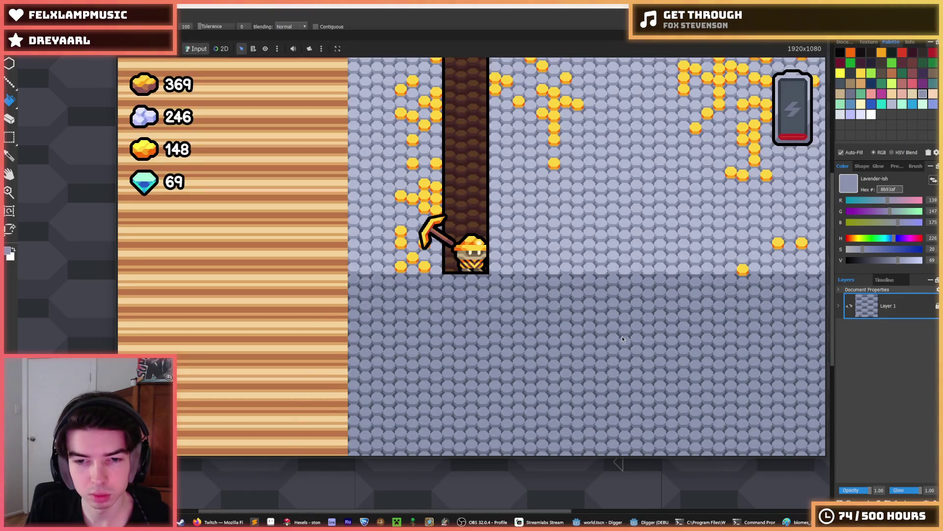
pyautogui.hotkey('alt', 'F4')
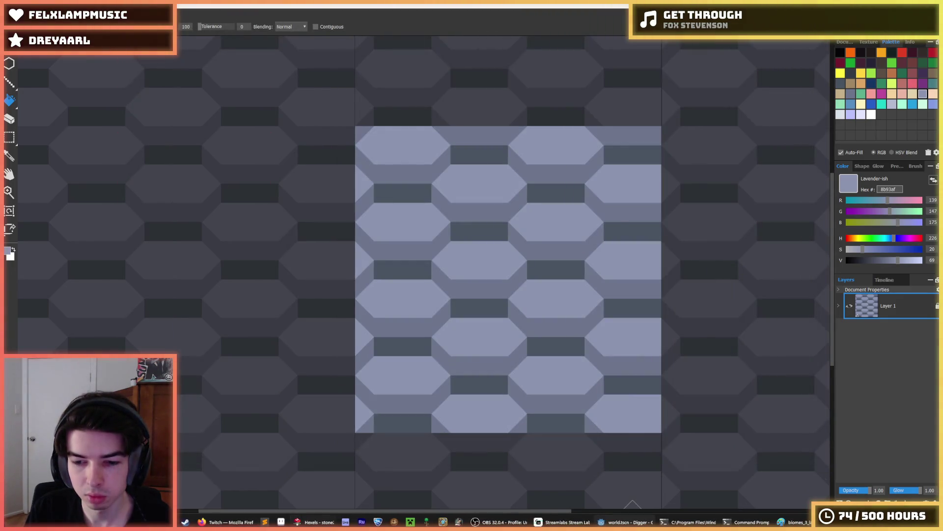
pyautogui.hotkey('alt', 'Tab')
pyautogui.hotkey('ctrl', 's')
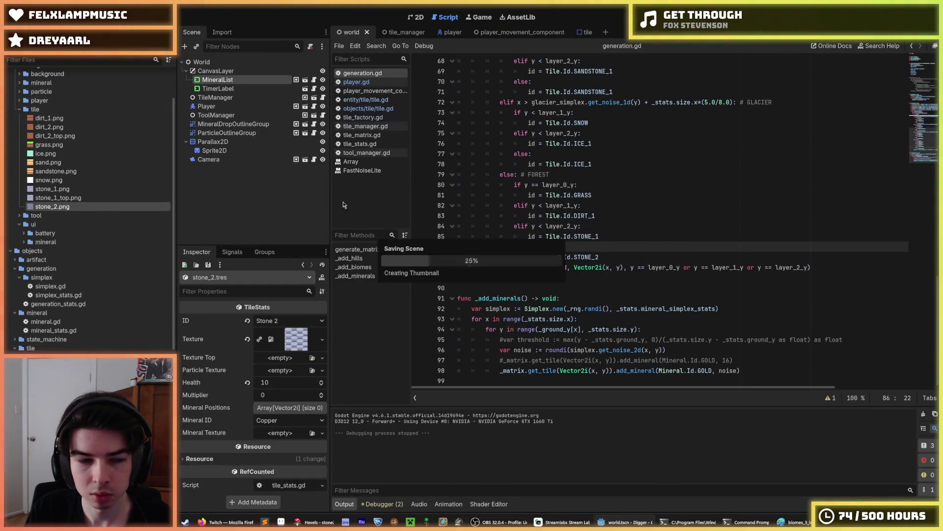
# - Open gold_pickaxe.tres, set its Damage to 100, and run the game
pyautogui.scroll(3, 119, 223)
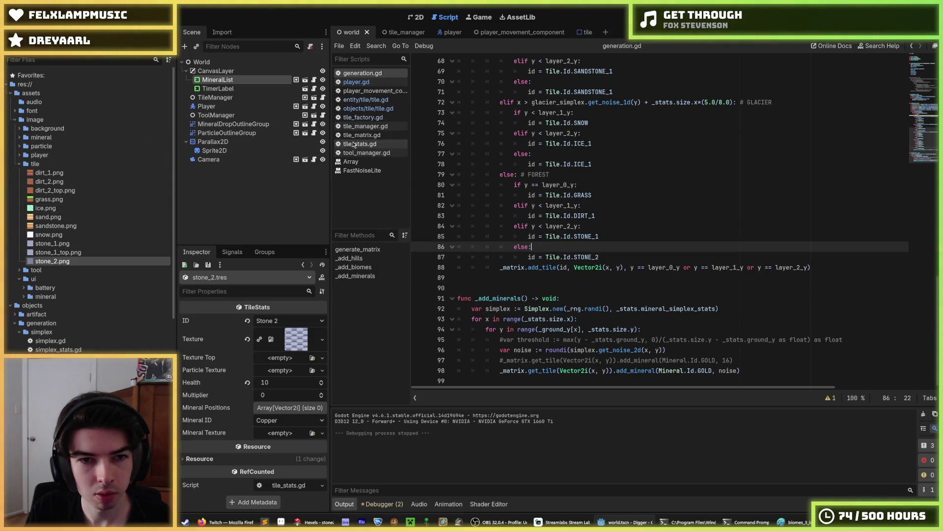
pyautogui.scroll(-10, 72, 282)
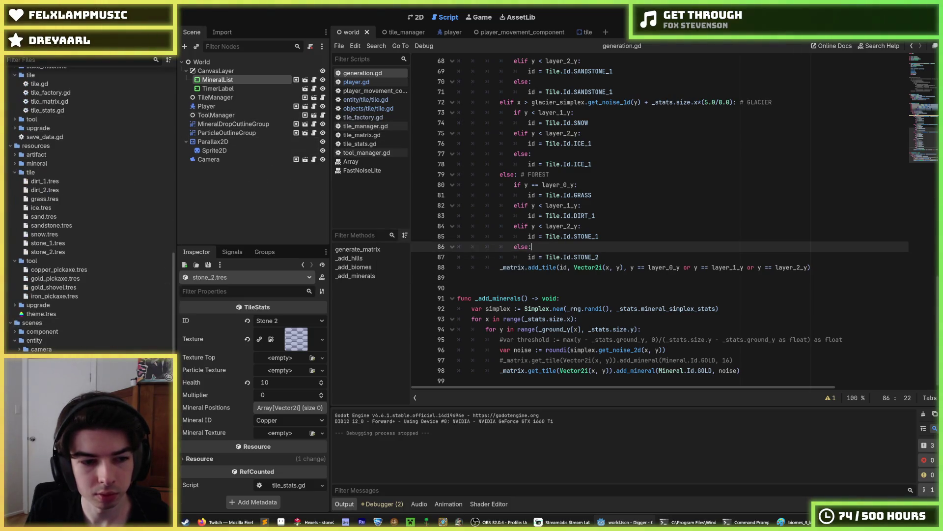
pyautogui.click(72, 279)
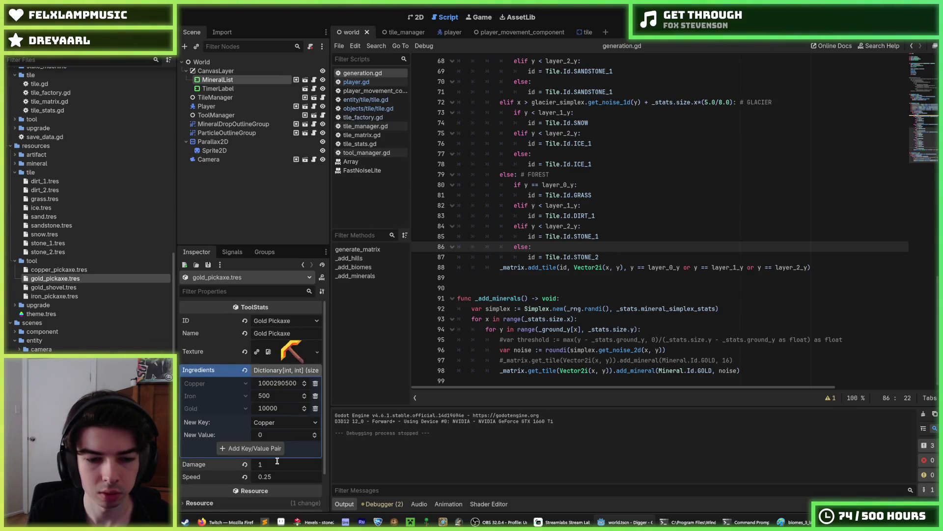
pyautogui.write('00')
pyautogui.press('F5')
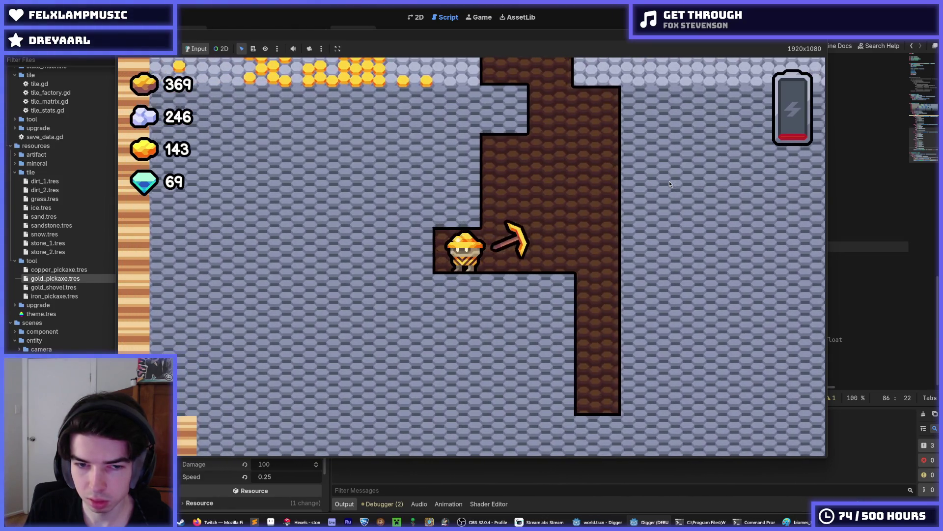
# - Climb and dig left through the tunnels collecting gold, then stop the game
pyautogui.press('w')
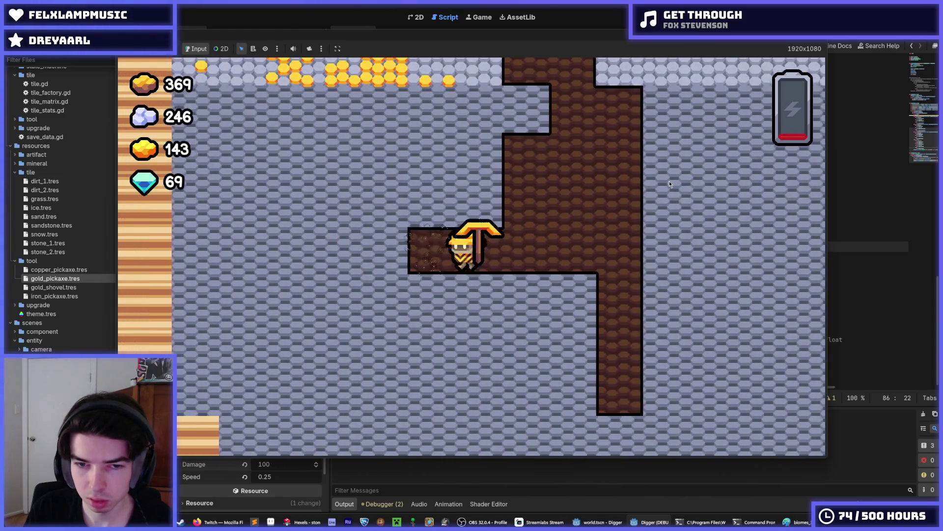
pyautogui.press('w')
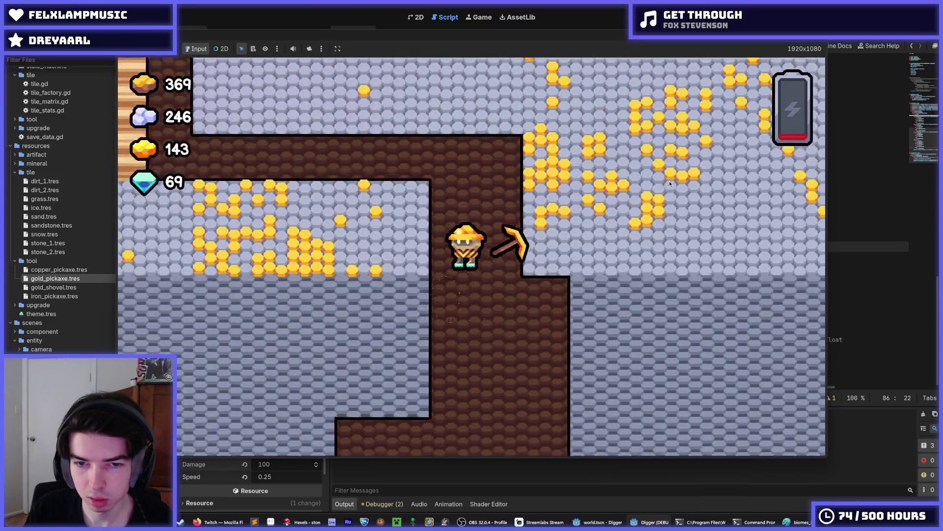
pyautogui.press('s')
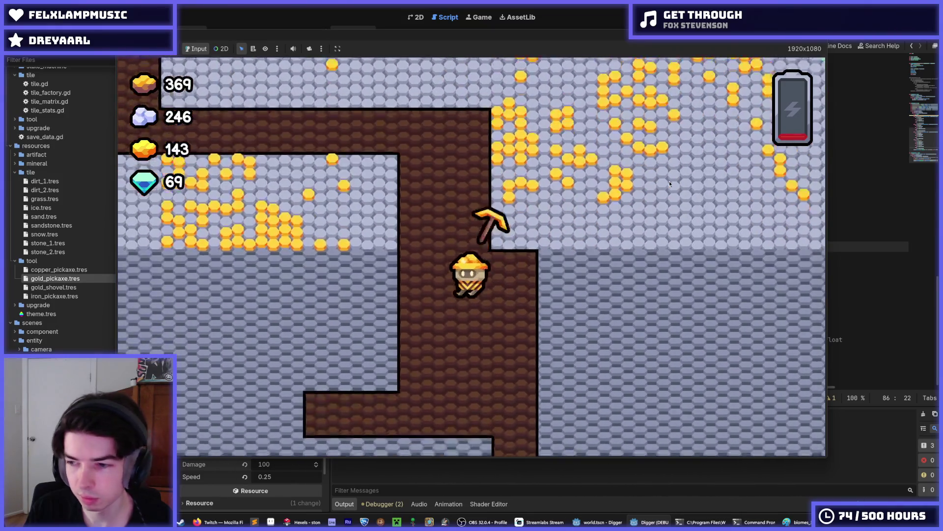
pyautogui.press('a')
pyautogui.scroll(-5, 669, 183)
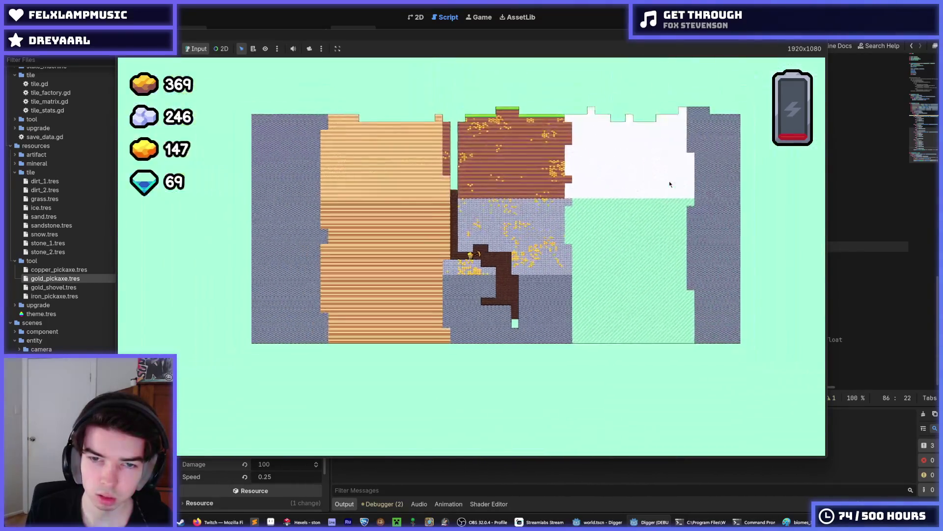
pyautogui.scroll(6, 669, 184)
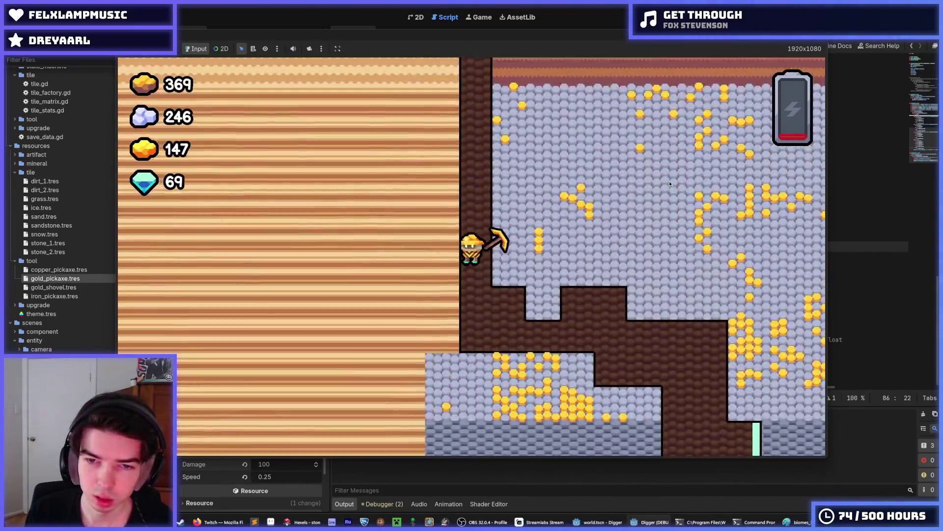
pyautogui.press('w')
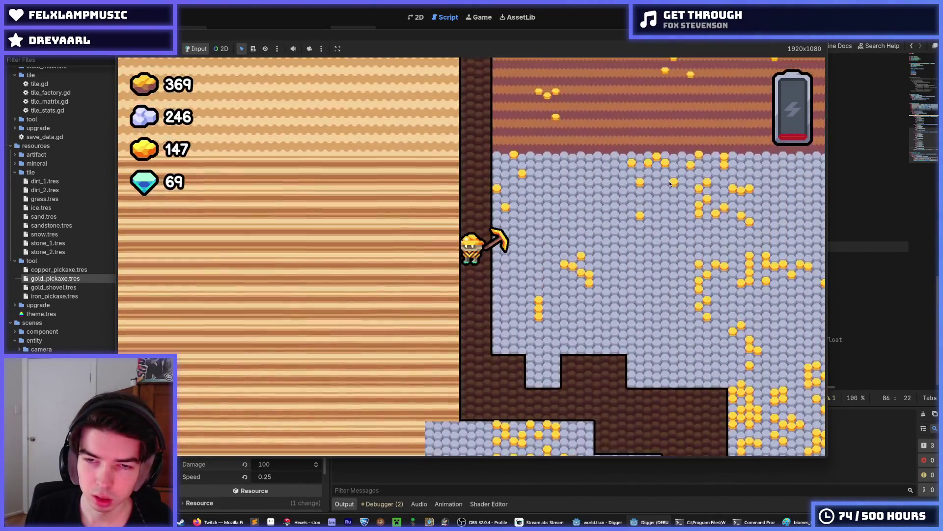
pyautogui.scroll(2, 669, 184)
pyautogui.scroll(-4, 670, 183)
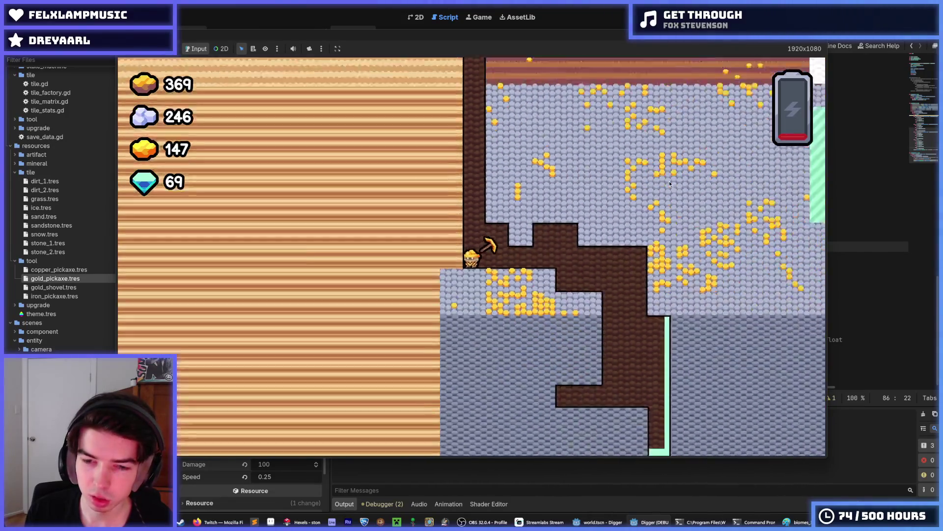
pyautogui.scroll(4, 670, 184)
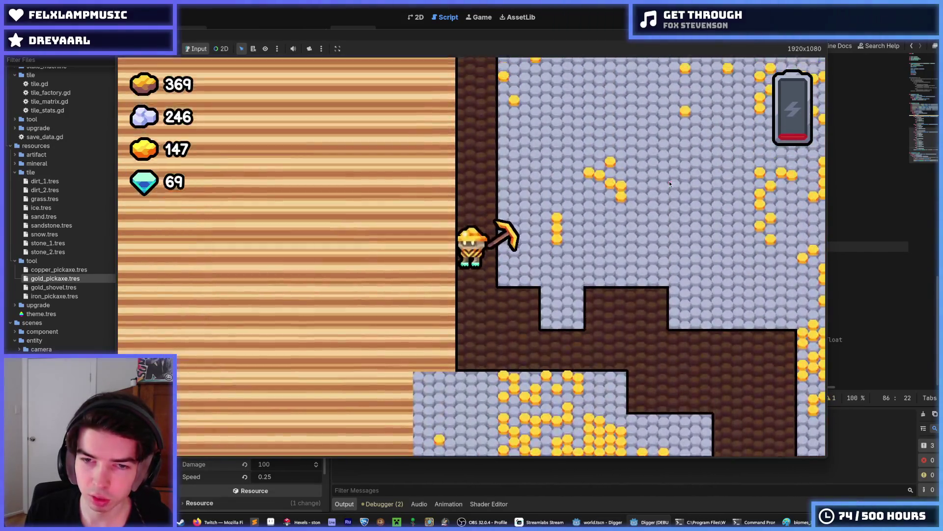
pyautogui.press('a')
pyautogui.press('w')
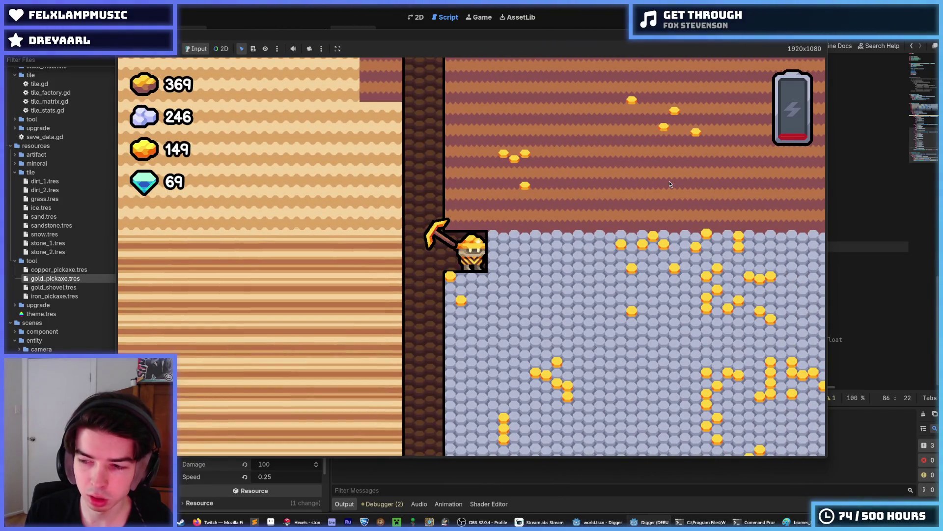
pyautogui.press('Escape')
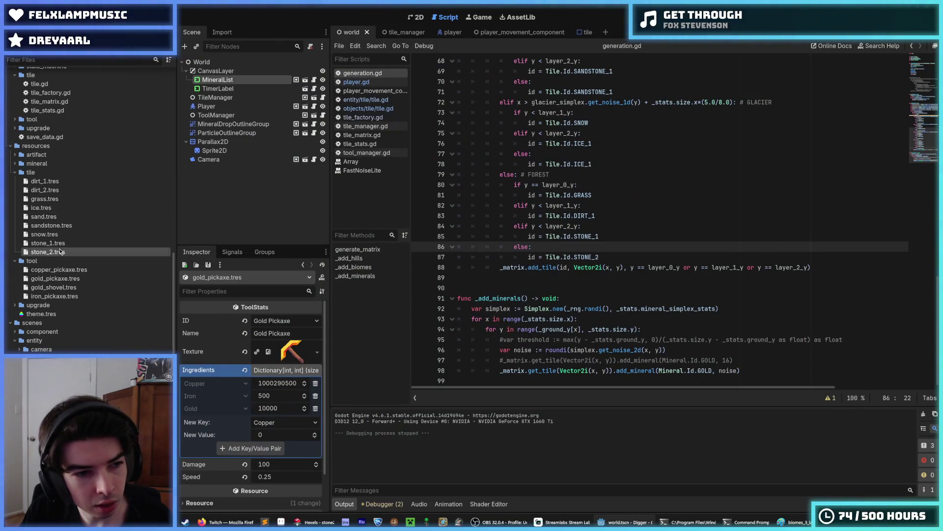
# - Change line 85's layer-2 tile from Tile.Id.STONE_1 to Tile.Id.DIRT_2 and run the game
pyautogui.click(601, 216)
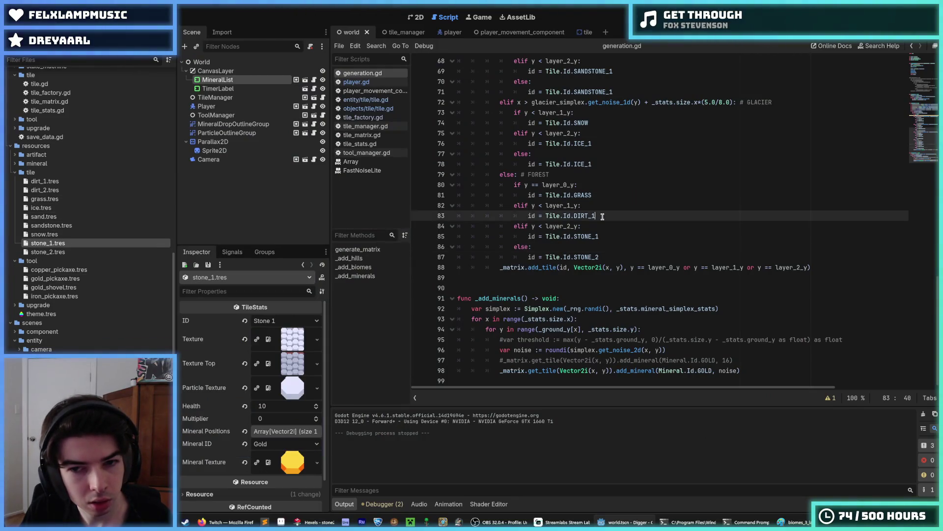
pyautogui.click(602, 235)
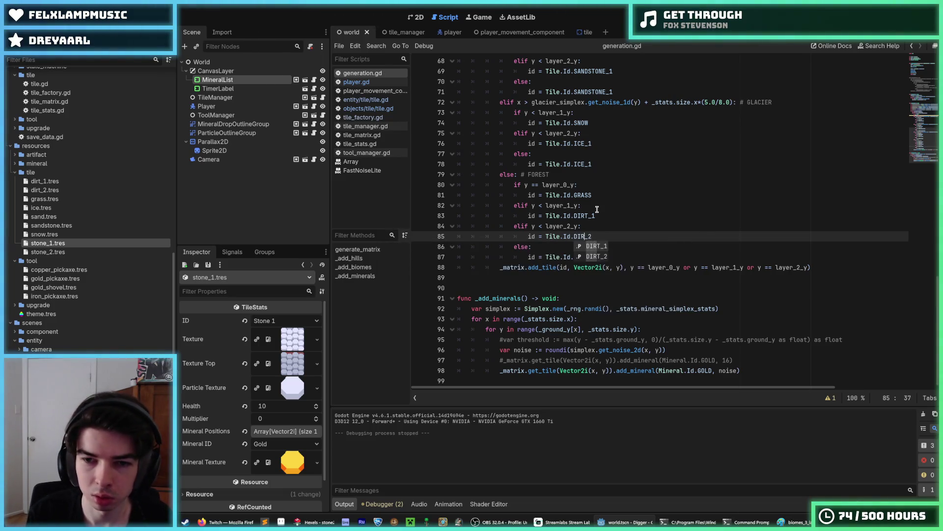
pyautogui.press('F5')
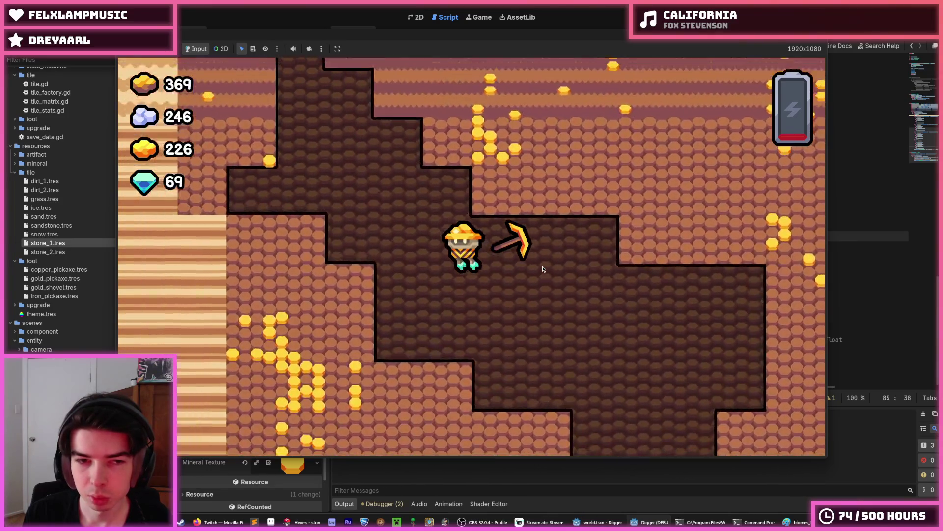
# - Stop the running game after viewing the dirt-filled forest layer
pyautogui.press('F8')
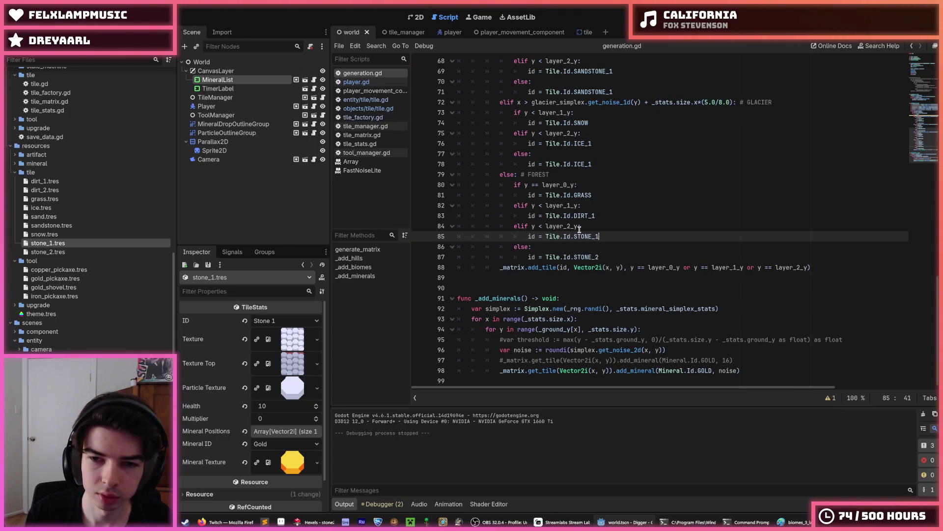
pyautogui.press('F5')
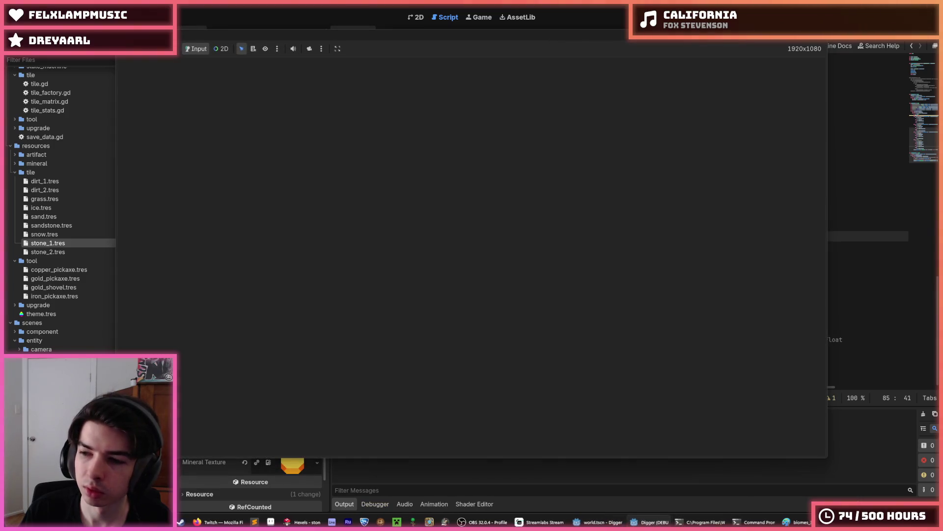
pyautogui.press('d')
pyautogui.press('s')
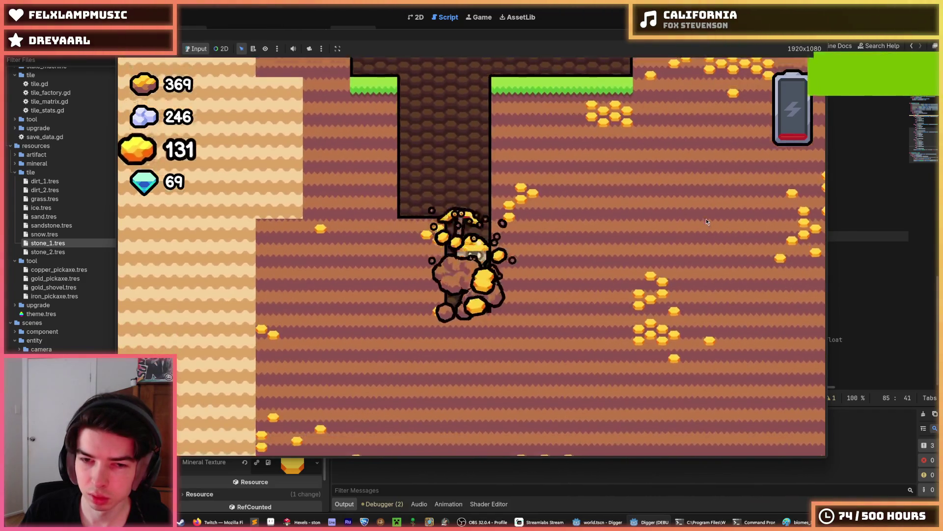
pyautogui.press('d')
pyautogui.press('s')
pyautogui.press('a')
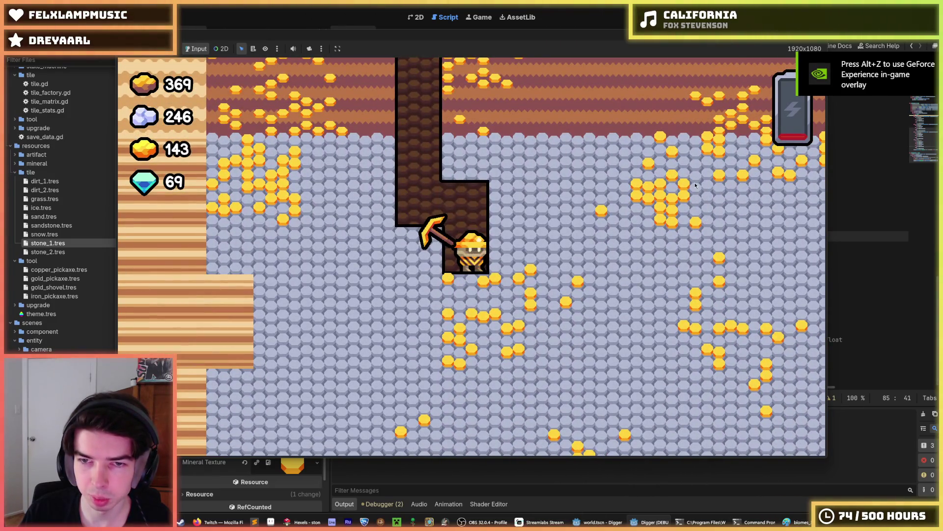
pyautogui.press('s')
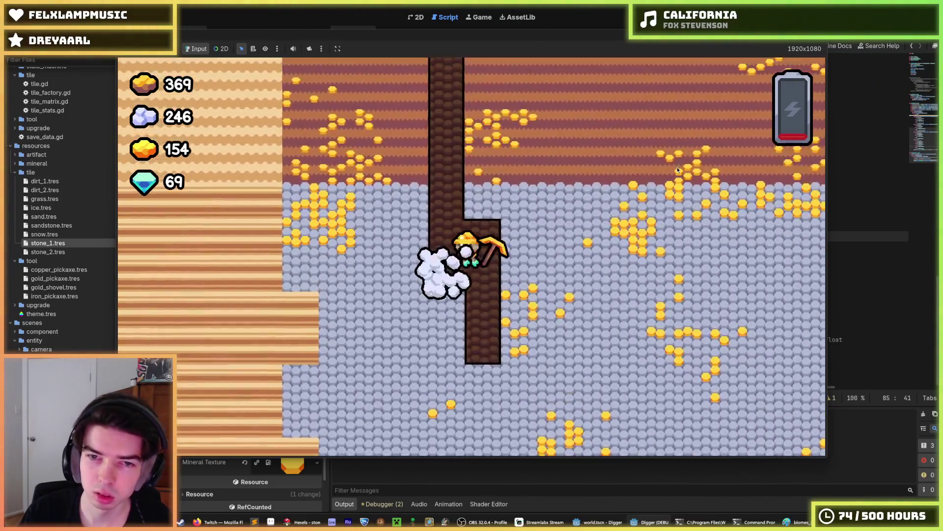
pyautogui.press('a')
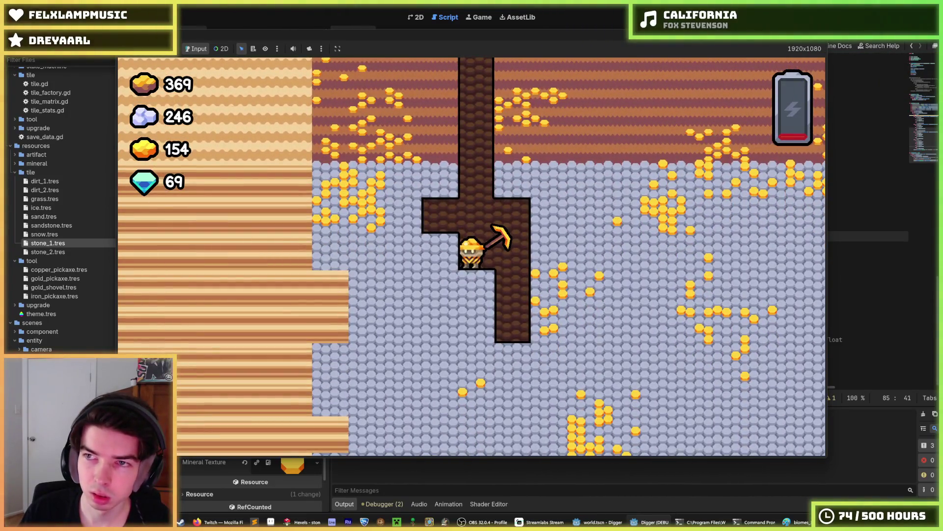
pyautogui.press('F8')
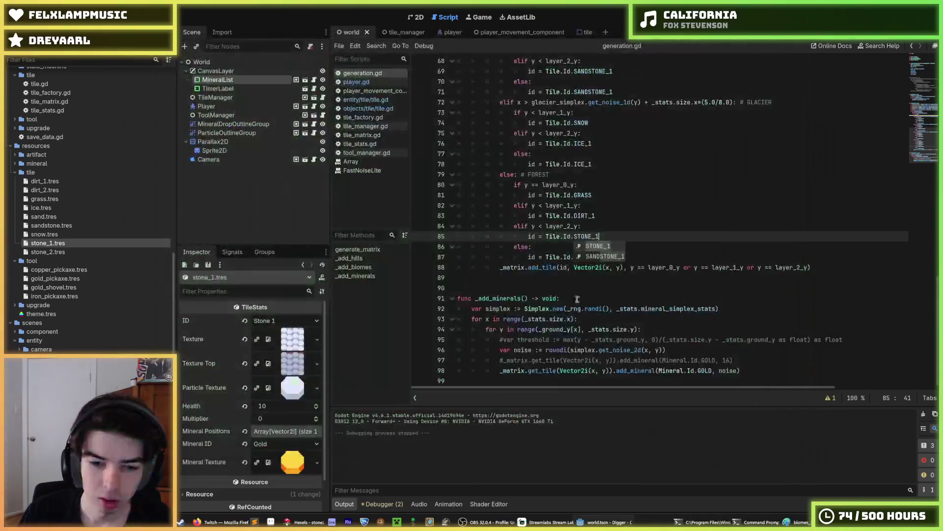
# - Switch to Hexels and open the rocky_stone tile document from the recent files
pyautogui.click(314, 522)
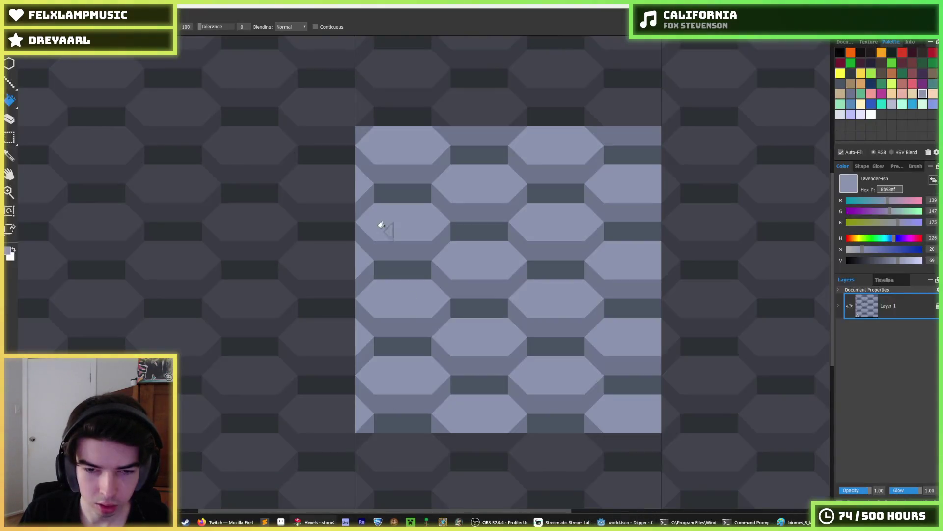
pyautogui.hotkey('alt', 'f')
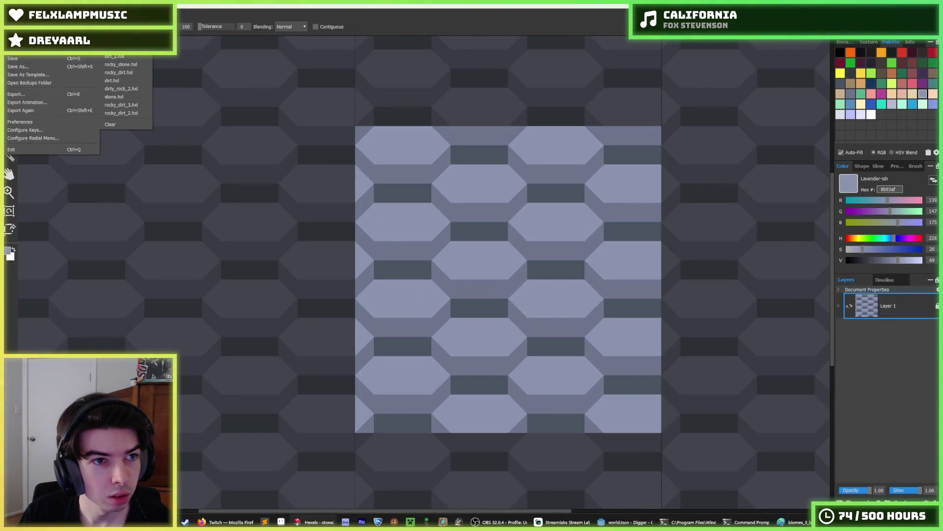
pyautogui.click(114, 97)
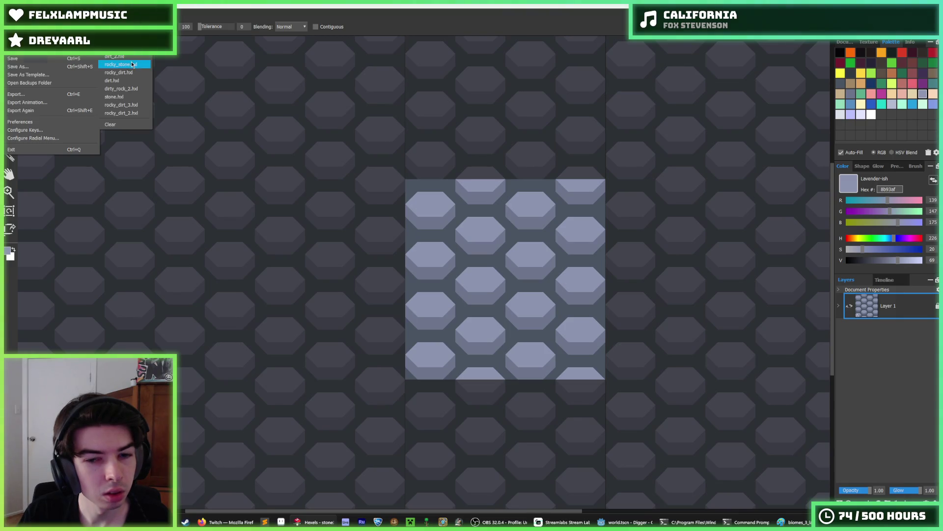
pyautogui.click(132, 64)
# - Browse the tiles folder and open stone.hxl
pyautogui.click(11, 49)
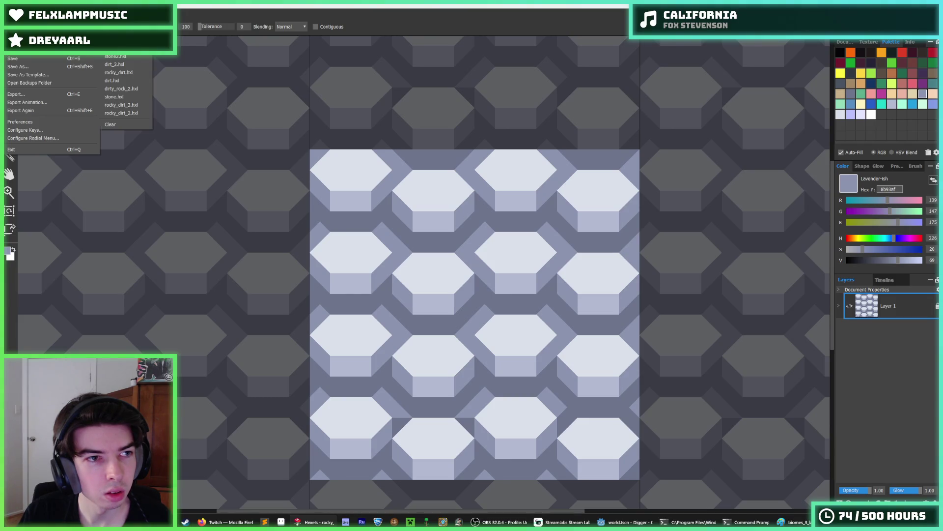
pyautogui.click(81, 67)
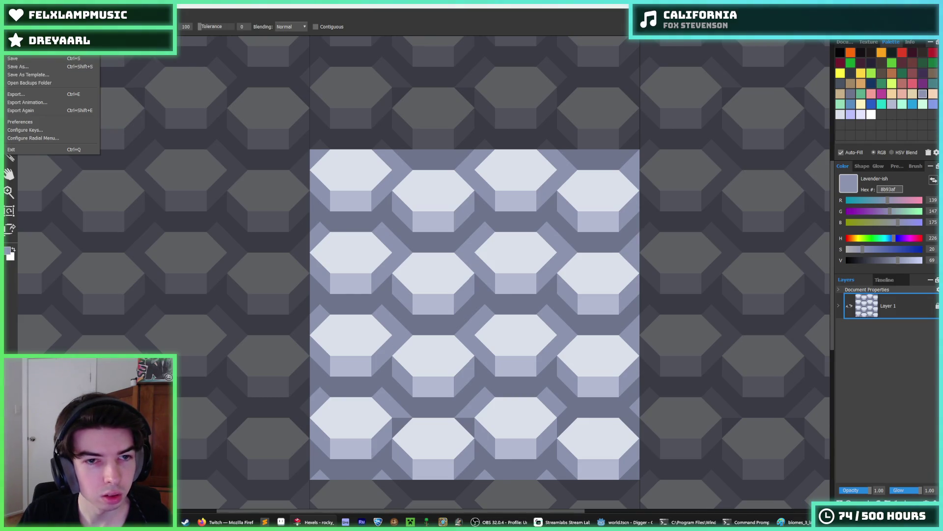
pyautogui.scroll(-5, 147, 231)
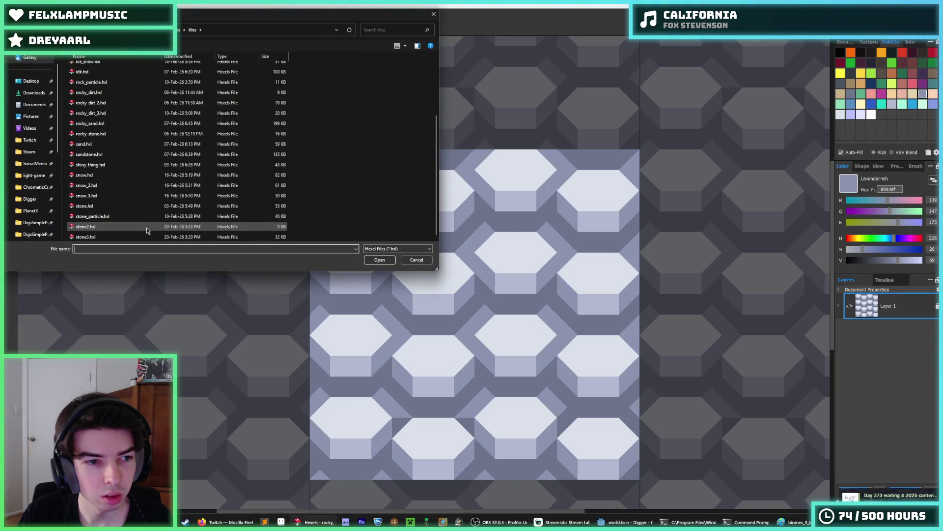
pyautogui.doubleClick(99, 206)
# - Recolour the octagon with an 8b93af lower band and a b3b9d1 lavender centre
pyautogui.scroll(3, 474, 221)
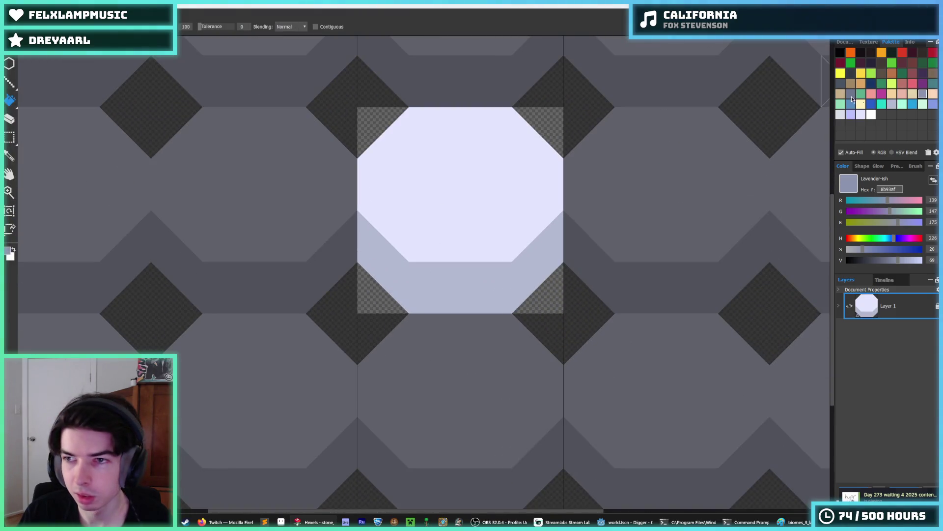
pyautogui.click(471, 270)
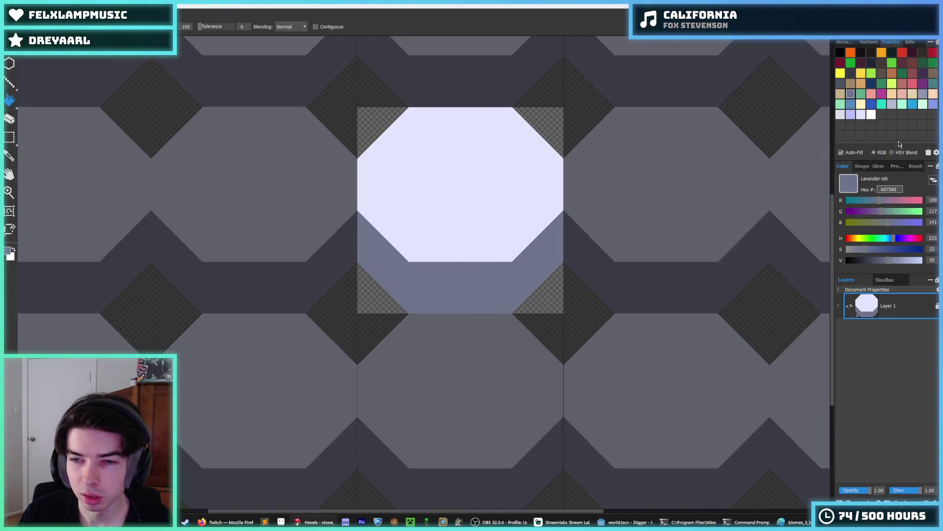
pyautogui.click(511, 182)
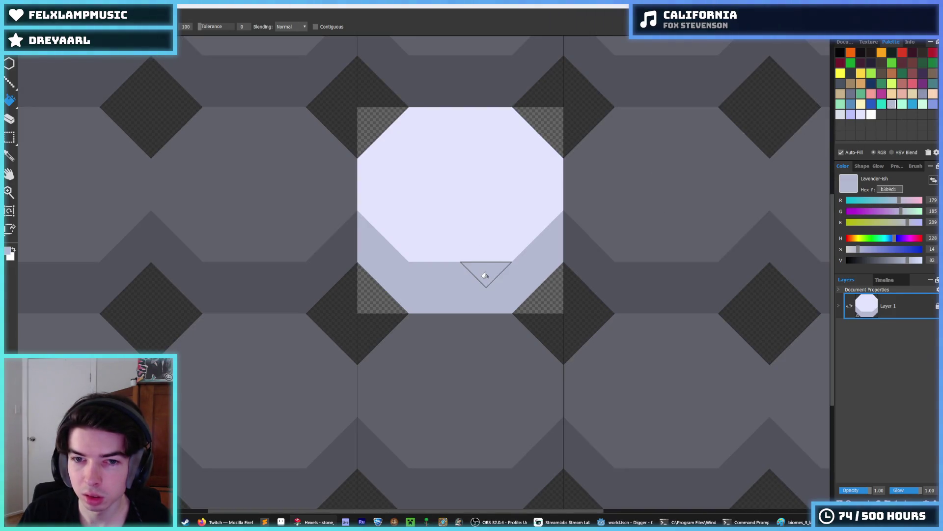
pyautogui.click(472, 276)
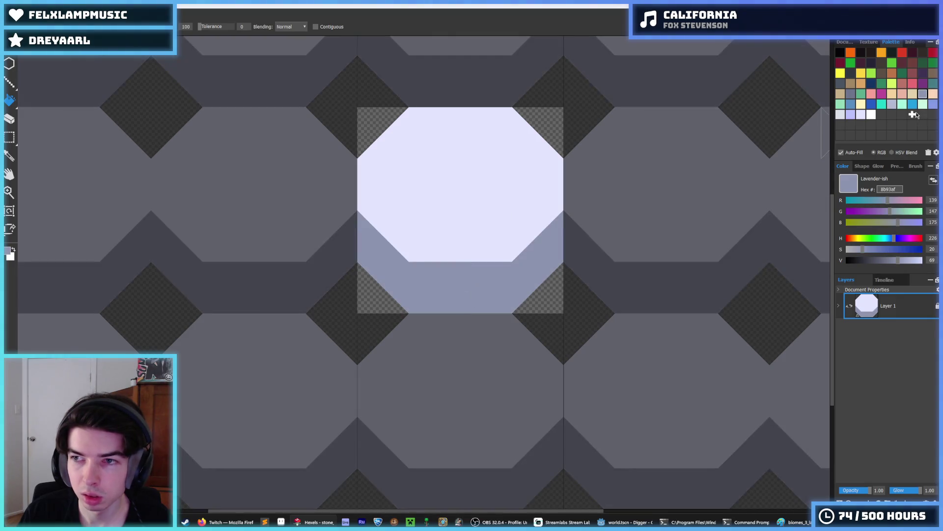
pyautogui.click(450, 191)
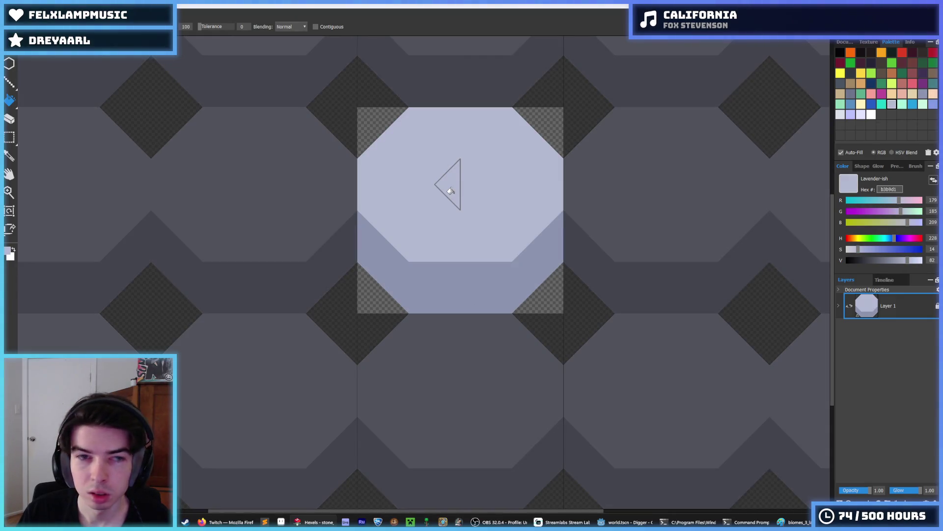
pyautogui.hotkey('ctrl', 'shift', 's')
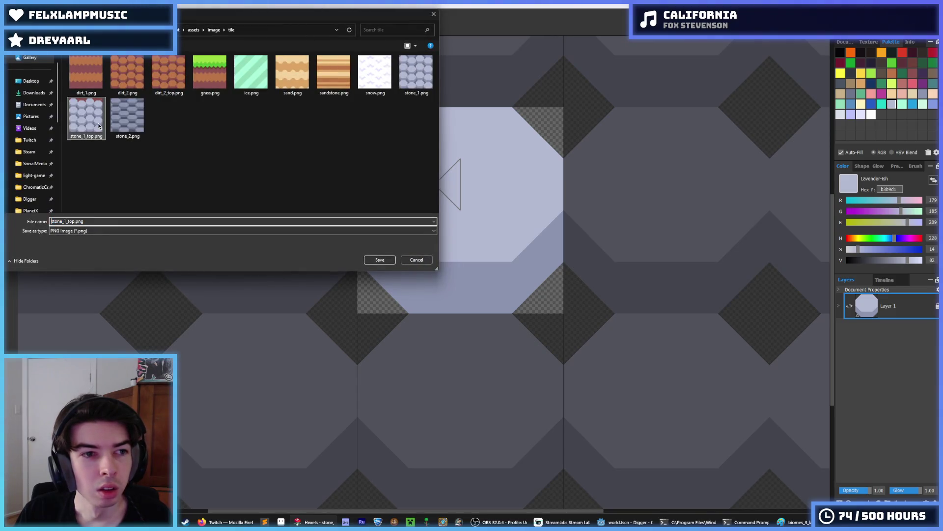
# - Export the octagon as a 32 px stone_1_particle.png into assets/image/particle, overwriting the old image
pyautogui.click(214, 29)
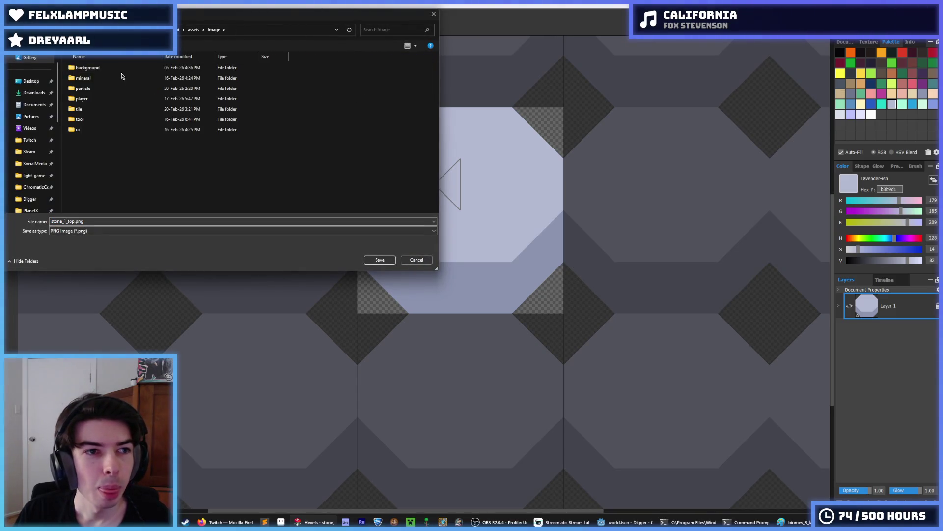
pyautogui.doubleClick(106, 88)
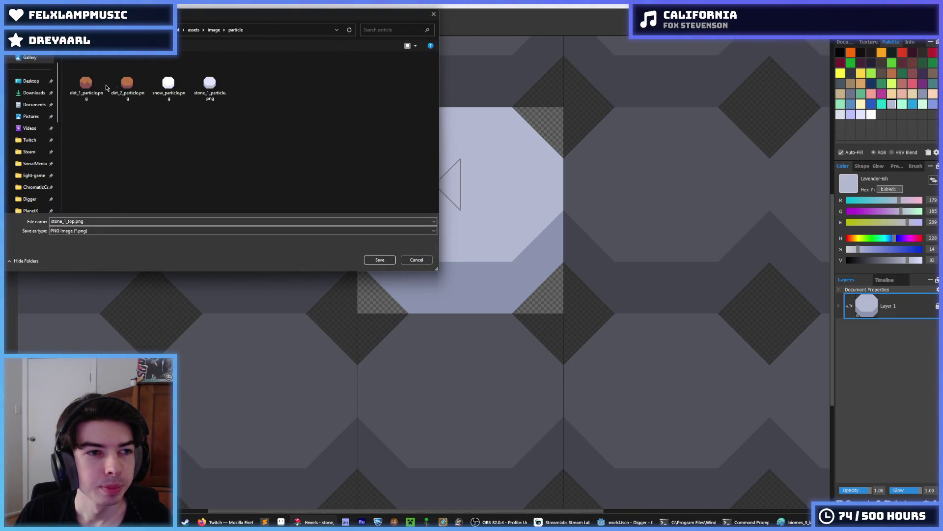
pyautogui.doubleClick(213, 78)
pyautogui.click(485, 261)
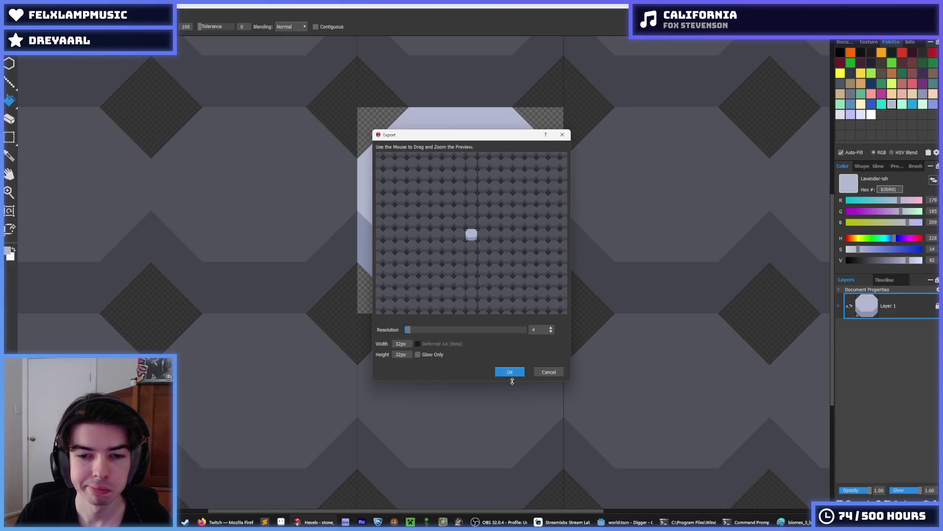
pyautogui.click(514, 368)
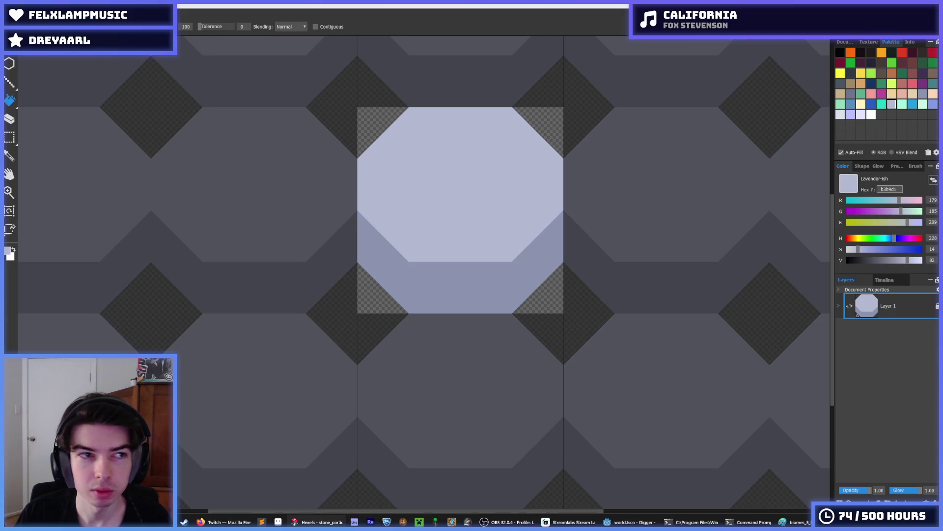
pyautogui.hotkey('alt', 'f')
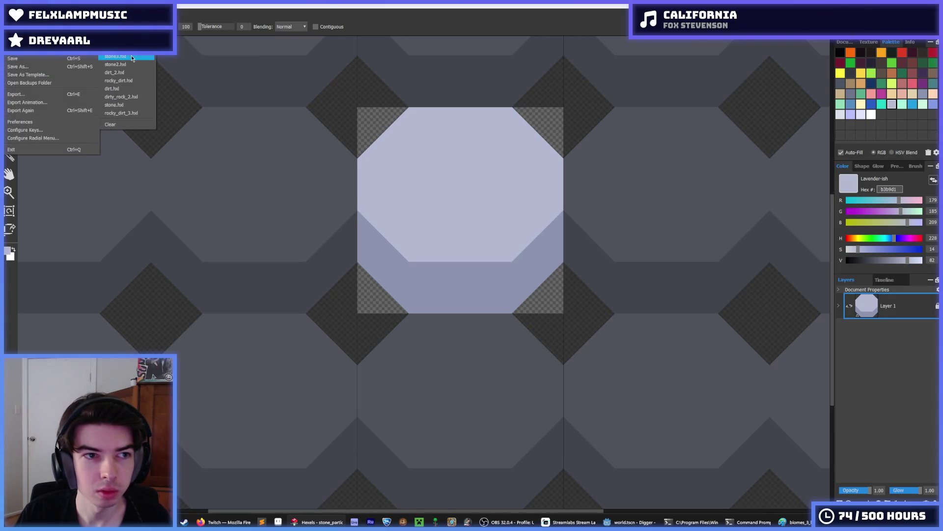
# - Load stone3.hxl and then stone2.hxl from the recent files, then return to Godot
pyautogui.click(118, 56)
pyautogui.hotkey('alt', 'f')
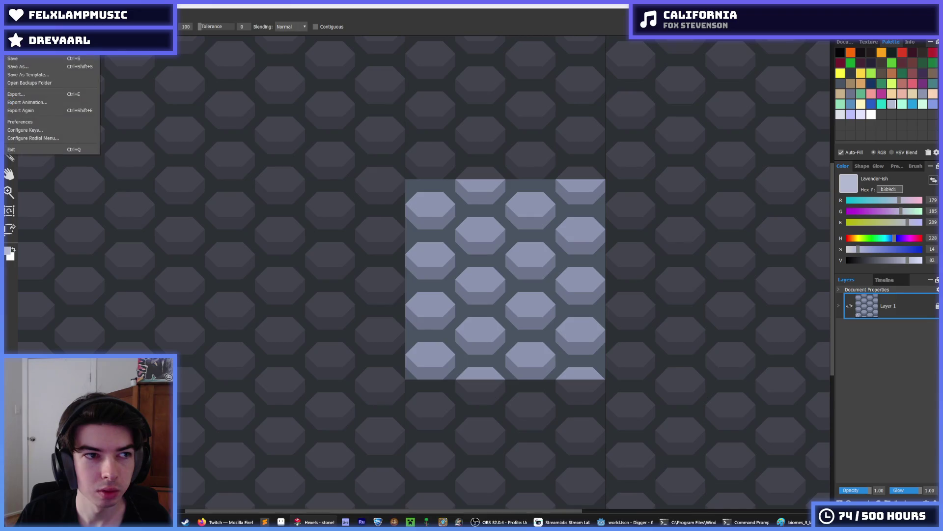
pyautogui.click(127, 66)
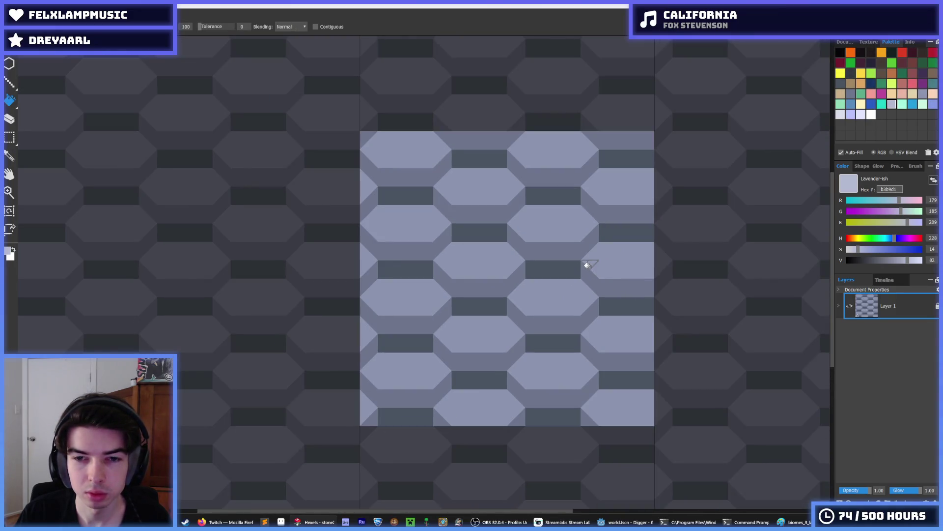
pyautogui.hotkey('ctrl', 'shift', 's')
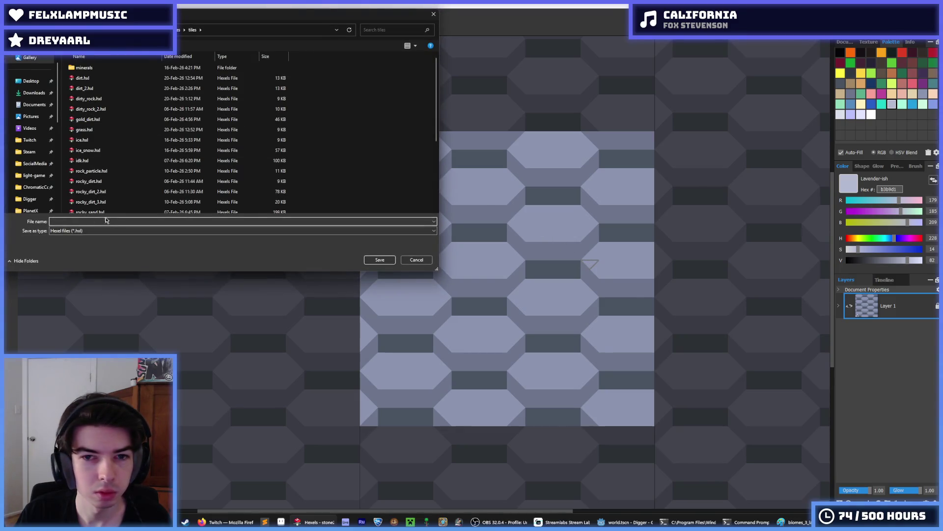
pyautogui.hotkey('alt', 'Tab')
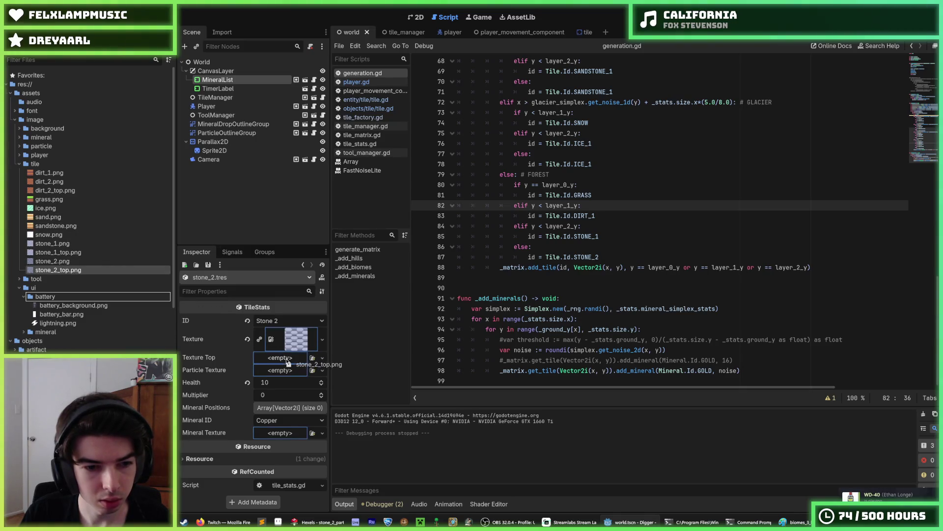
# - Assign stone_2_top.png as Texture Top and stone_2_particle.png as Particle Texture, saving each change
pyautogui.moveTo(287, 362); pyautogui.dragTo(286, 360)
pyautogui.hotkey('ctrl', 's')
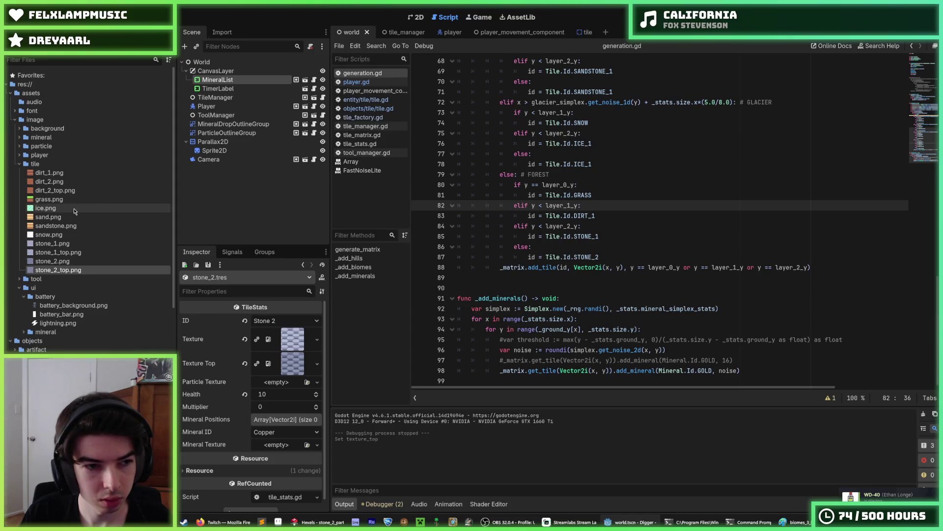
pyautogui.click(20, 147)
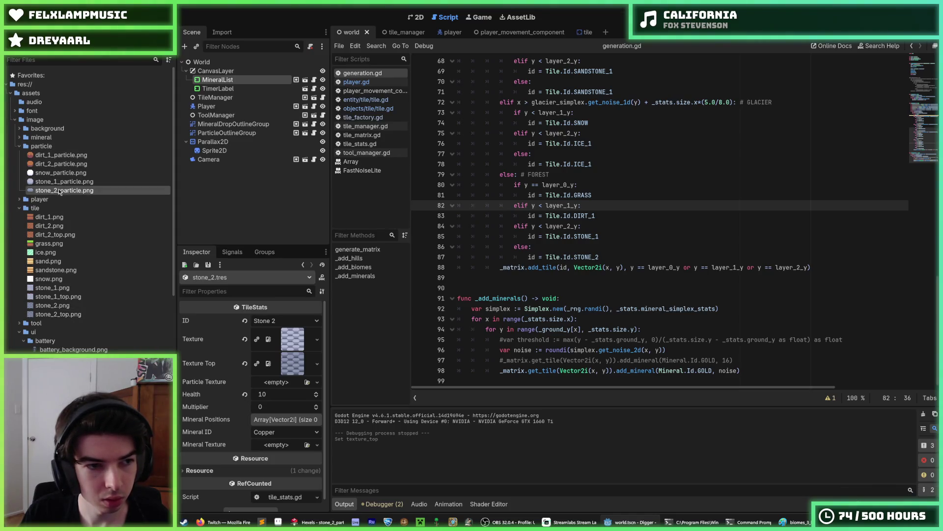
pyautogui.moveTo(277, 388); pyautogui.dragTo(274, 385)
pyautogui.hotkey('ctrl', 's')
# - Save the scene and start a test run of the game with F5
pyautogui.scroll(-5, 84, 266)
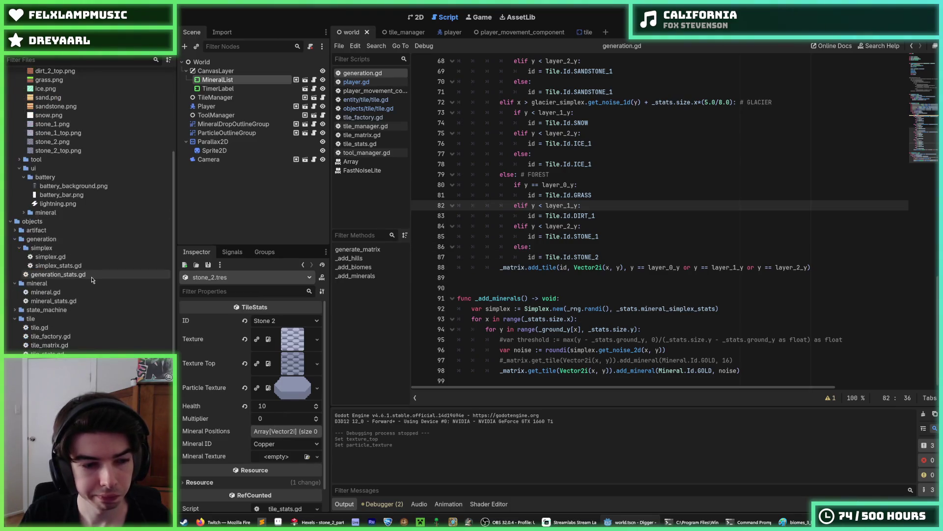
pyautogui.click(588, 216)
pyautogui.click(741, 133)
pyautogui.hotkey('ctrl', 's')
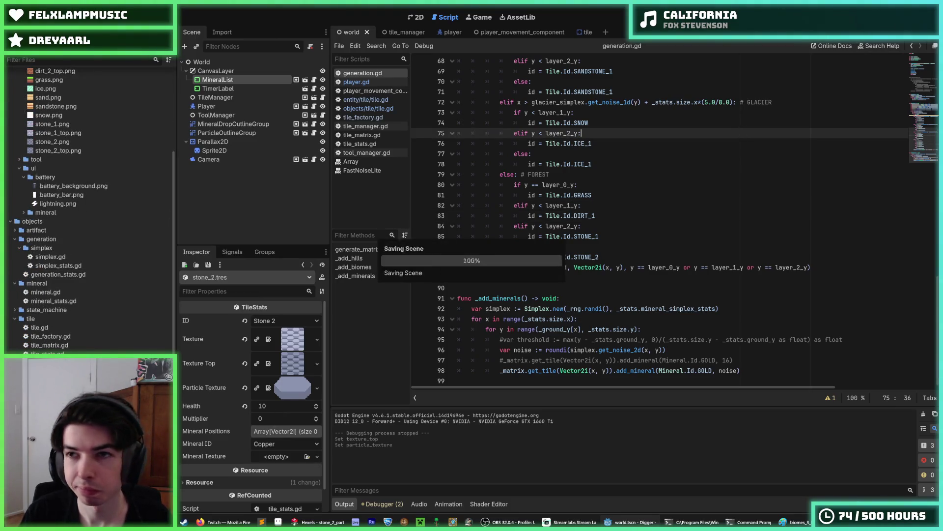
pyautogui.press('F5')
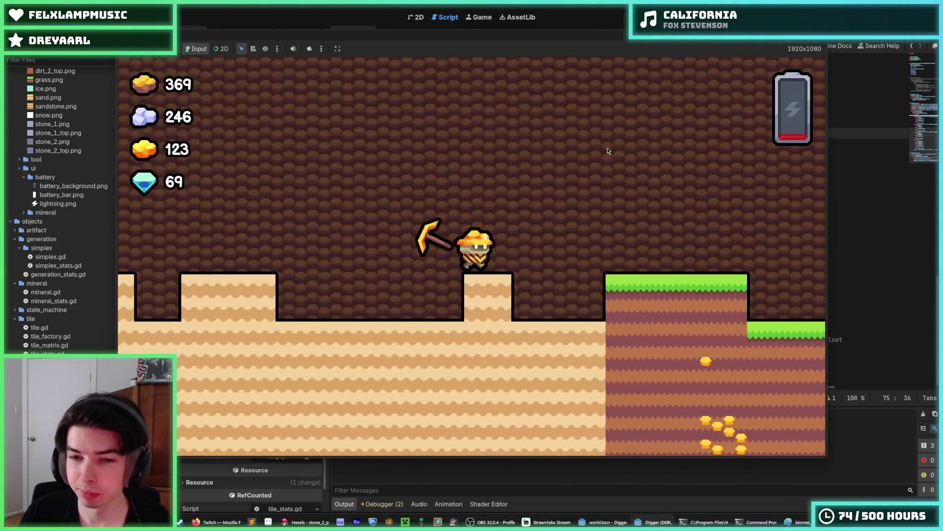
# - Dig down into the stone layer and tunnel sideways mining gold ore to 188, then stop the game
pyautogui.press('Down')
pyautogui.press('Down')
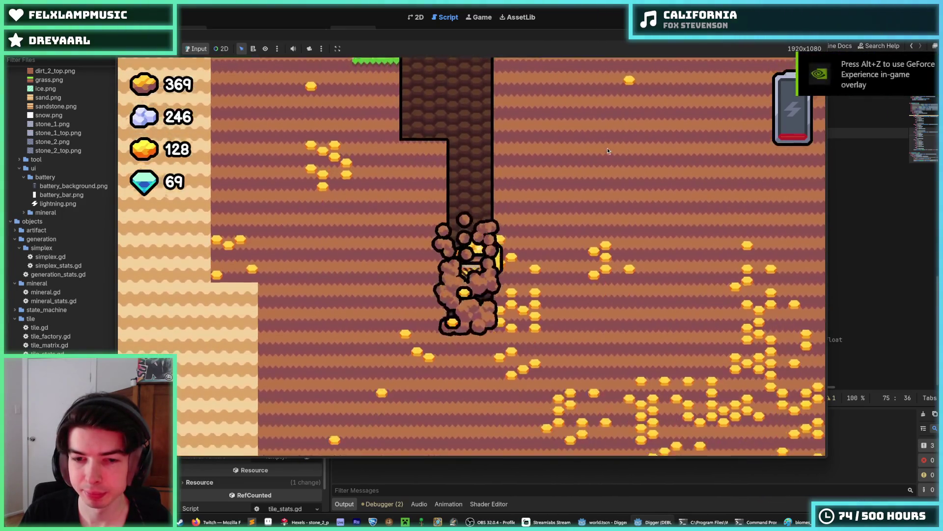
pyautogui.press('Down')
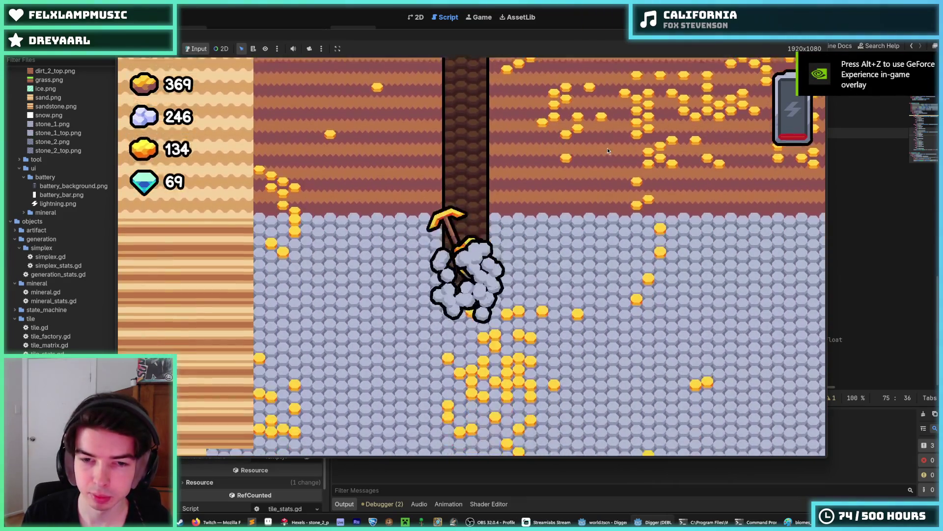
pyautogui.press('Left')
pyautogui.press('Down')
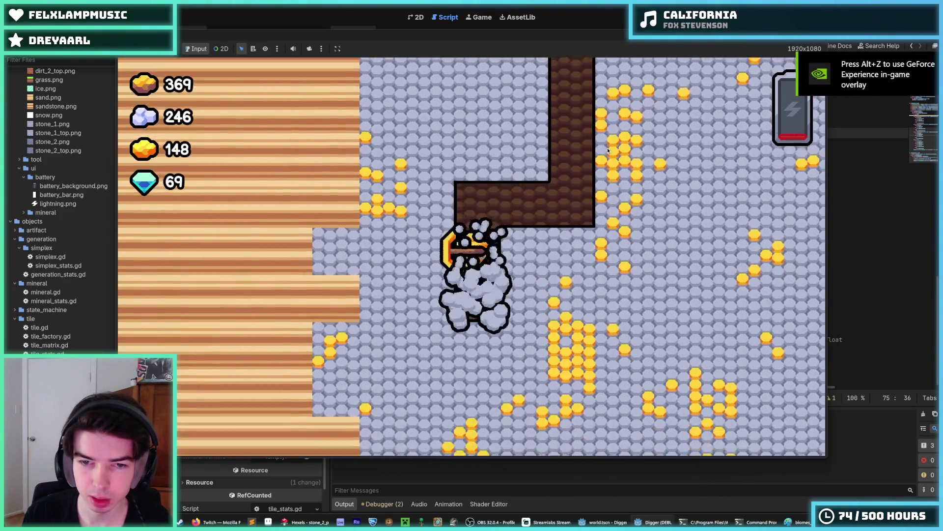
pyautogui.press('Down')
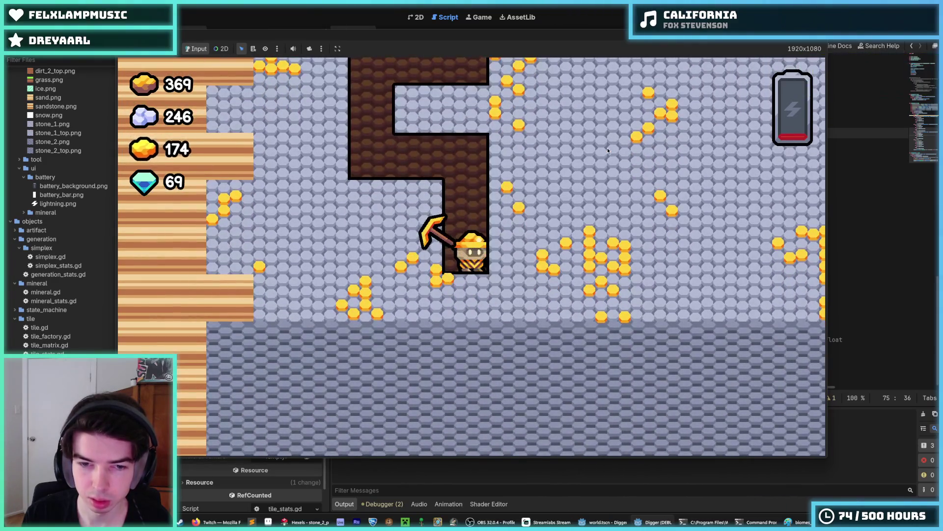
pyautogui.press('Right')
pyautogui.press('Down')
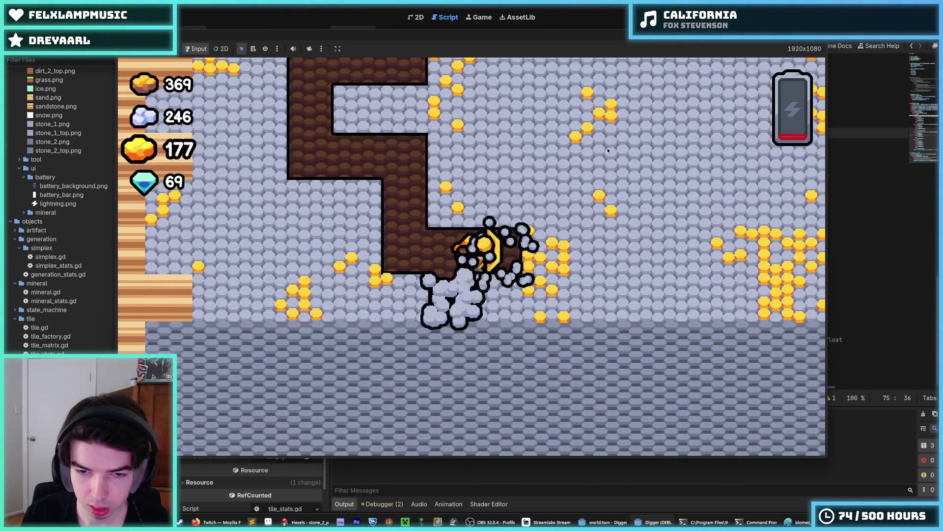
pyautogui.press('Right')
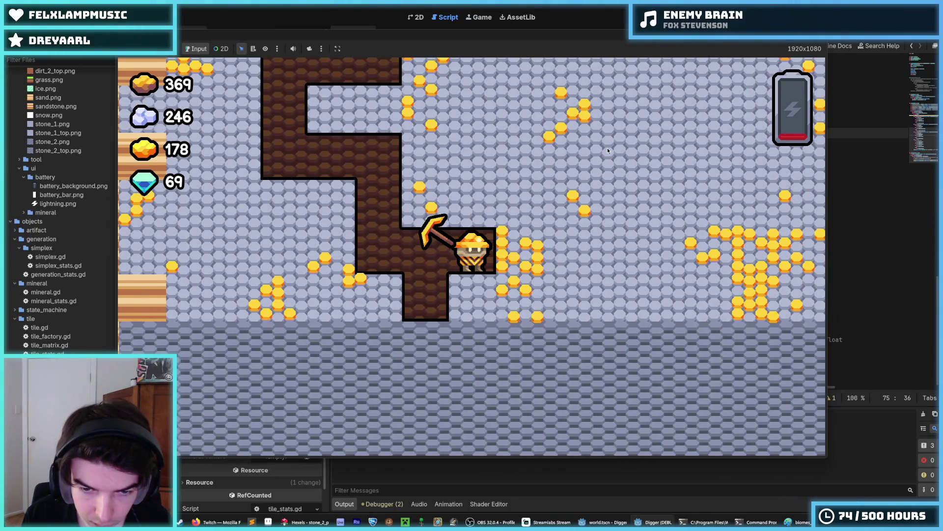
pyautogui.press('Right')
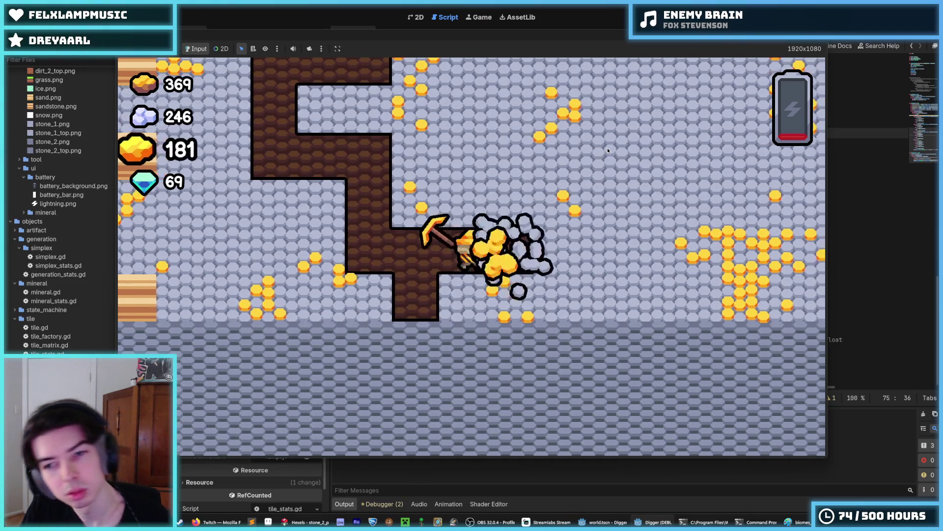
pyautogui.press('Left')
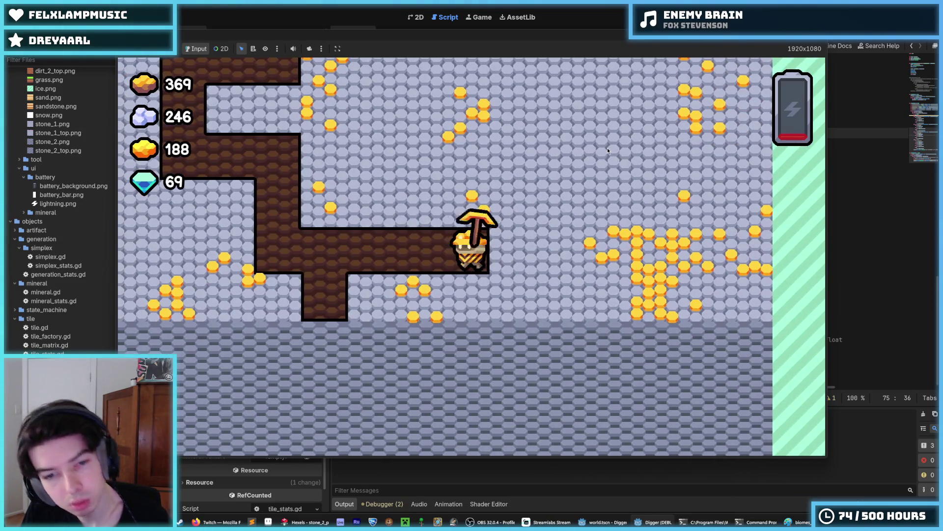
pyautogui.press('Right')
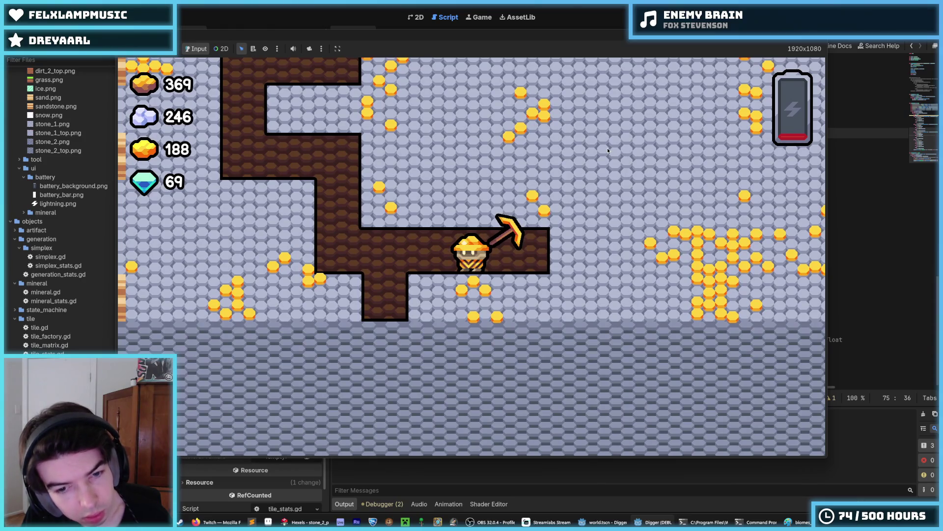
pyautogui.press('d')
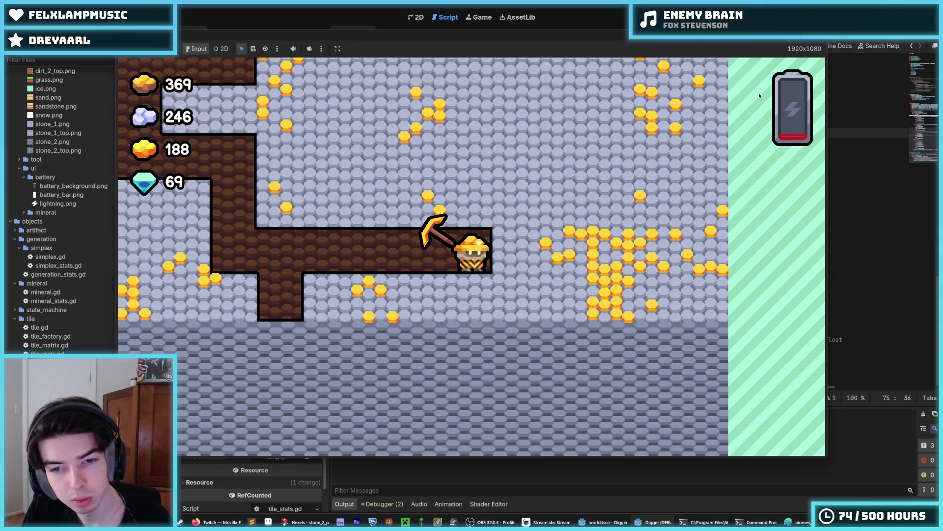
pyautogui.press('F8')
# - Switch to Hexels and open stone2.hxl from the tiles folder with Ctrl+O
pyautogui.click(319, 522)
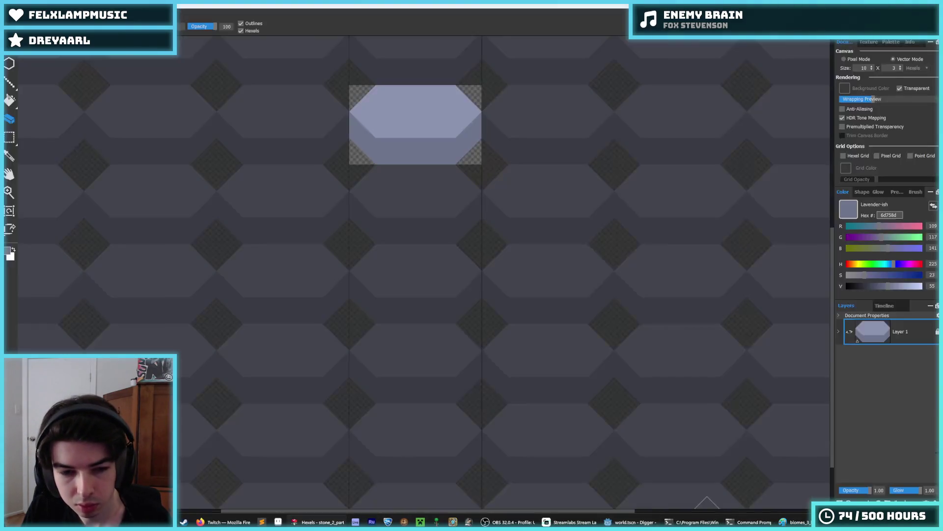
pyautogui.hotkey('alt', 'f')
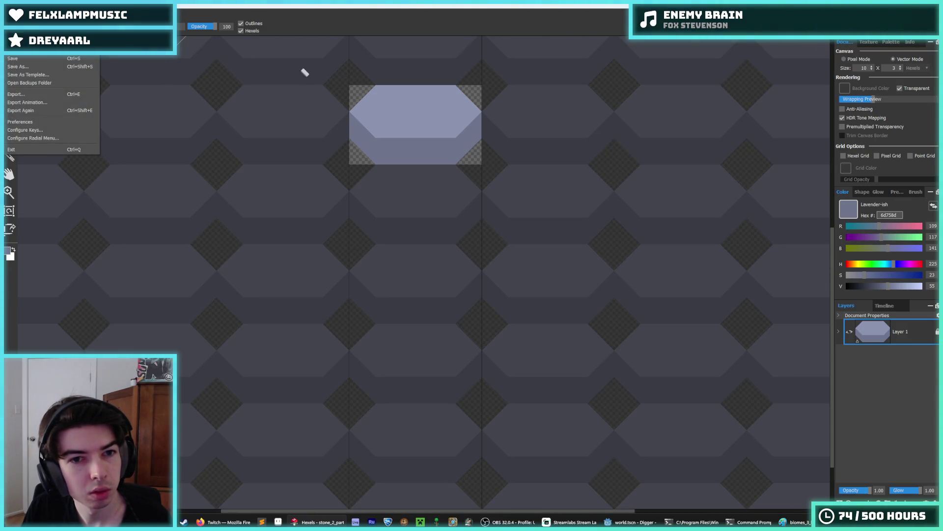
pyautogui.hotkey('ctrl', 'o')
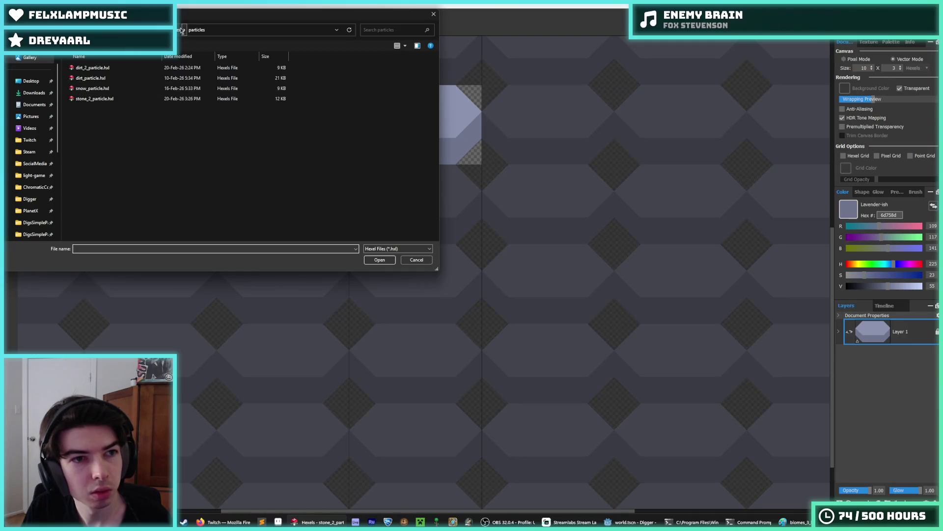
pyautogui.doubleClick(153, 89)
pyautogui.scroll(-5, 120, 221)
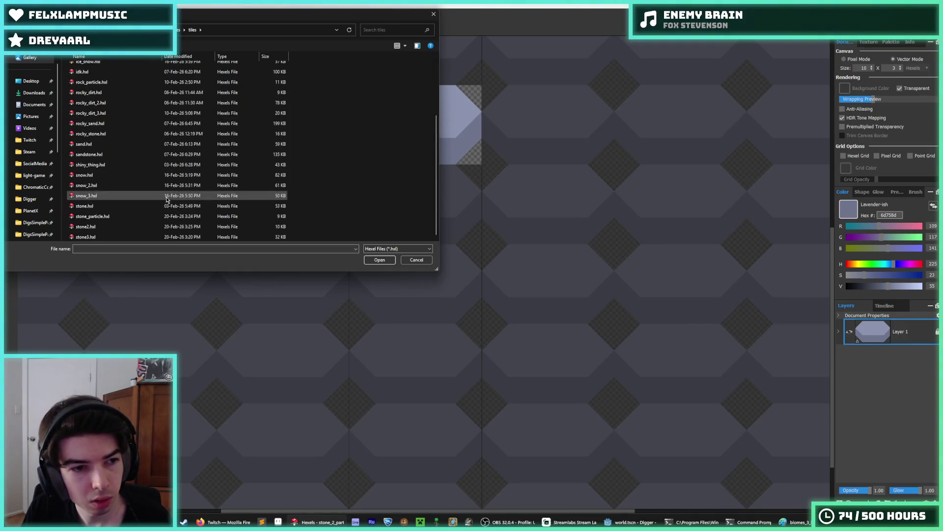
pyautogui.doubleClick(109, 227)
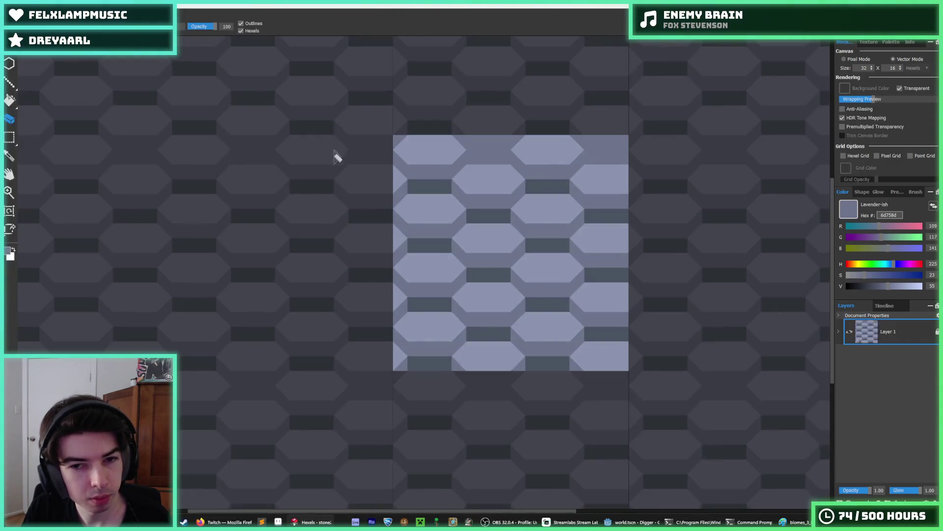
pyautogui.press('i')
pyautogui.scroll(2, 537, 224)
# - Eyedrop the light lavender and extend the top-left and top-right hexagons to the tile edges
pyautogui.scroll(3, 402, 185)
pyautogui.click(396, 228)
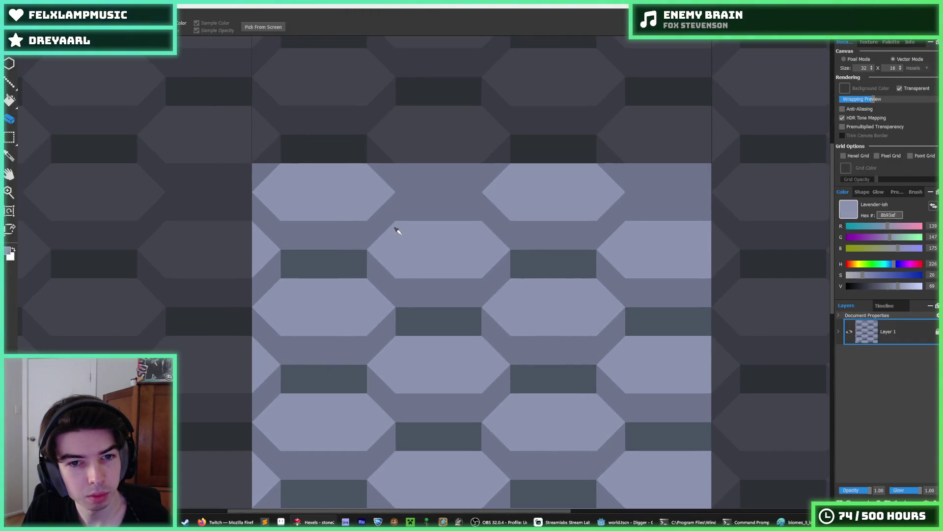
pyautogui.moveTo(386, 167)
pyautogui.mouseDown()
pyautogui.moveTo(426, 178)
pyautogui.moveTo(457, 167)
pyautogui.mouseUp()
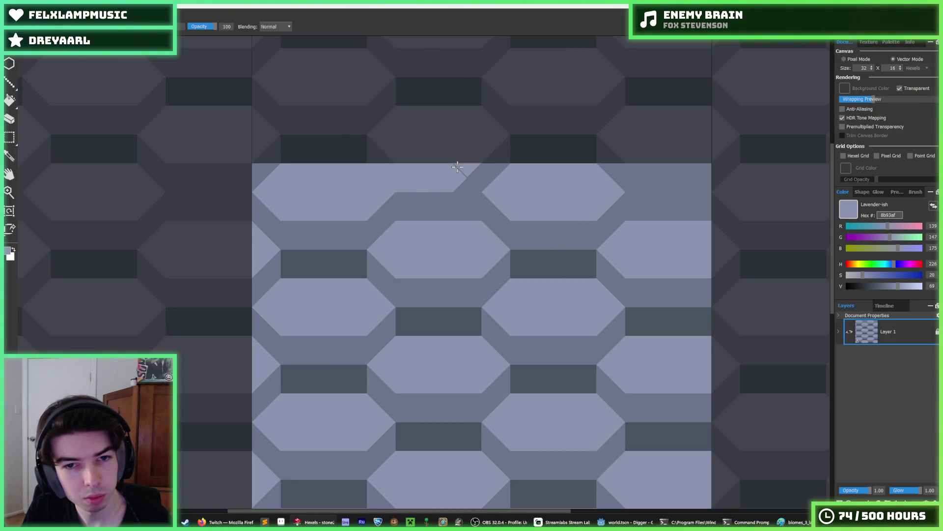
pyautogui.moveTo(619, 168); pyautogui.dragTo(704, 171)
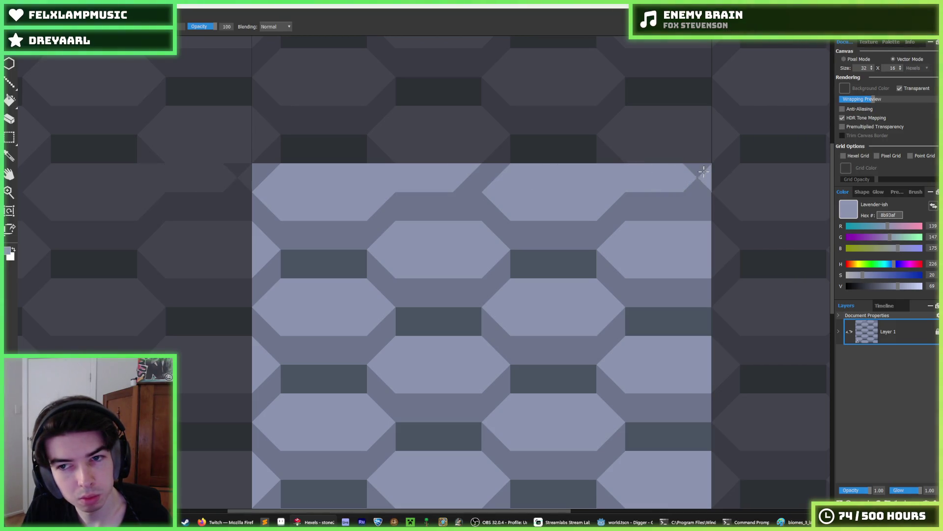
pyautogui.keyDown('alt'); pyautogui.click(704, 185); pyautogui.keyUp('alt')
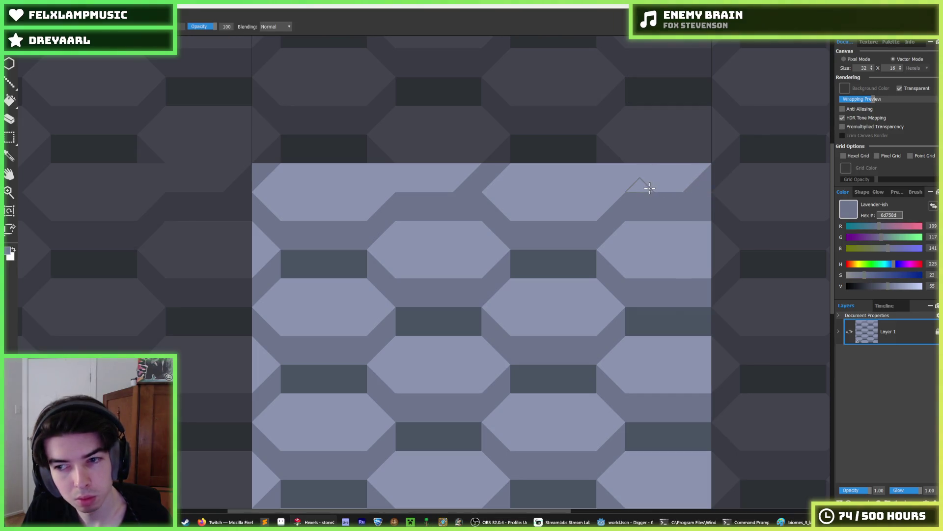
# - Export the tile over stone_2_top.png at 128 px and return to Godot
pyautogui.hotkey('ctrl', 'e')
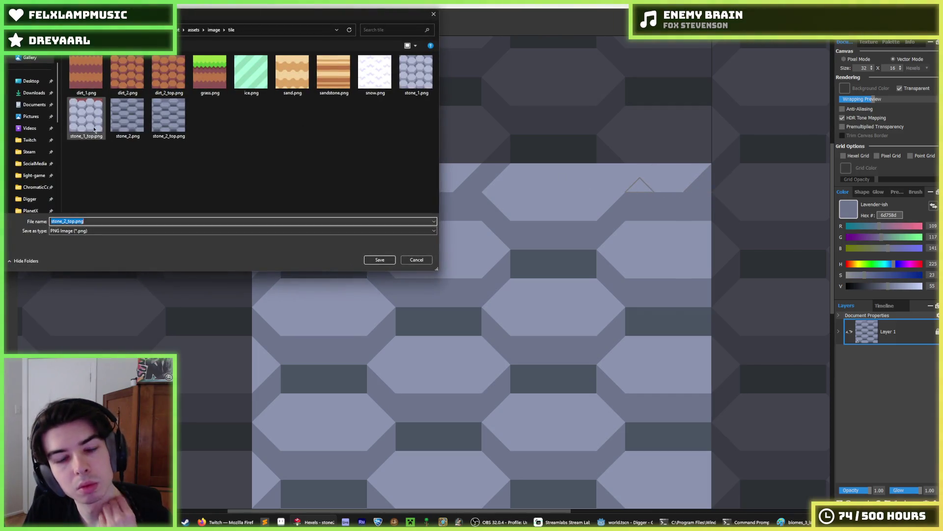
pyautogui.doubleClick(164, 123)
pyautogui.click(505, 262)
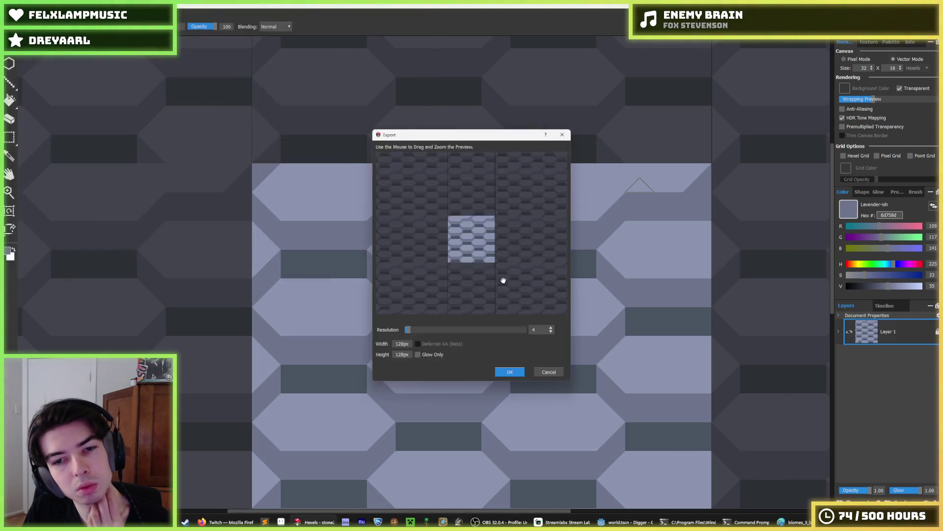
pyautogui.click(513, 375)
pyautogui.hotkey('alt', 'Tab')
pyautogui.click(672, 269)
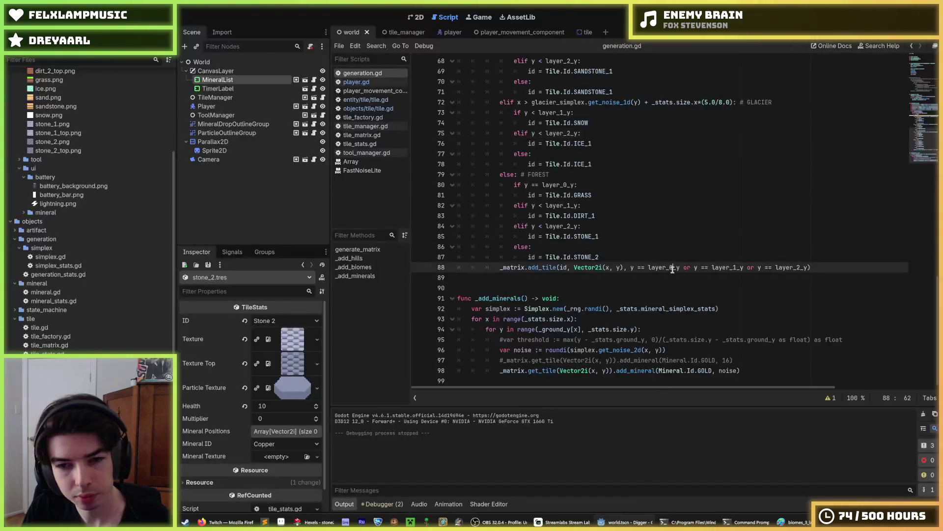
# - Start a test run and dig a shaft down through the dirt into the stone layer
pyautogui.press('F5')
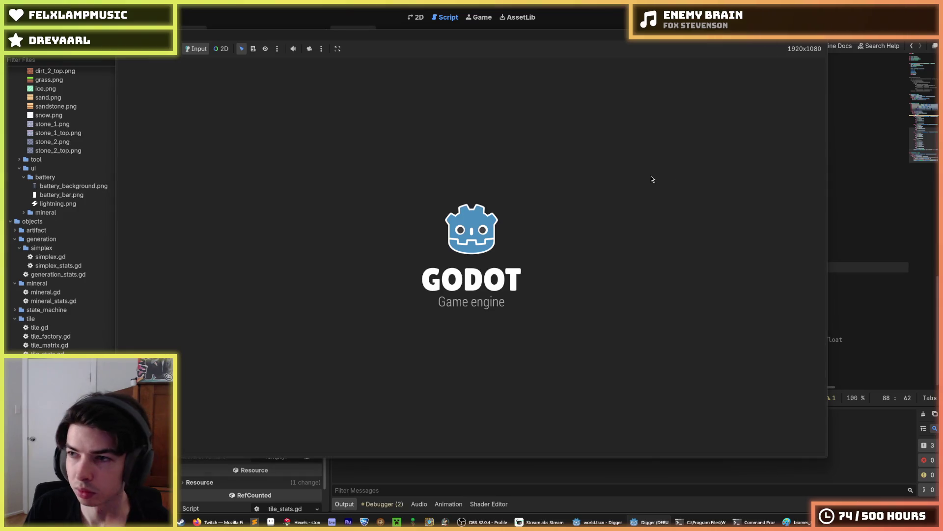
pyautogui.press('Right')
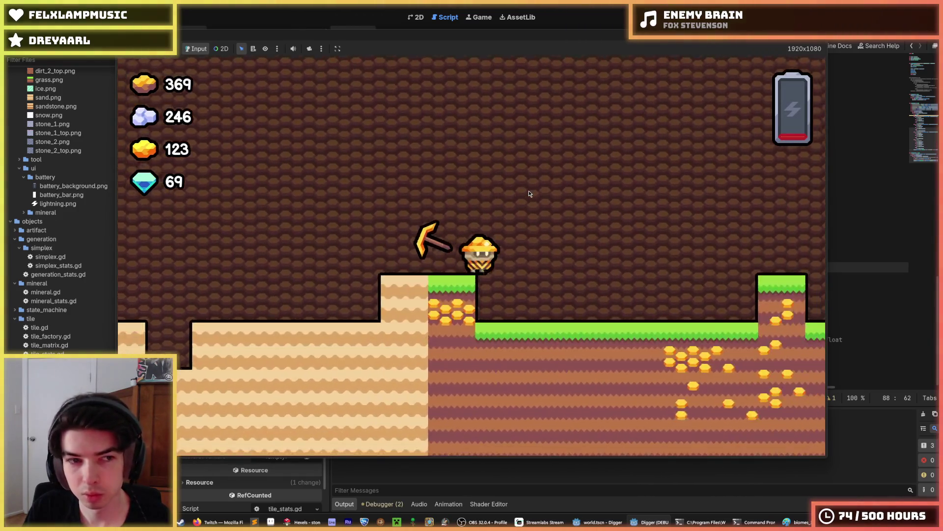
pyautogui.press('Down')
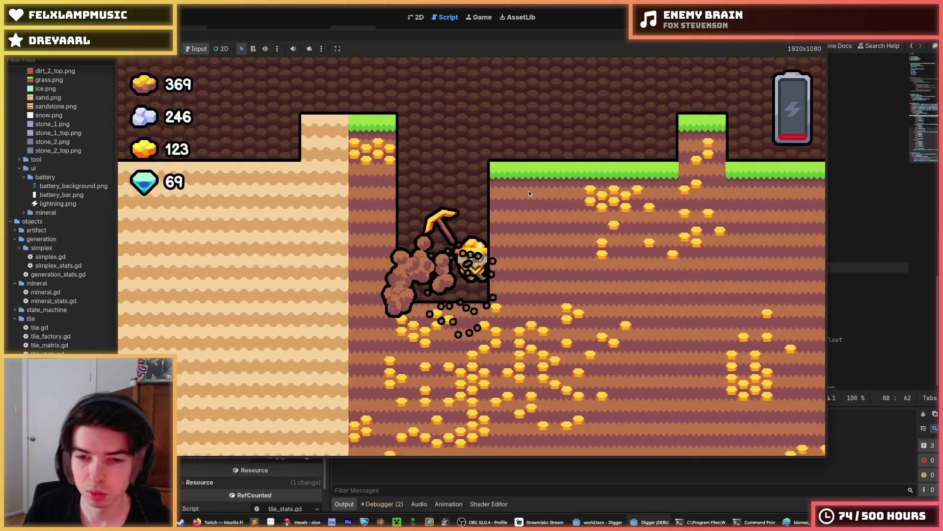
pyautogui.press('Down')
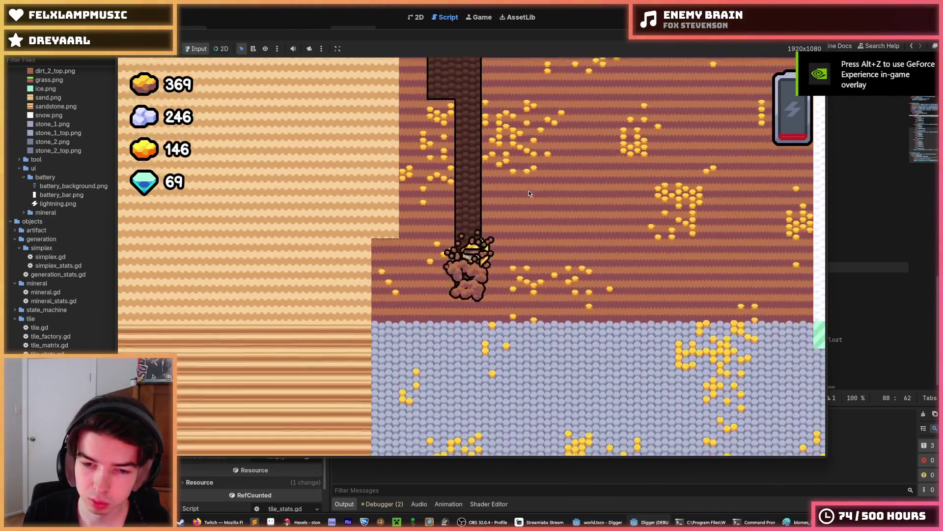
pyautogui.press('Down')
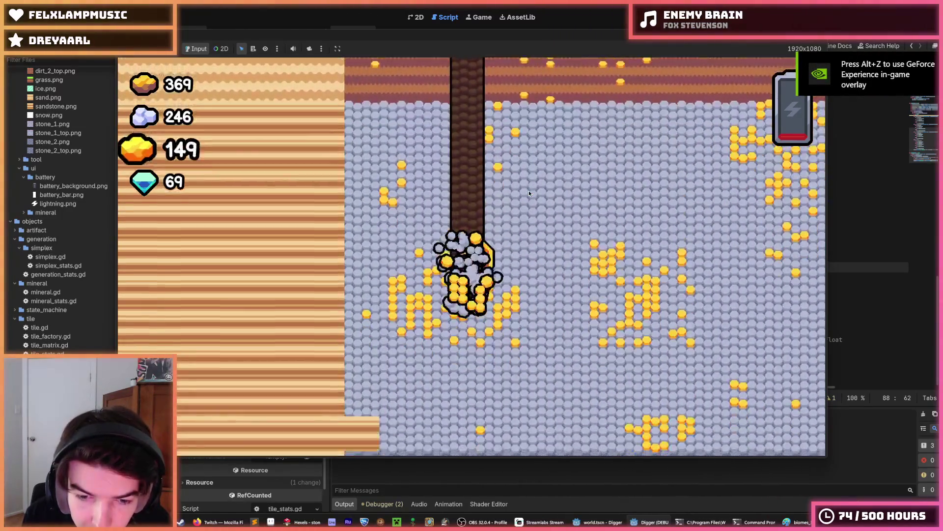
pyautogui.press('Down')
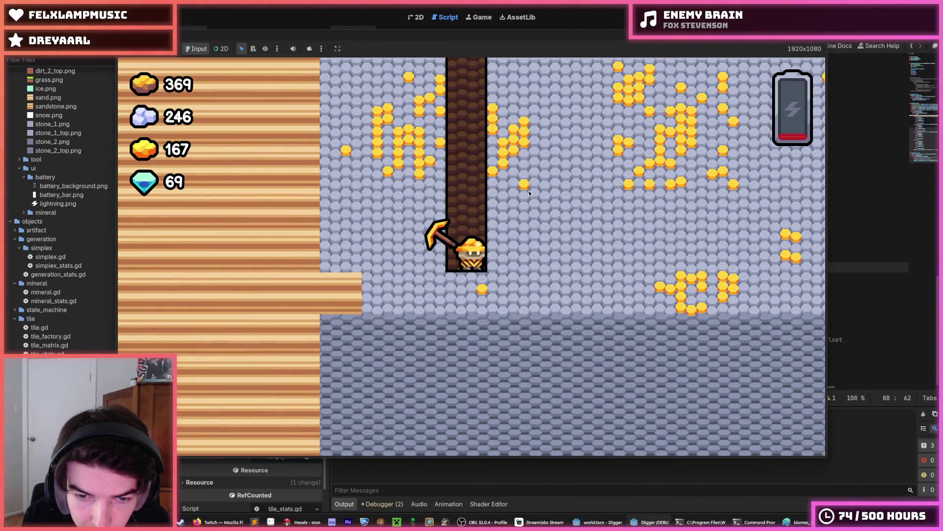
# - Tunnel right along the dark stone layer, dipping down a tile and climbing back onto the stone
pyautogui.press('Right')
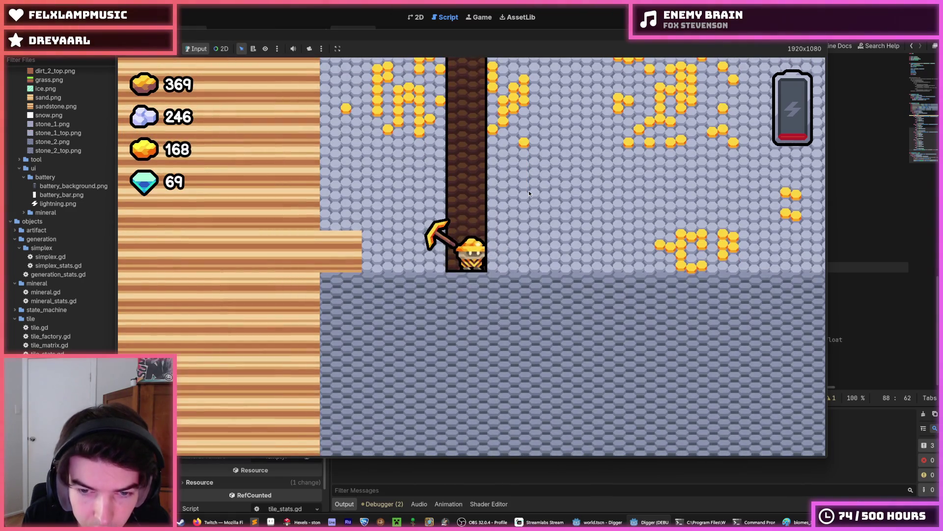
pyautogui.press('Right')
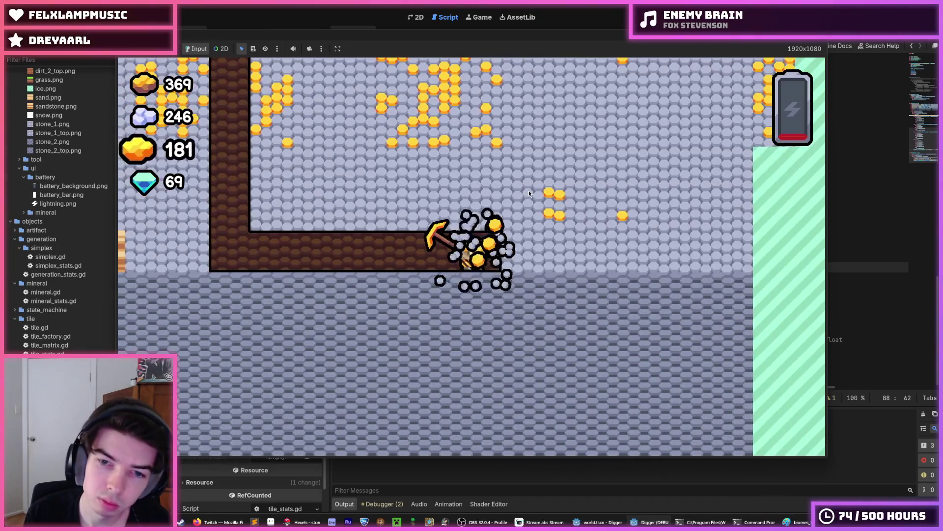
pyautogui.press('Right')
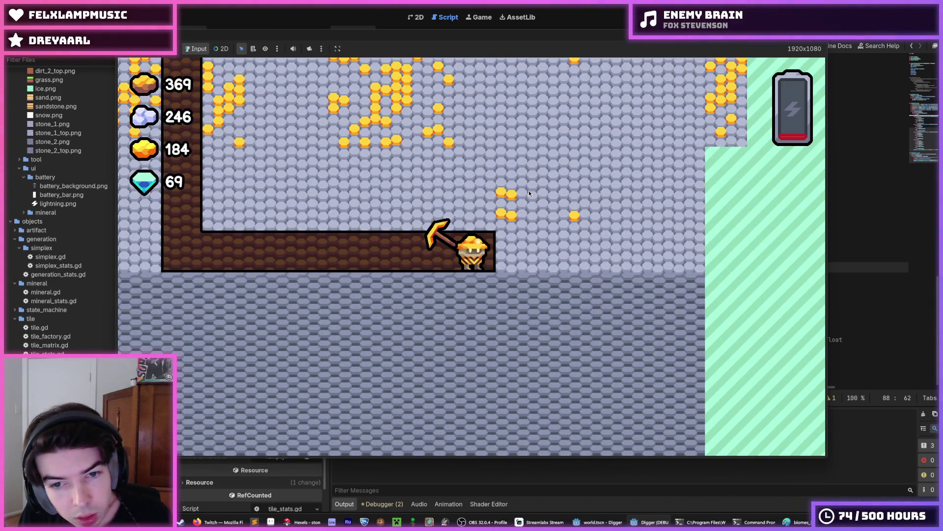
pyautogui.press('Down')
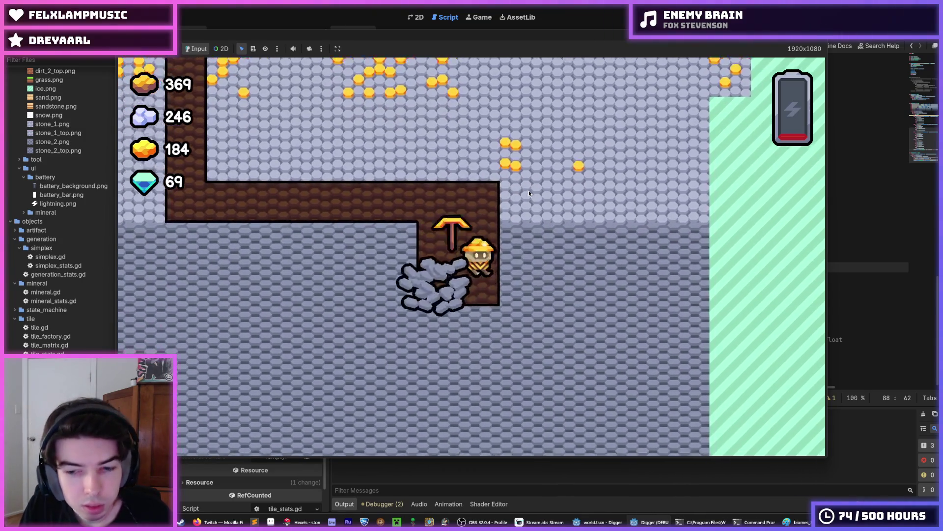
pyautogui.press('Right')
pyautogui.press('Down')
pyautogui.press('Left')
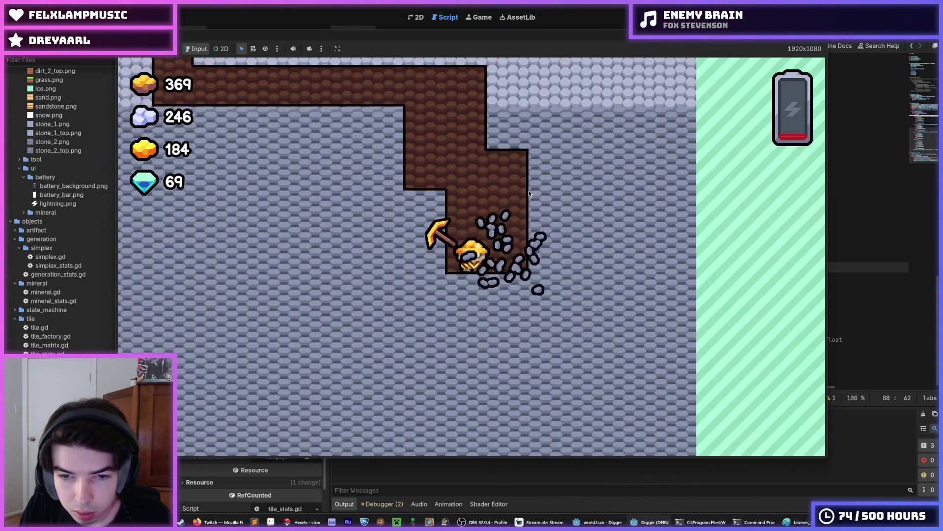
pyautogui.press('Left')
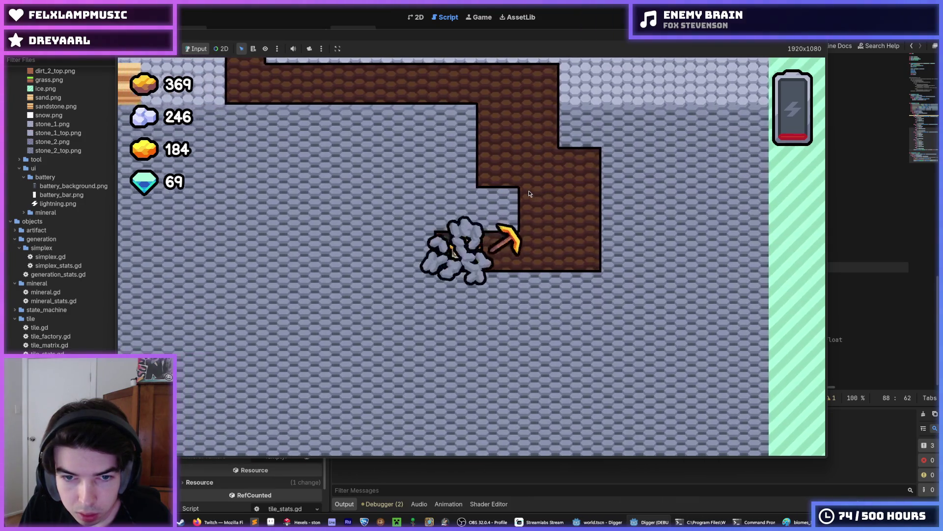
pyautogui.press('Up')
pyautogui.press('Right')
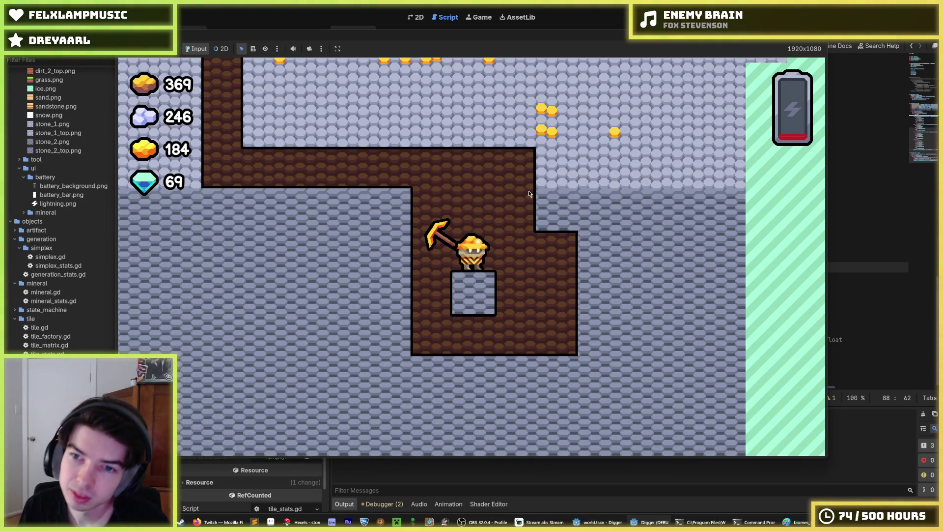
# - Tunnel two tiles left through the dark stone, then stop the game
pyautogui.press('a')
pyautogui.press('a')
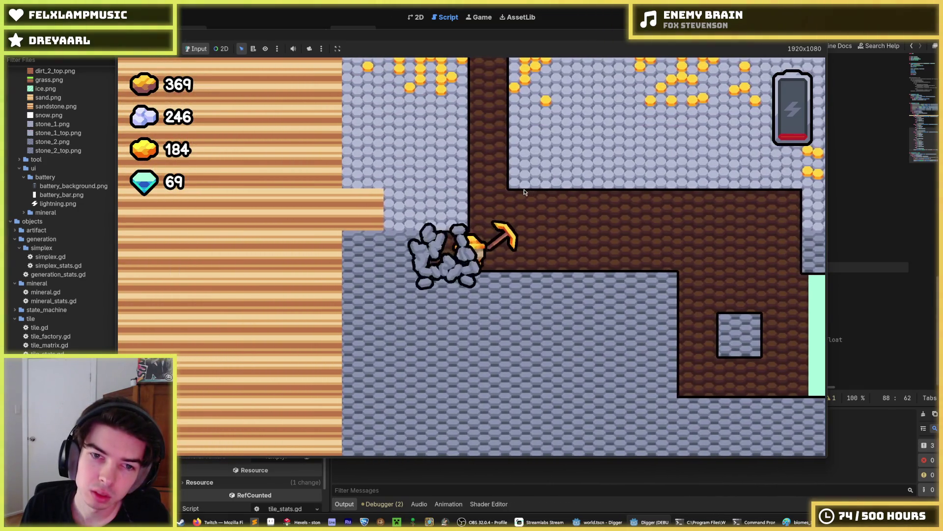
pyautogui.press('a')
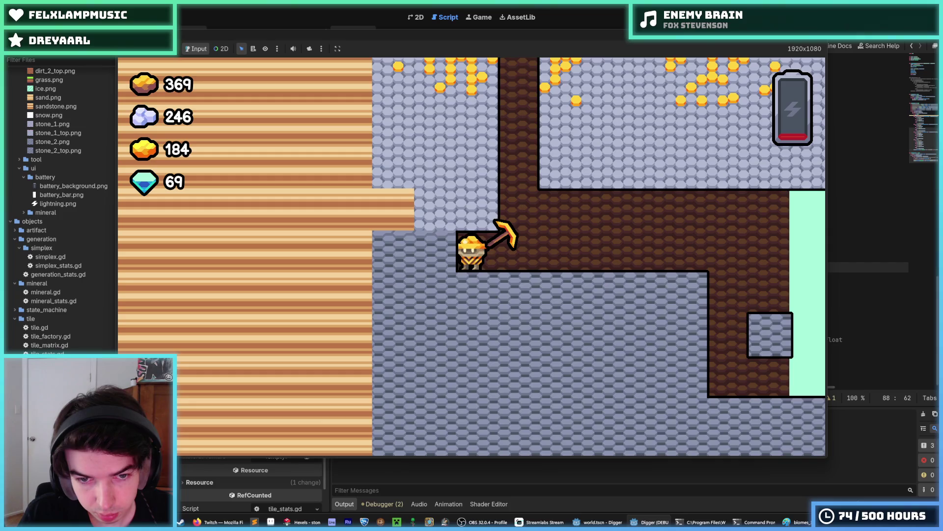
pyautogui.press('F8')
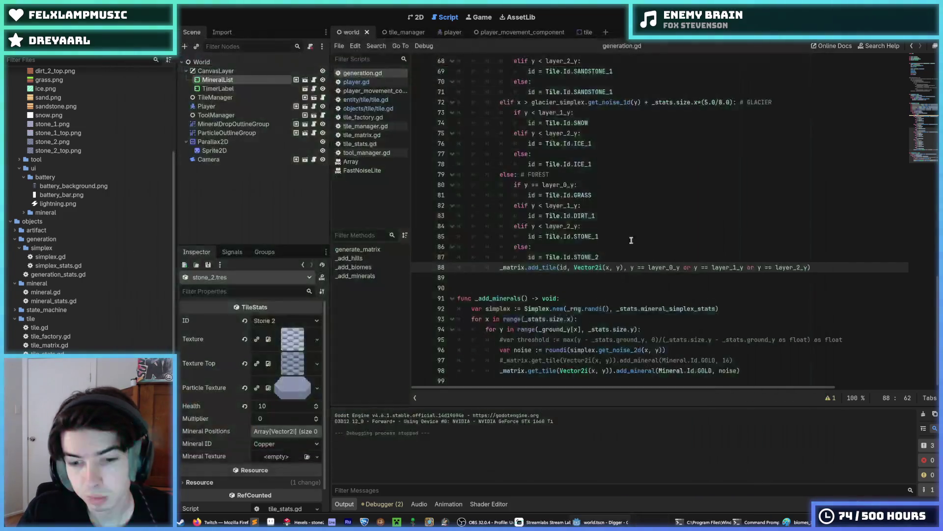
# - Paint dark slate 4a5462 hexels across the stone top-edge tile's top row
pyautogui.hotkey('alt', 'Tab')
pyautogui.scroll(-2, 508, 227)
pyautogui.scroll(3, 531, 270)
pyautogui.keyDown('alt'); pyautogui.click(526, 244); pyautogui.keyUp('alt')
pyautogui.click(388, 176)
pyautogui.moveTo(388, 176); pyautogui.dragTo(445, 168)
pyautogui.moveTo(626, 183)
pyautogui.mouseDown()
pyautogui.moveTo(684, 178)
pyautogui.moveTo(687, 195)
pyautogui.mouseUp()
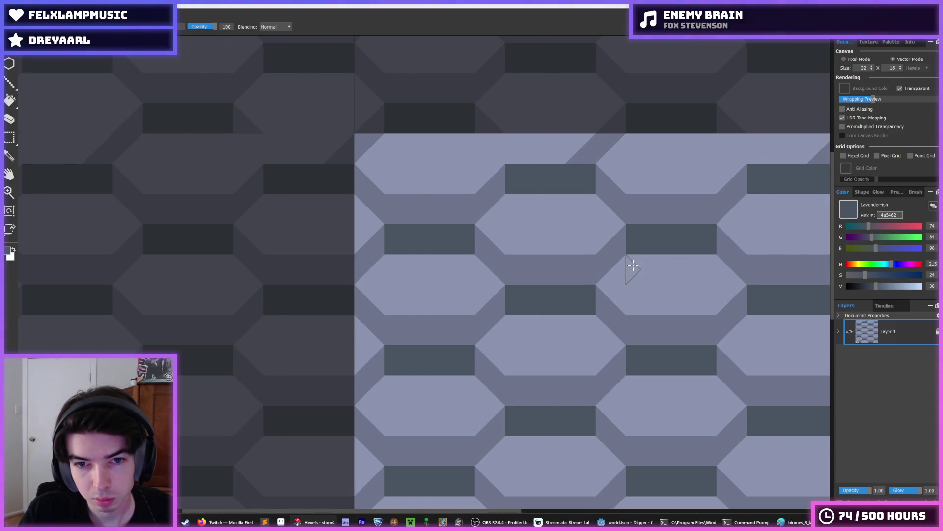
pyautogui.hscroll(-3, 628, 270)
pyautogui.scroll(-2, 706, 257)
pyautogui.moveTo(752, 270); pyautogui.dragTo(605, 281)
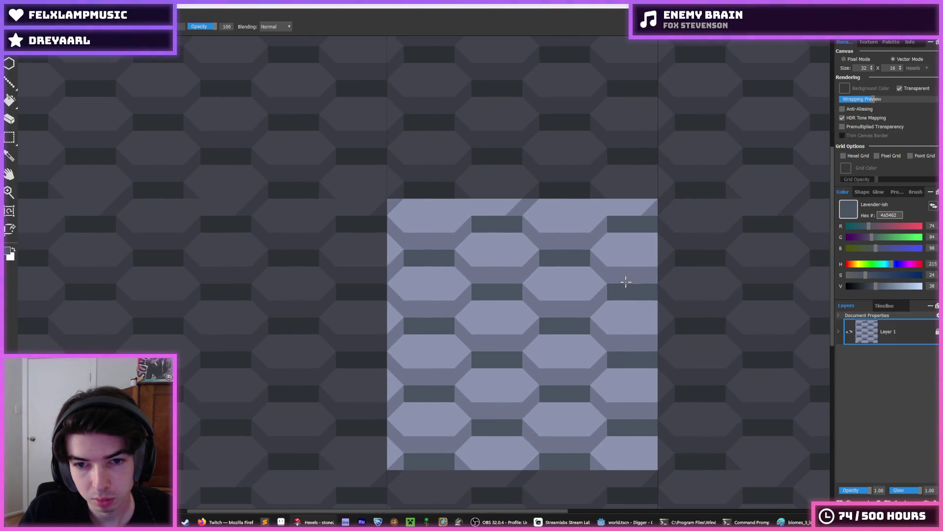
# - Export the tile as a PNG, replacing stone_2_top.png
pyautogui.hotkey('ctrl', 'e')
pyautogui.click(169, 116)
pyautogui.click(380, 260)
pyautogui.click(487, 262)
pyautogui.click(519, 371)
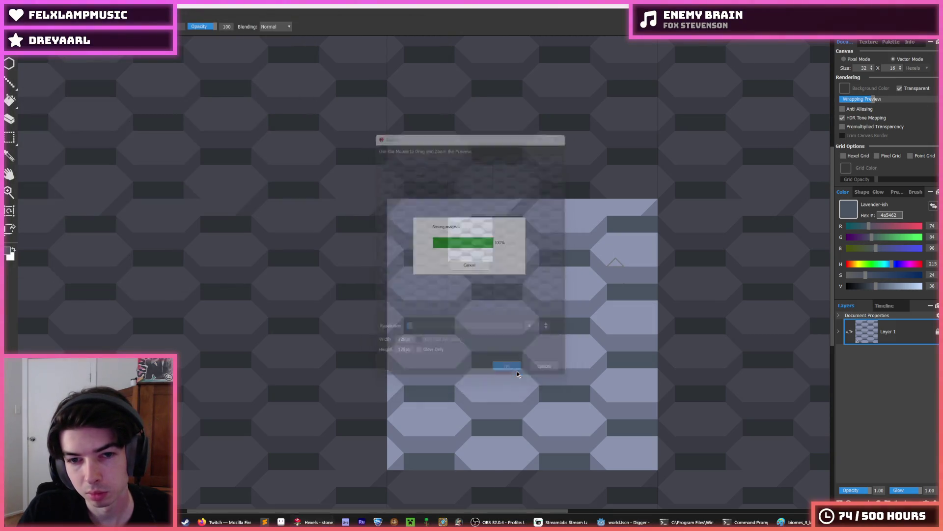
pyautogui.click(629, 524)
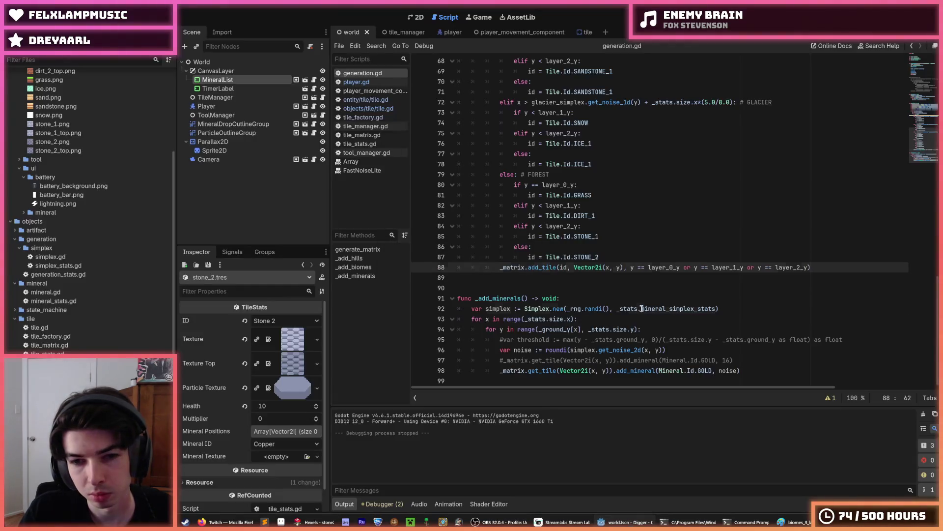
# - Run the Digger game with F5 and dig a shaft down through dirt into the stone
pyautogui.press('F5')
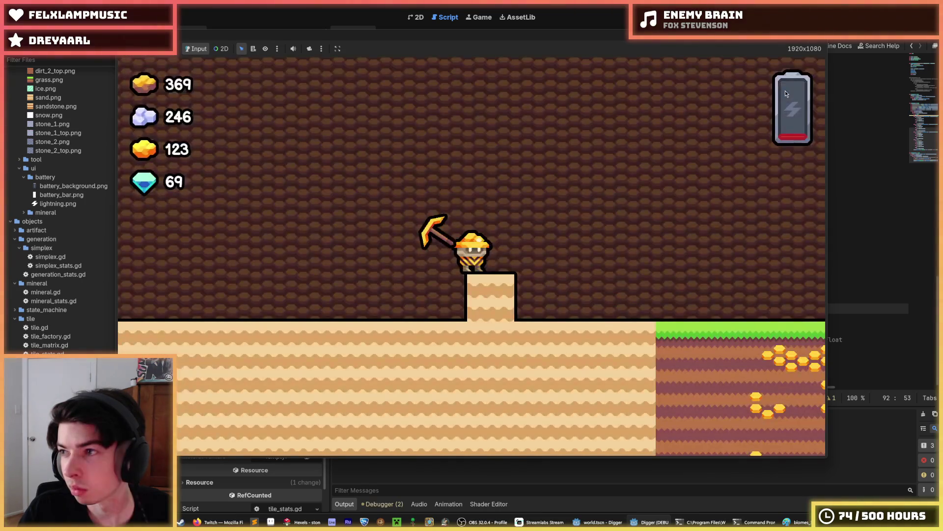
pyautogui.press('d')
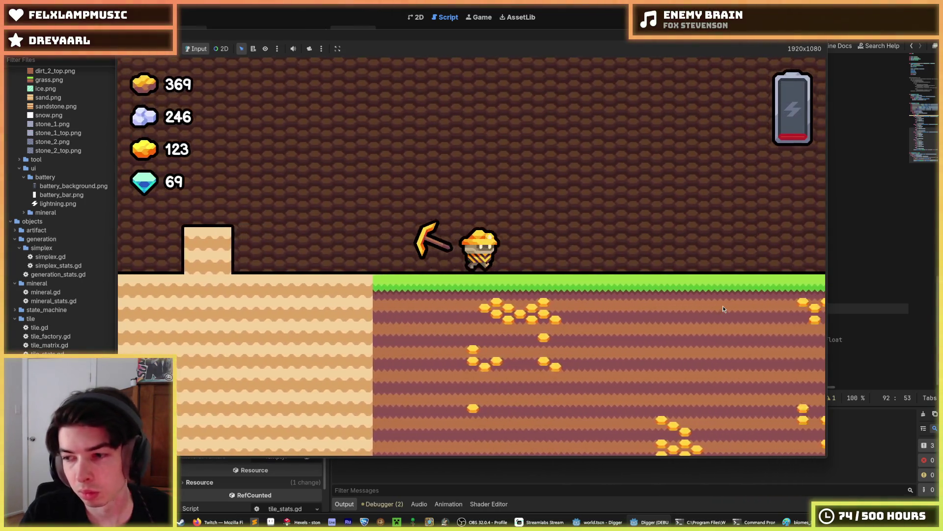
pyautogui.scroll(-2, 723, 305)
pyautogui.press('s')
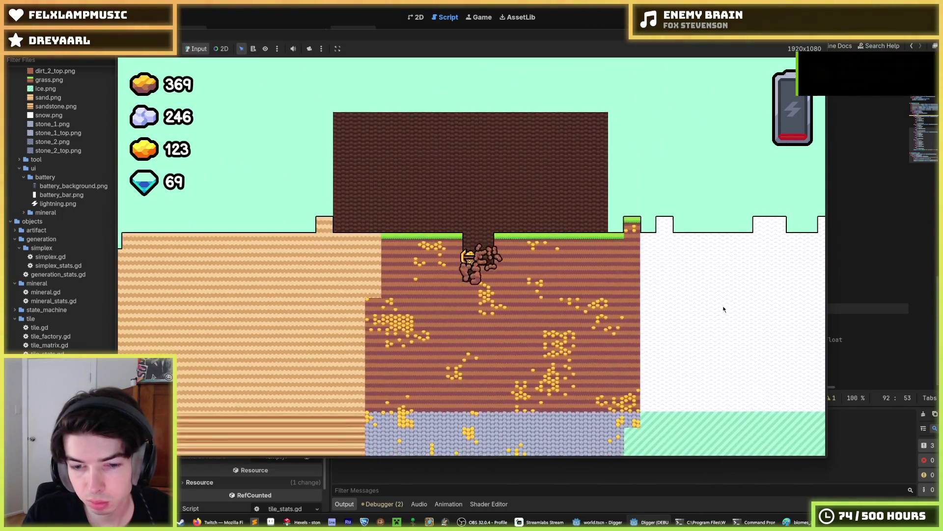
pyautogui.press('s')
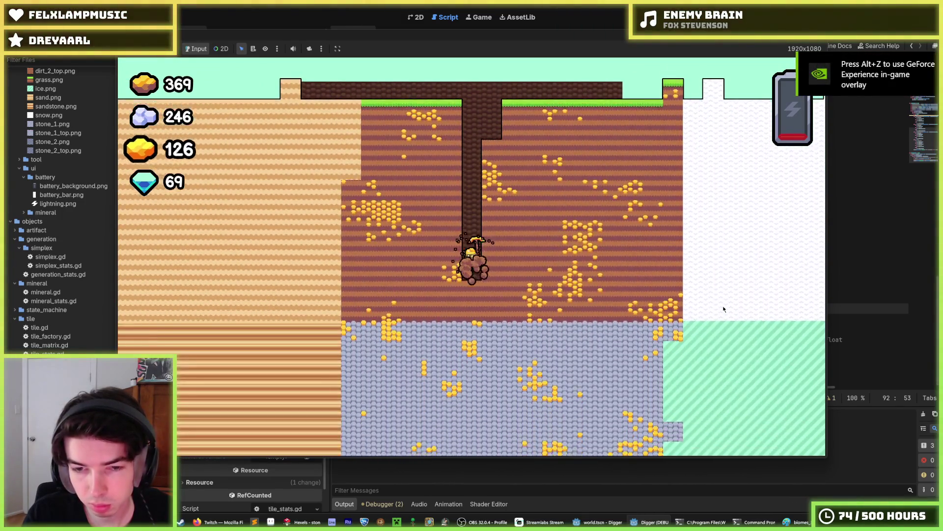
pyautogui.press('s')
pyautogui.scroll(2, 723, 309)
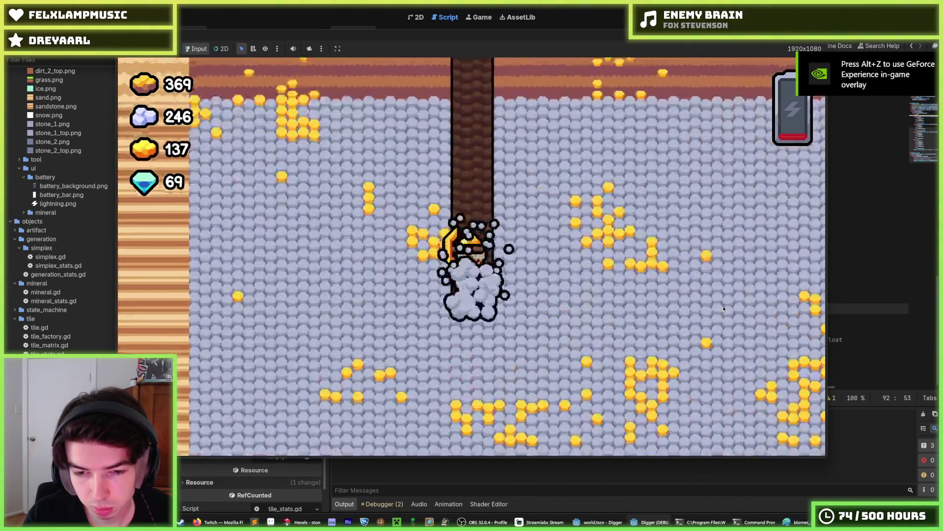
pyautogui.press('s')
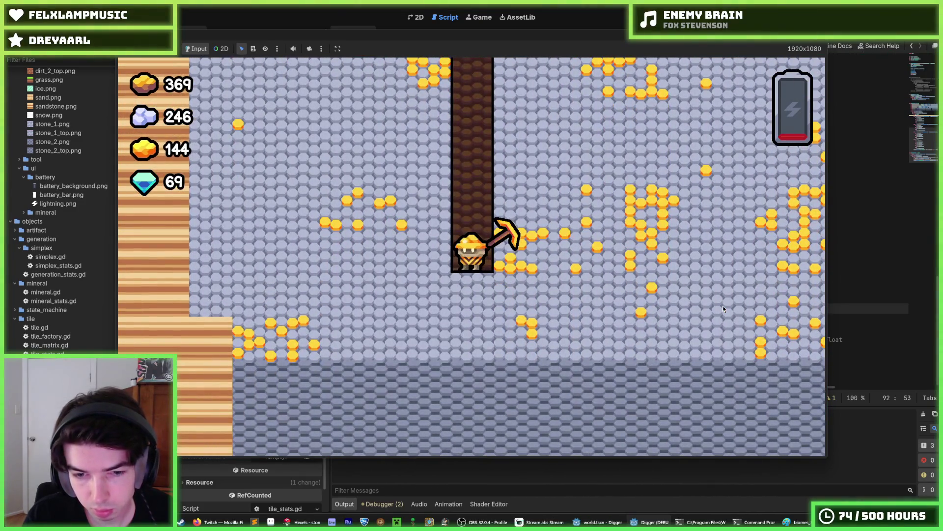
# - Tunnel right and left through the stone, then climb back up the shaft
pyautogui.press('d')
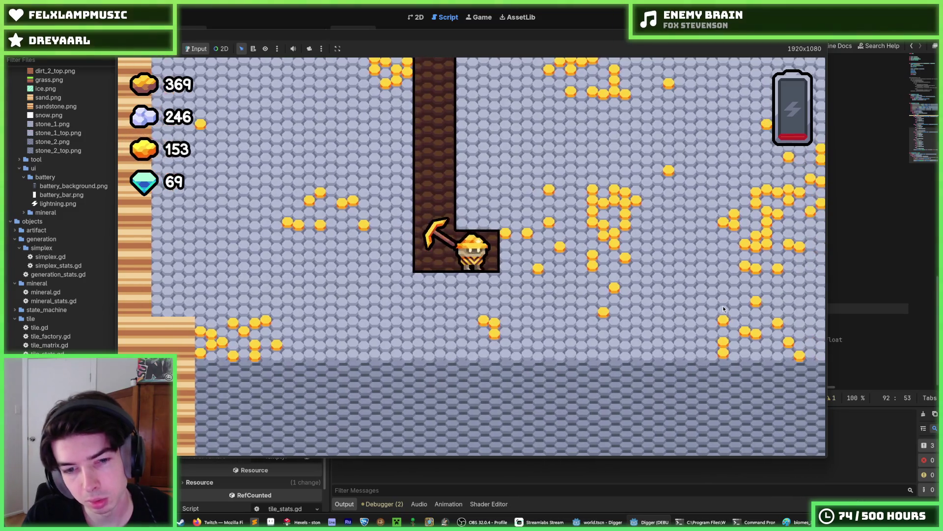
pyautogui.press('s')
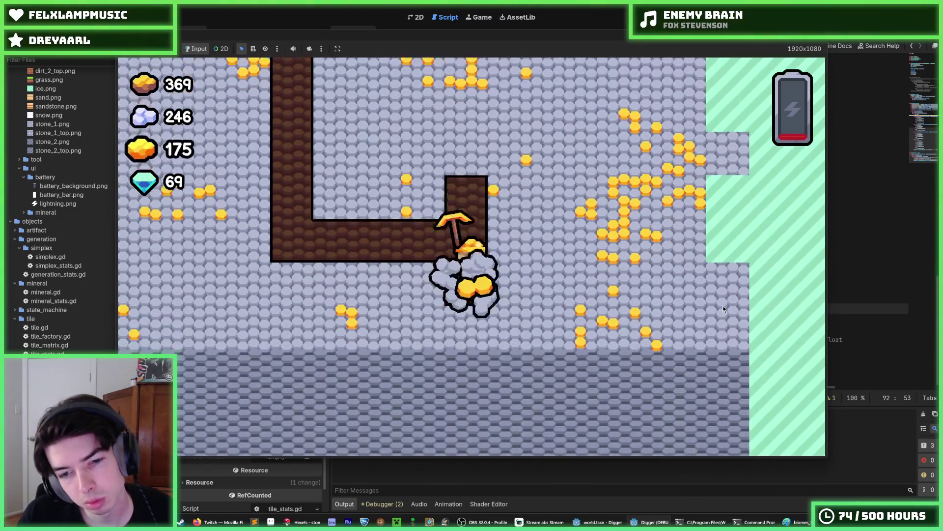
pyautogui.press('d')
pyautogui.press('a')
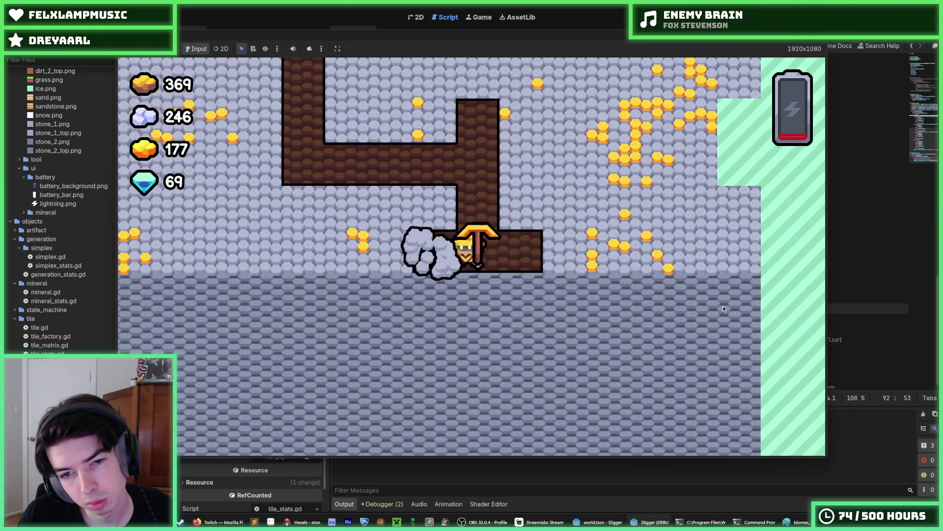
pyautogui.press('a')
pyautogui.press('w')
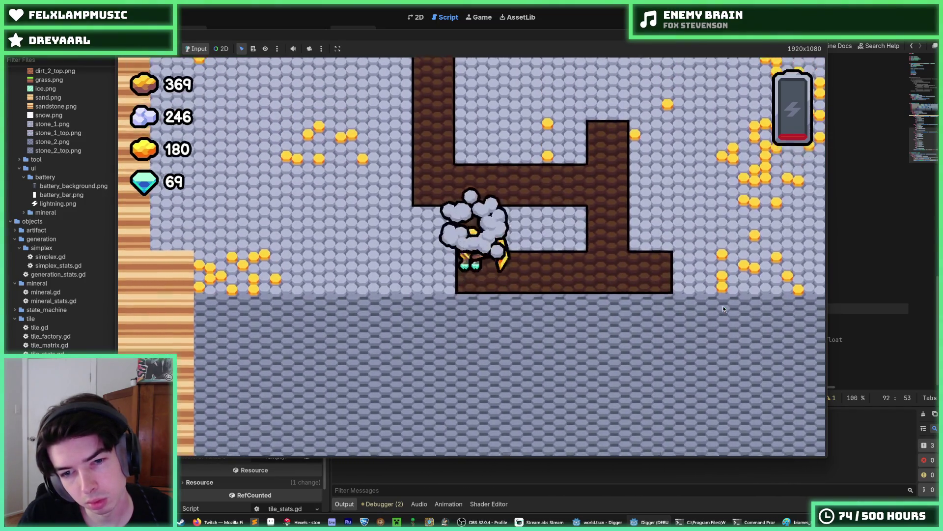
pyautogui.press('a')
pyautogui.press('w')
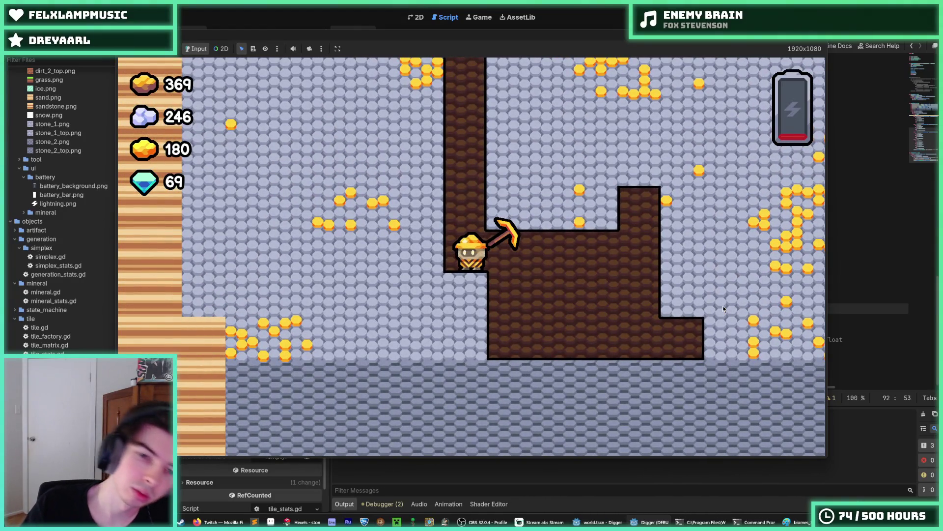
pyautogui.press('d')
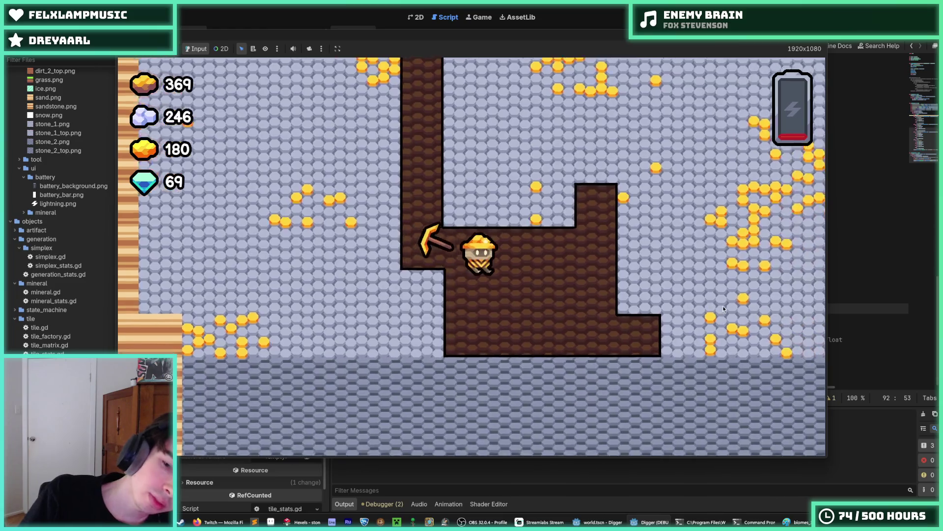
pyautogui.press('s')
pyautogui.press('a')
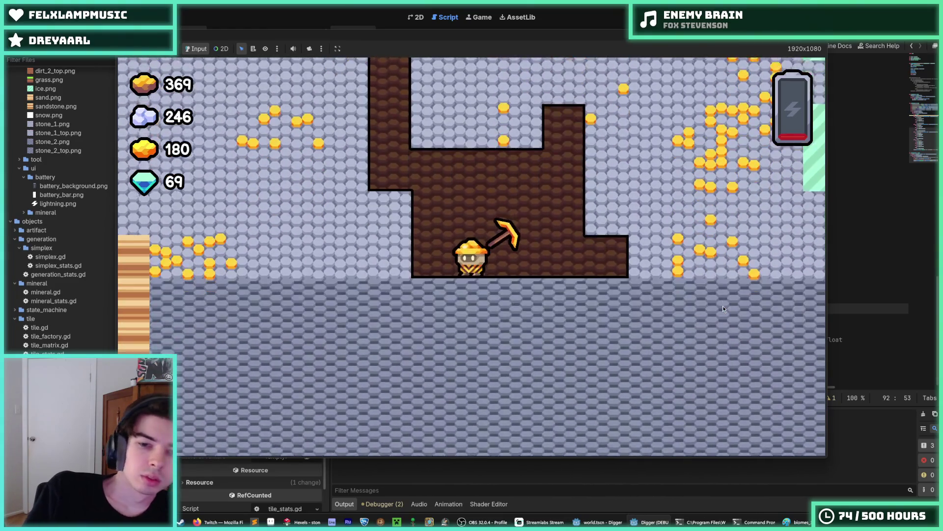
pyautogui.press('w')
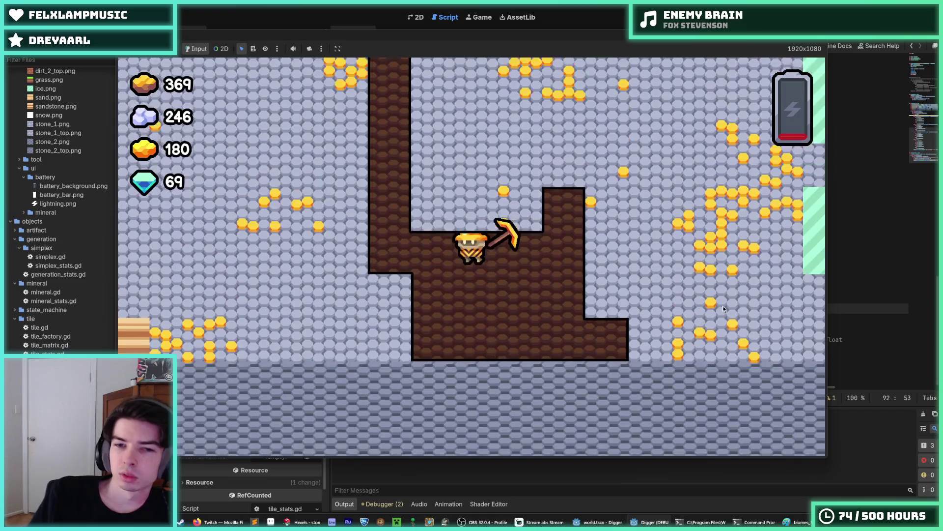
# - Dig a new shaft and tunnels deeper down through the stone layer
pyautogui.press('w')
pyautogui.press('a')
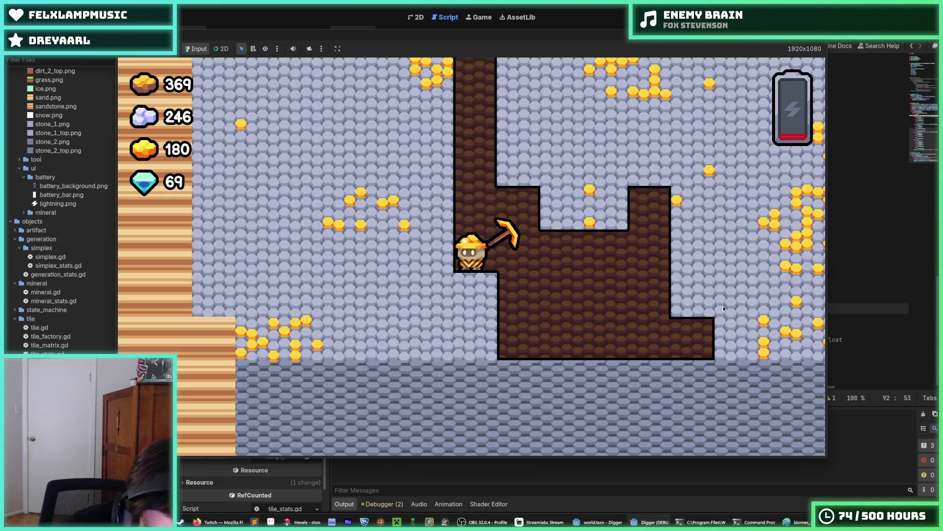
pyautogui.press('d')
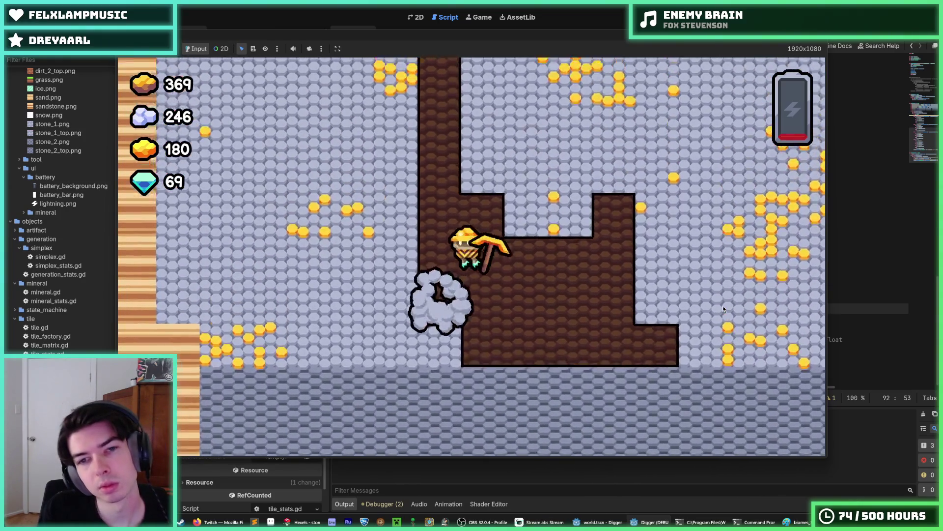
pyautogui.press('s')
pyautogui.press('d')
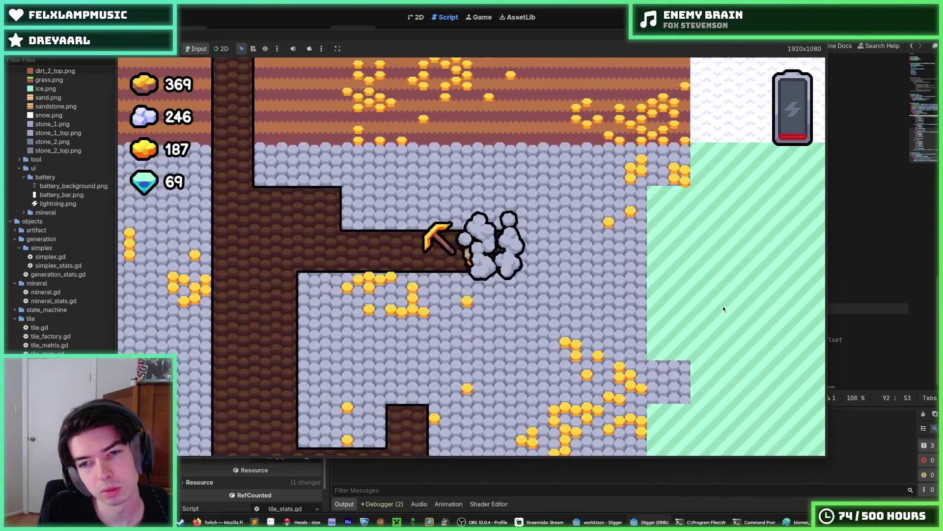
pyautogui.press('s')
pyautogui.press('a')
# - Dig down into the darker stone layer and tunnel through it
pyautogui.press('s')
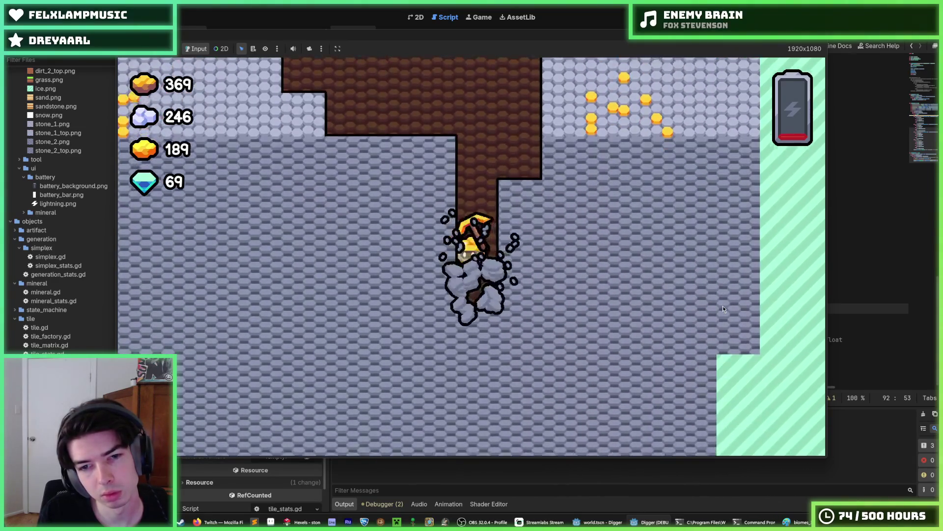
pyautogui.press('a')
pyautogui.press('s')
pyautogui.press('d')
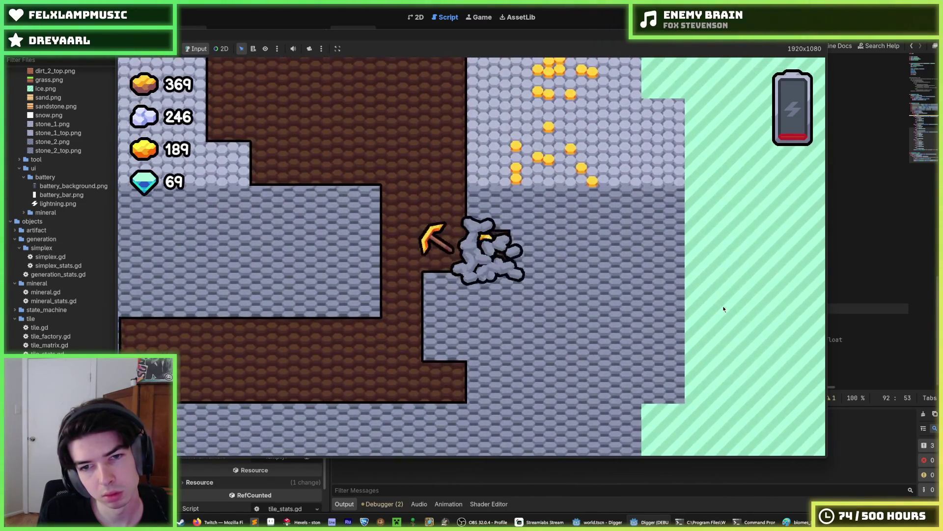
pyautogui.press('d')
pyautogui.press('w')
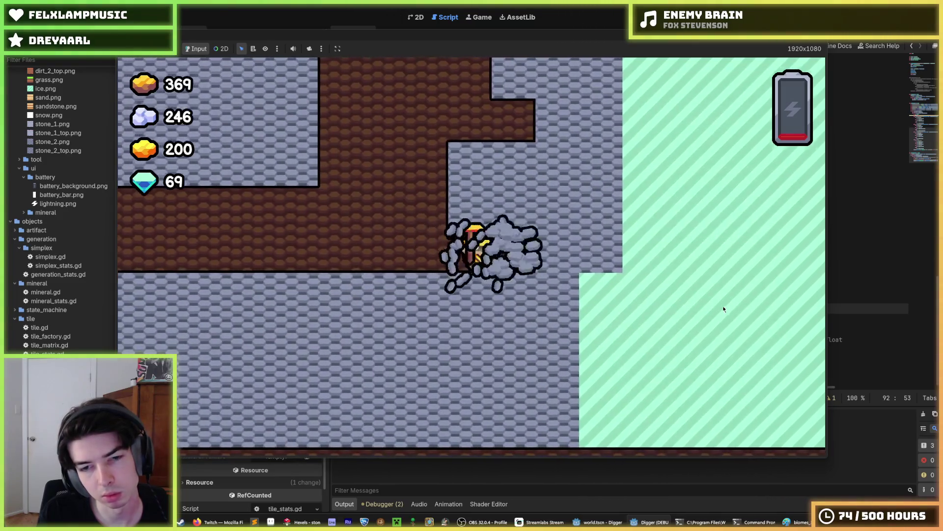
pyautogui.press('d')
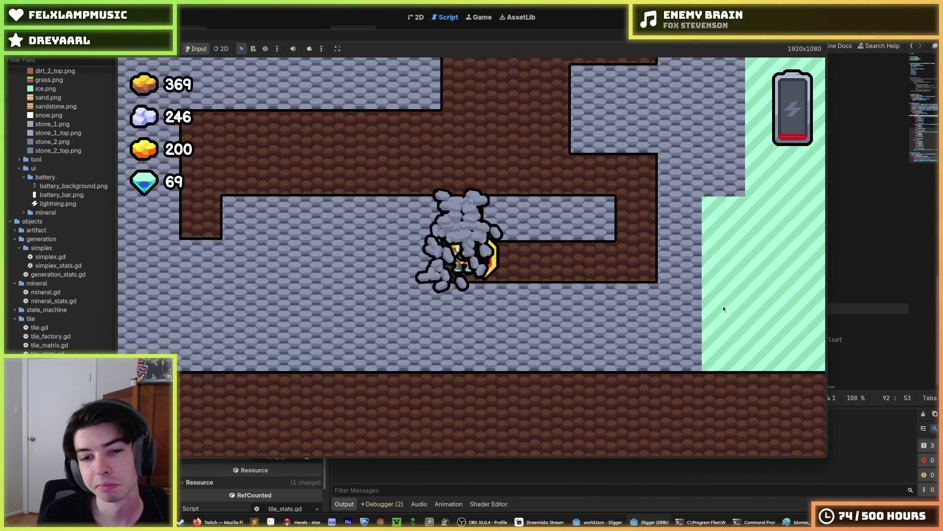
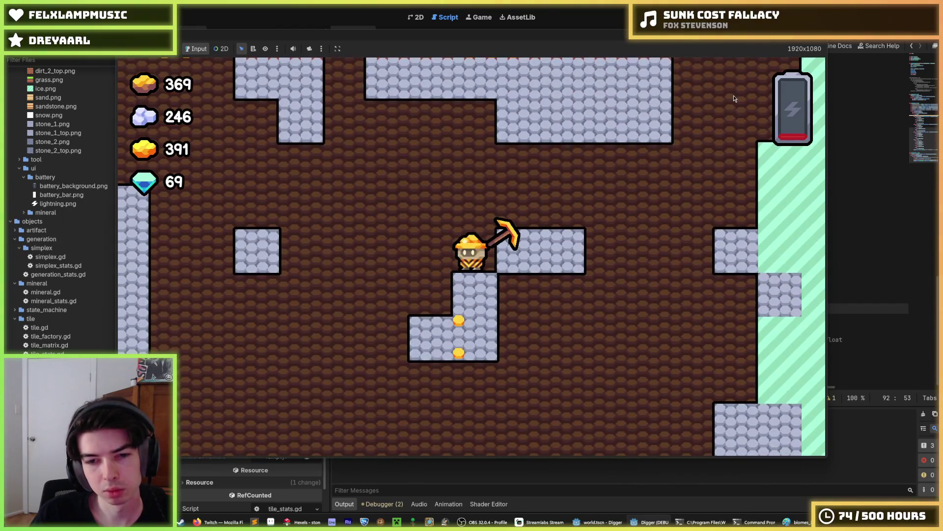
# - Stop the running Digger game and switch from generation.gd to the Hexels tile artwork
pyautogui.press('F8')
pyautogui.click(666, 203)
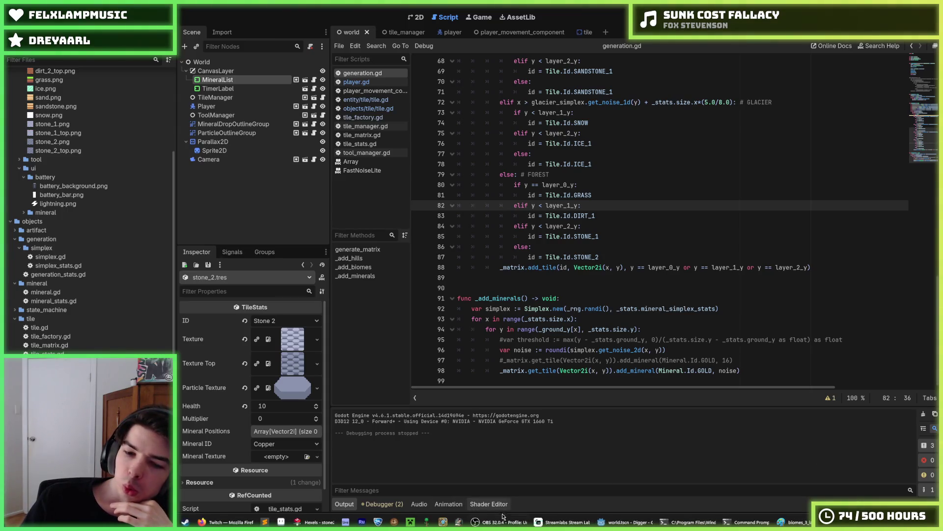
pyautogui.hotkey('alt', 'Tab')
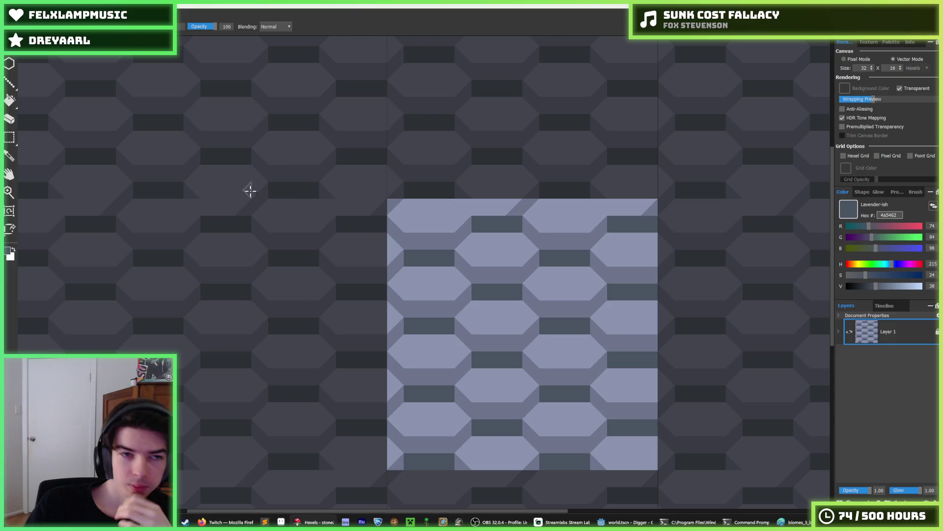
# - Open the gold mineral tile file in Hexels
pyautogui.hotkey('alt', 'f')
pyautogui.press('o')
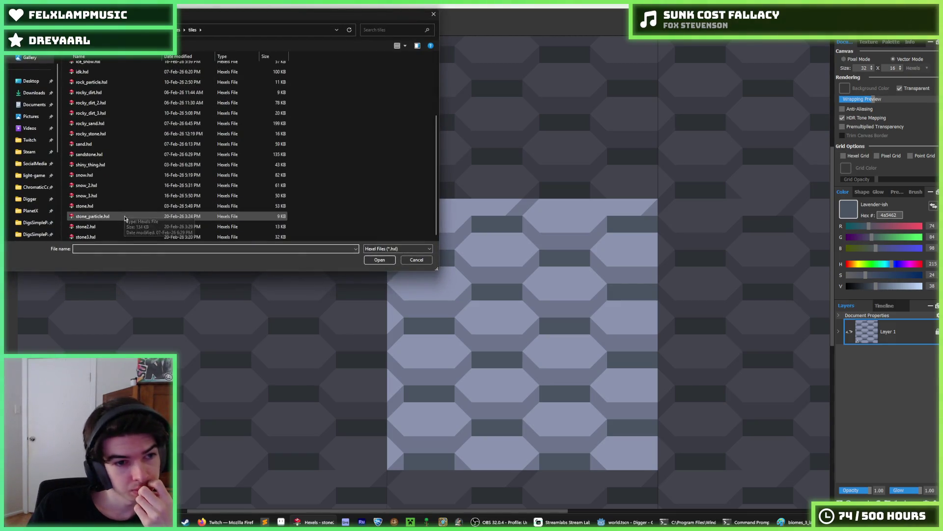
pyautogui.scroll(-1, 113, 211)
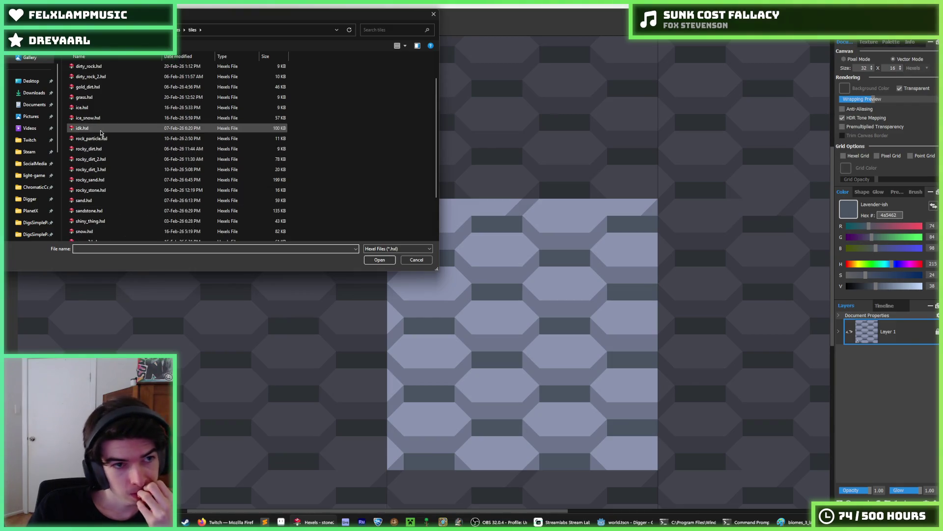
pyautogui.doubleClick(93, 77)
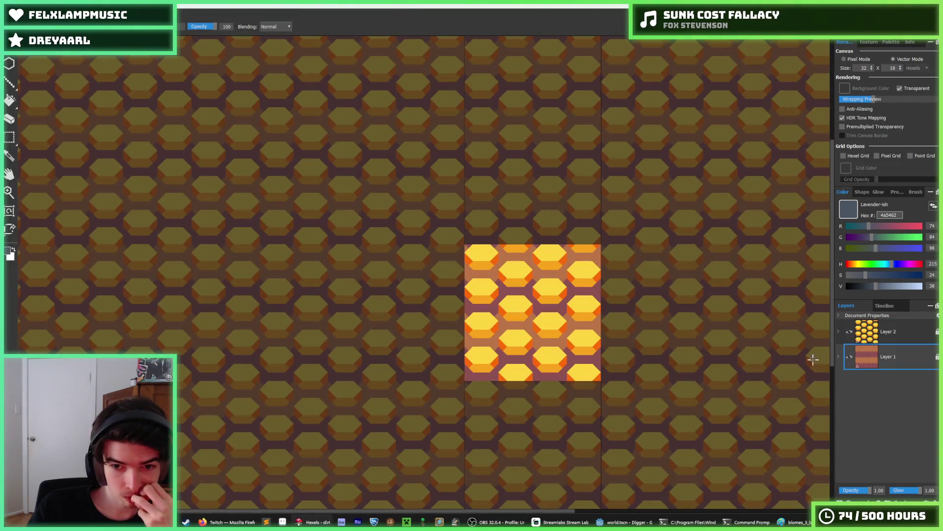
pyautogui.scroll(2, 609, 318)
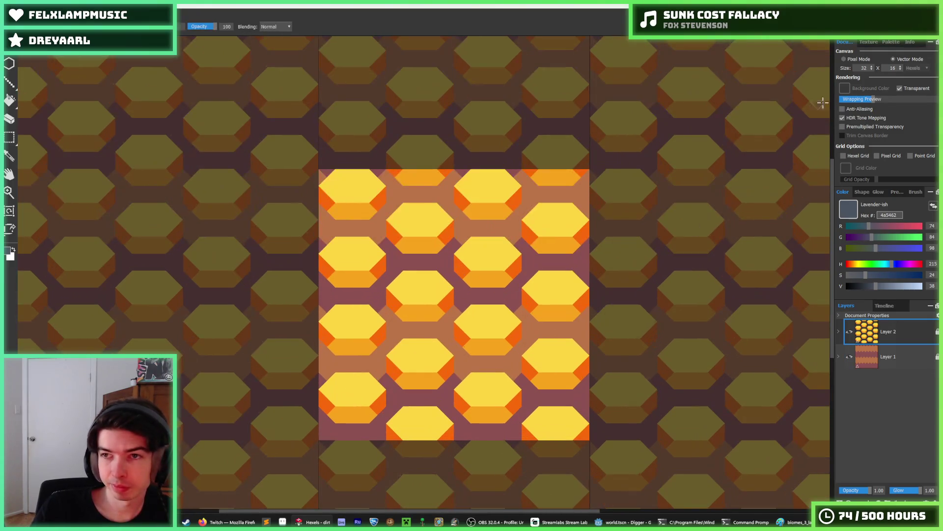
# - Fill the yellow hexes white and the orange bands and corners with two lavender shades
pyautogui.click(892, 43)
pyautogui.click(871, 114)
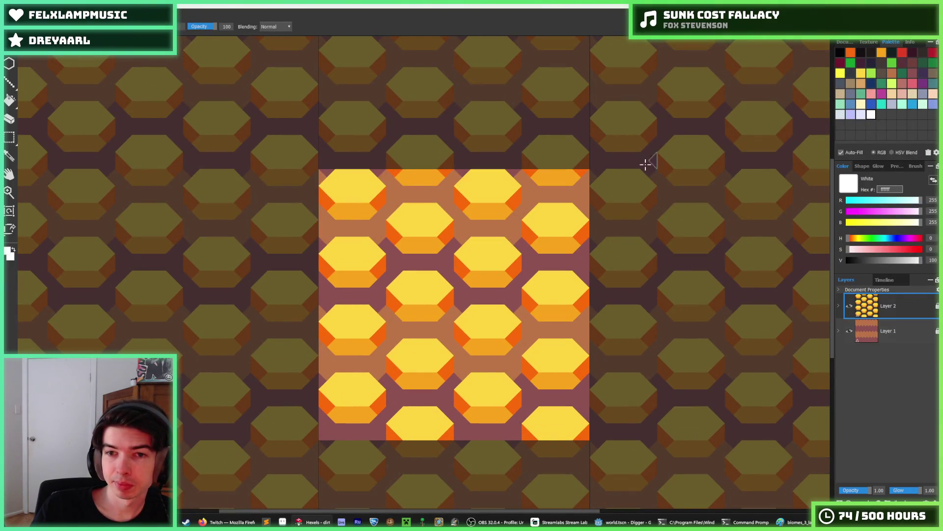
pyautogui.press('f')
pyautogui.click(429, 216)
pyautogui.click(861, 114)
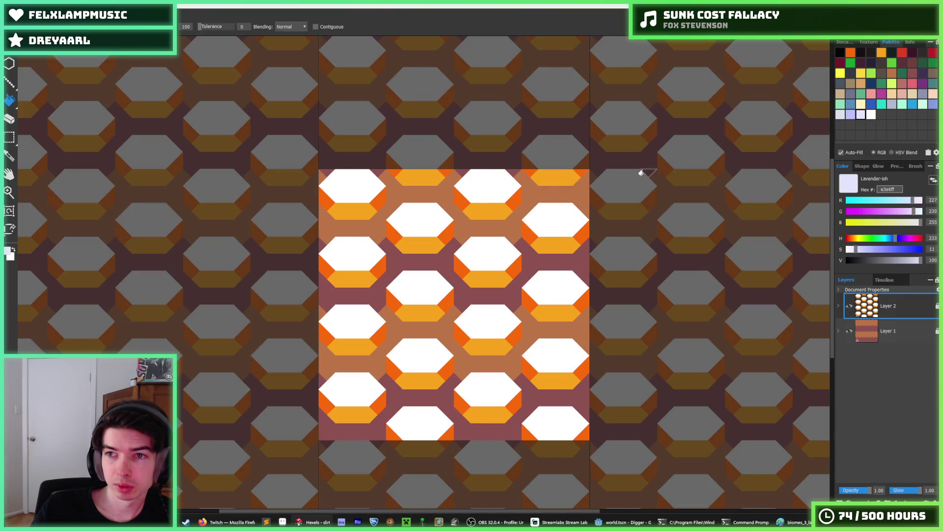
pyautogui.click(424, 240)
pyautogui.click(850, 116)
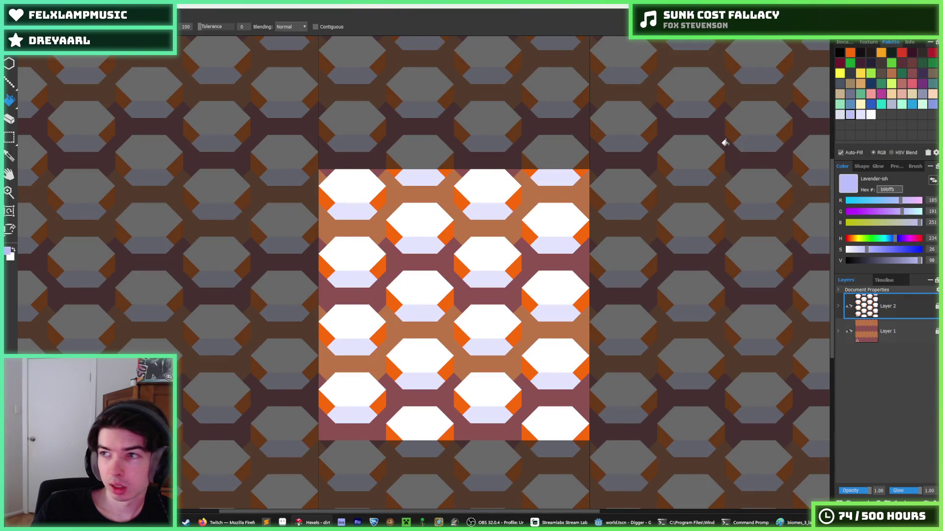
pyautogui.click(385, 236)
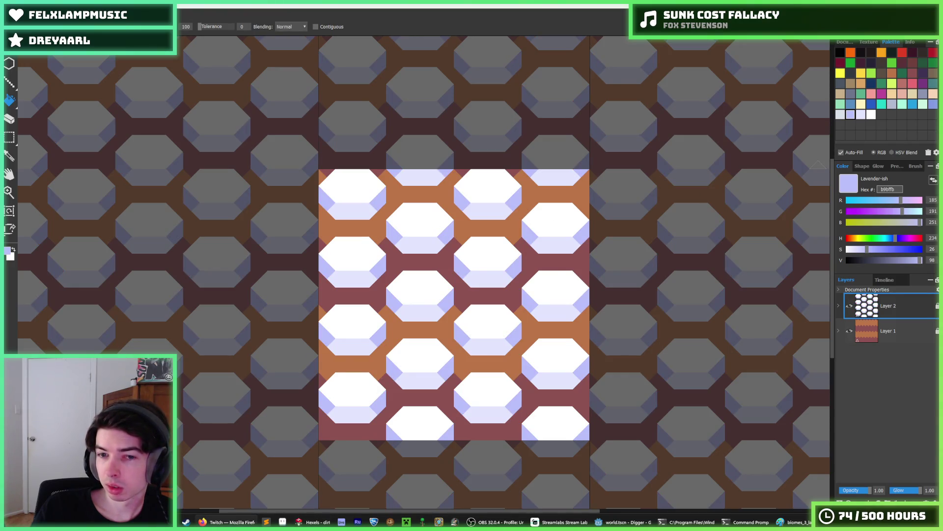
pyautogui.scroll(-5, 620, 293)
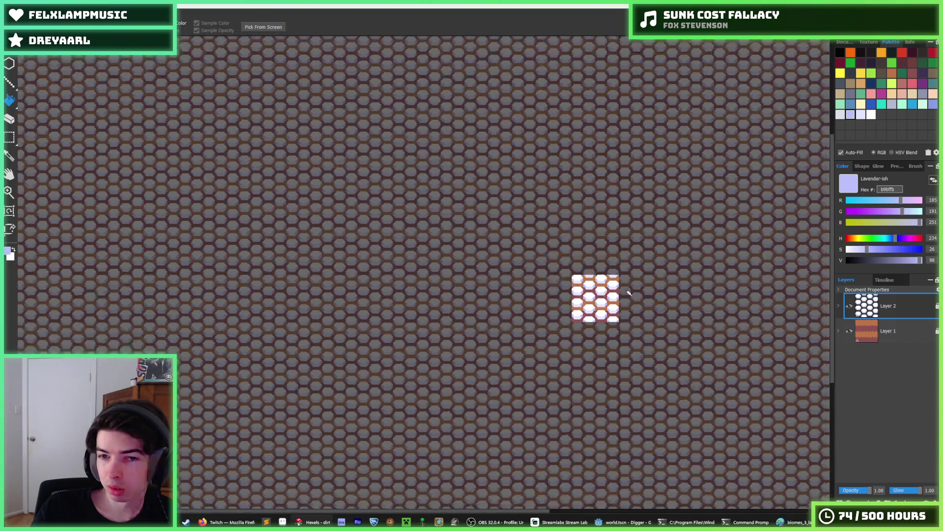
pyautogui.scroll(4, 652, 294)
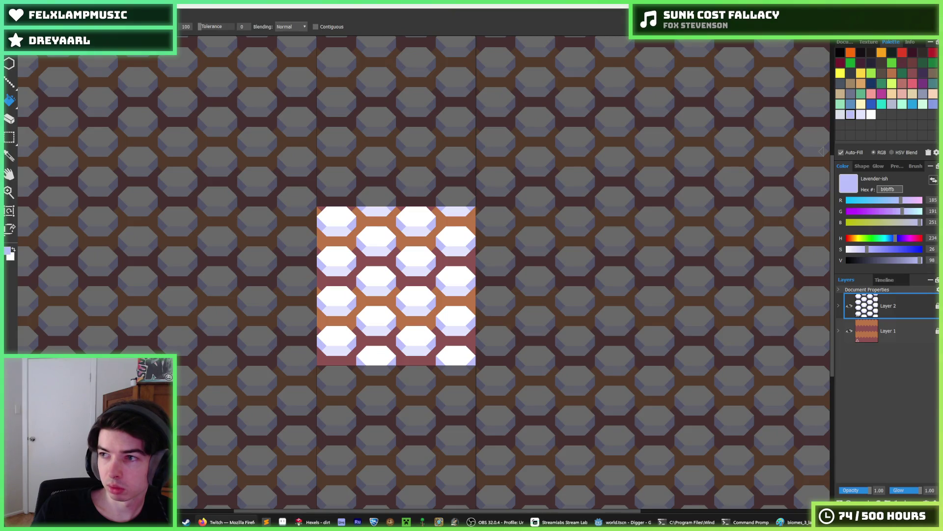
pyautogui.click(842, 115)
pyautogui.click(430, 306)
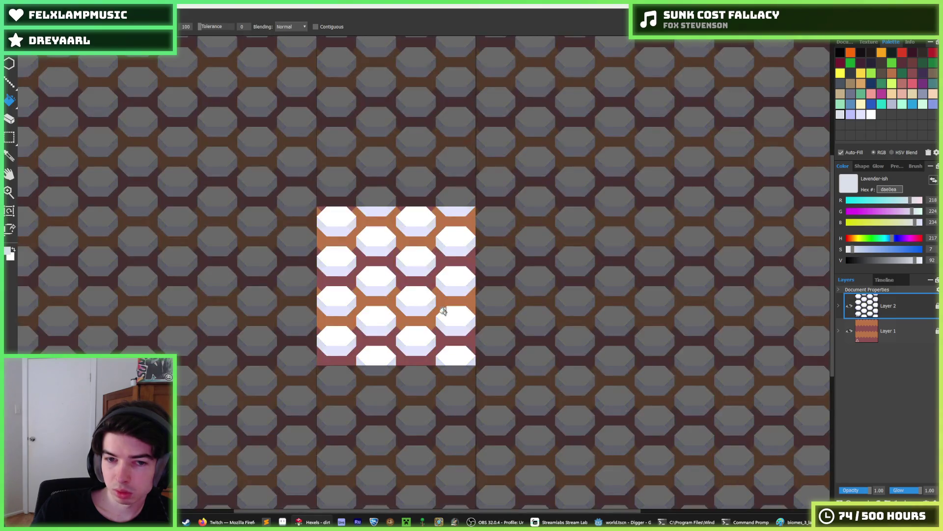
pyautogui.hotkey('ctrl', 'z')
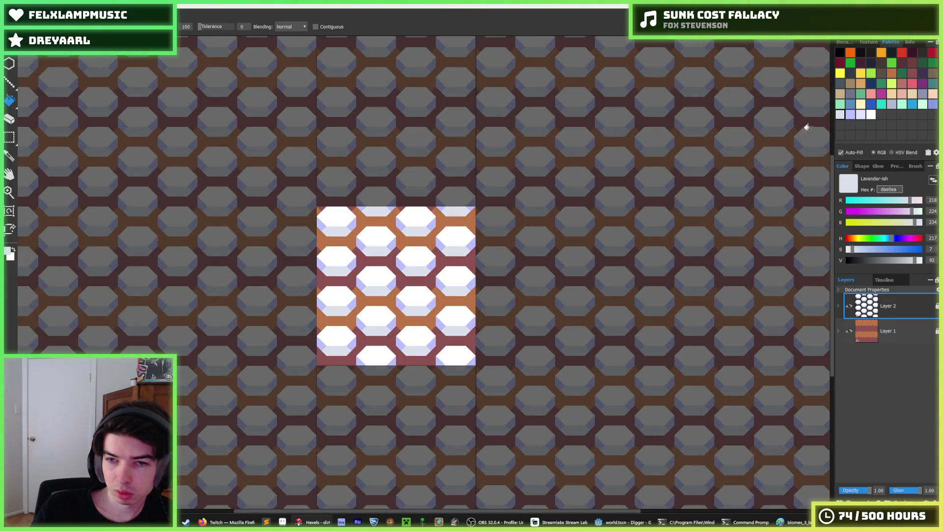
pyautogui.click(895, 105)
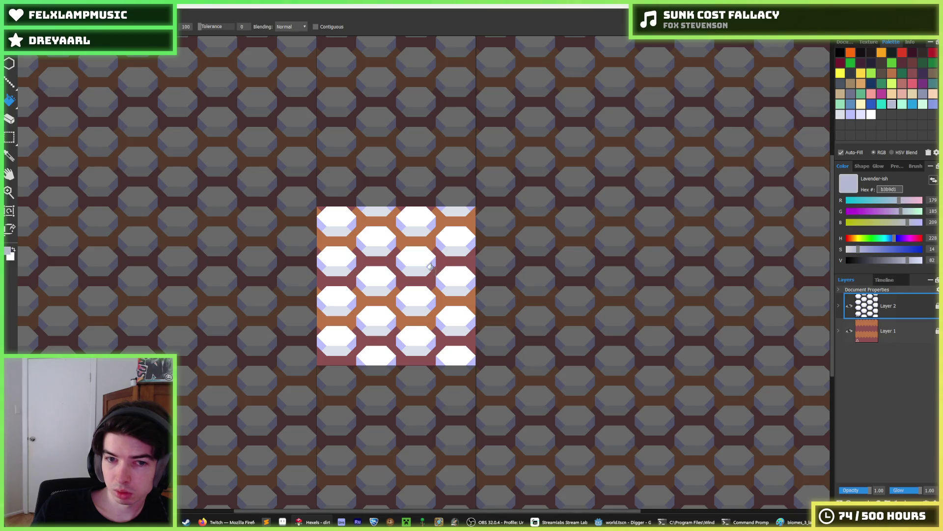
pyautogui.scroll(-3, 393, 265)
pyautogui.hotkey('alt', 'Tab')
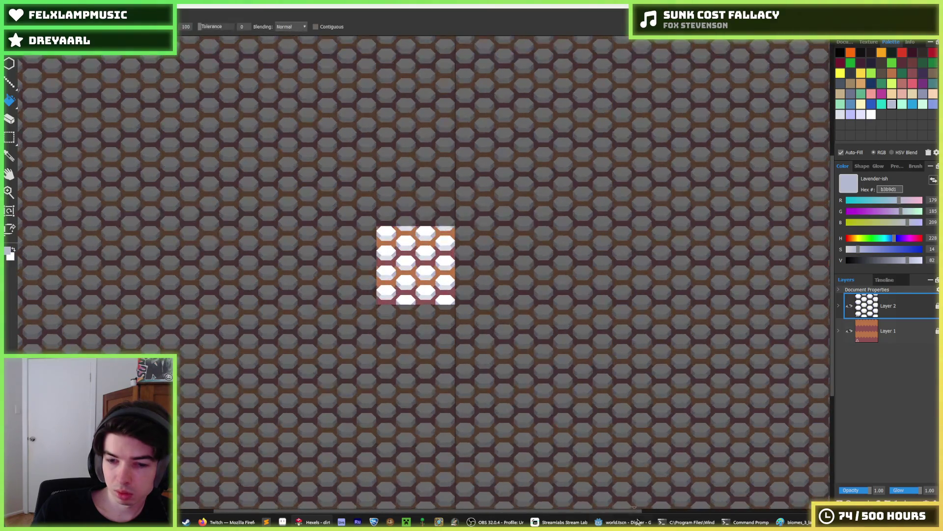
pyautogui.press('F5')
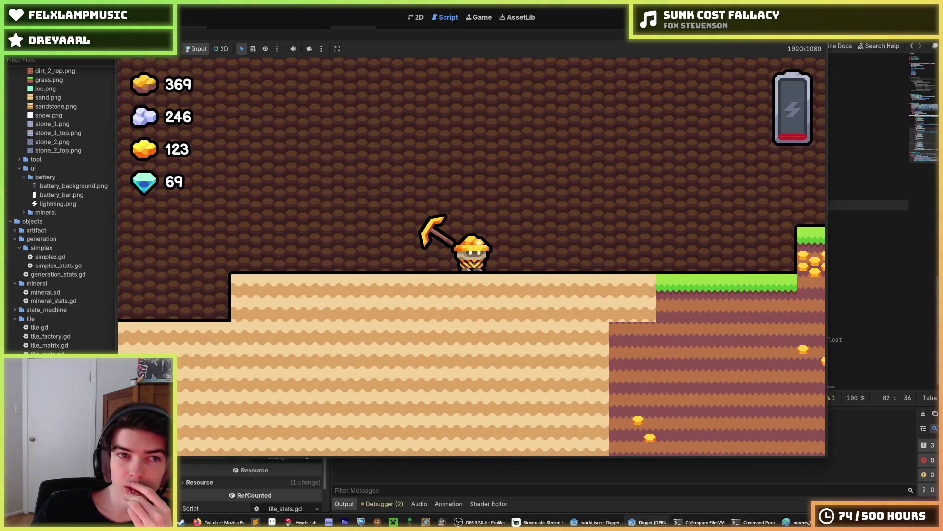
pyautogui.press('F8')
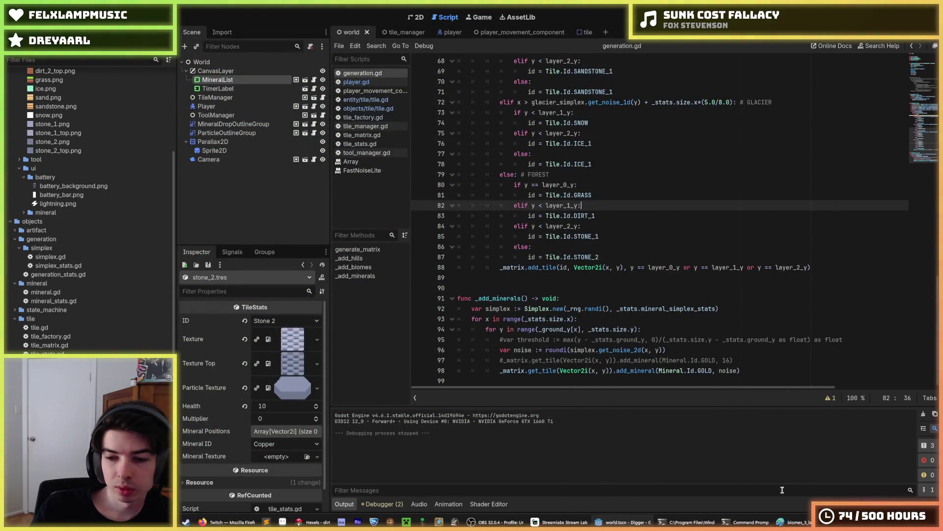
pyautogui.click(314, 522)
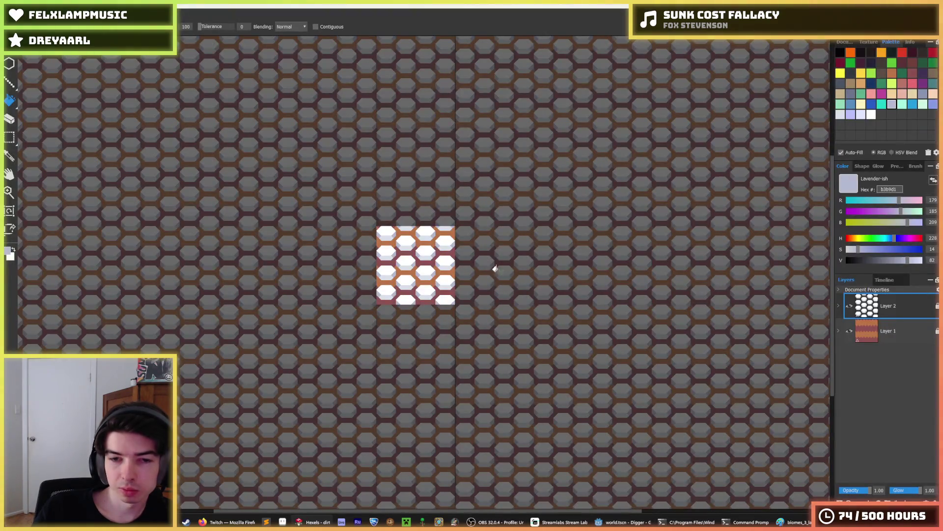
# - Sample the light and darker lavender shades from the tile with the eyedropper
pyautogui.scroll(3, 384, 267)
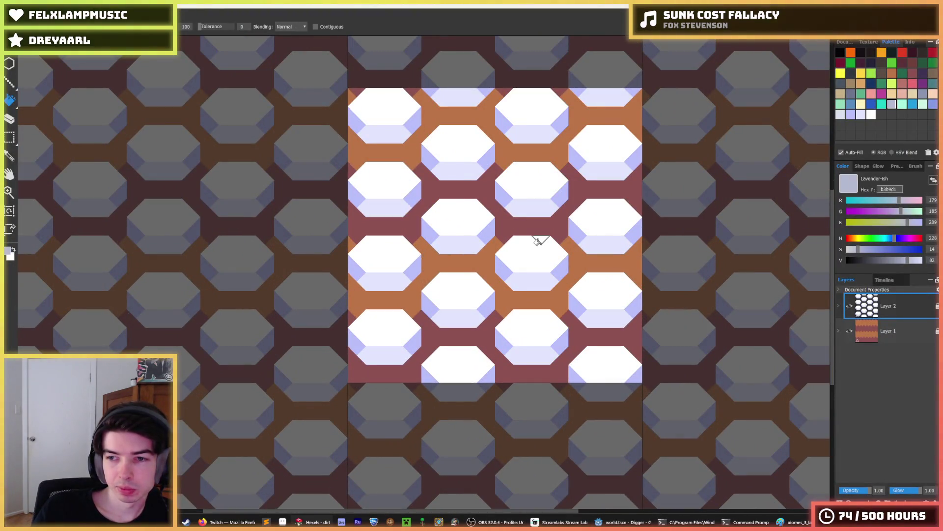
pyautogui.scroll(-5, 539, 241)
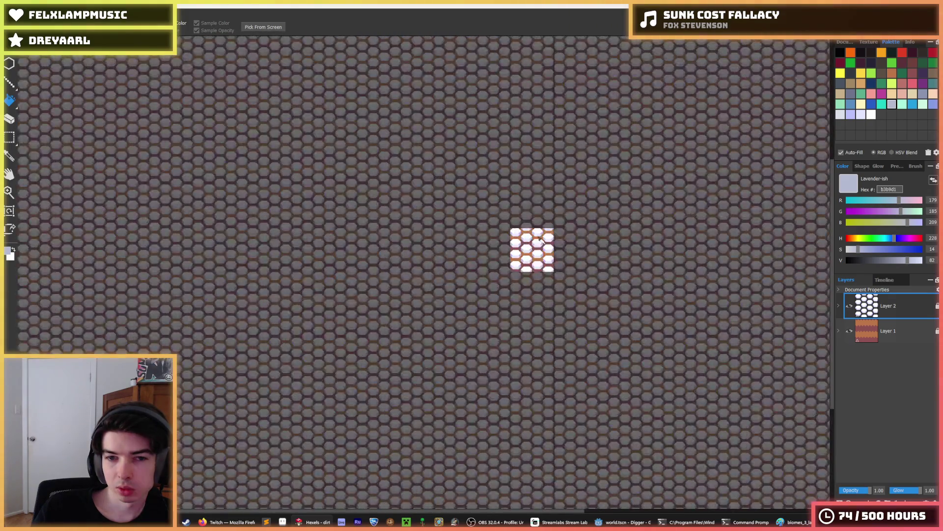
pyautogui.scroll(6, 541, 239)
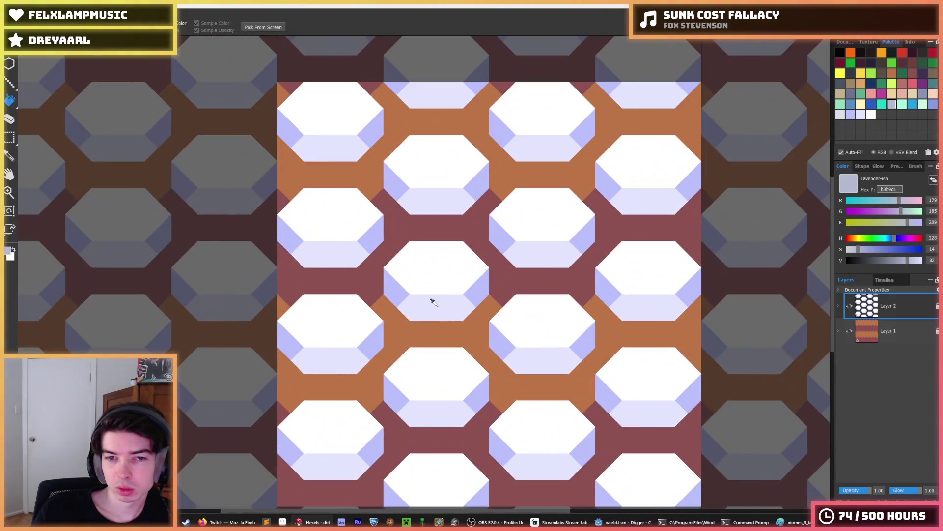
pyautogui.click(412, 299)
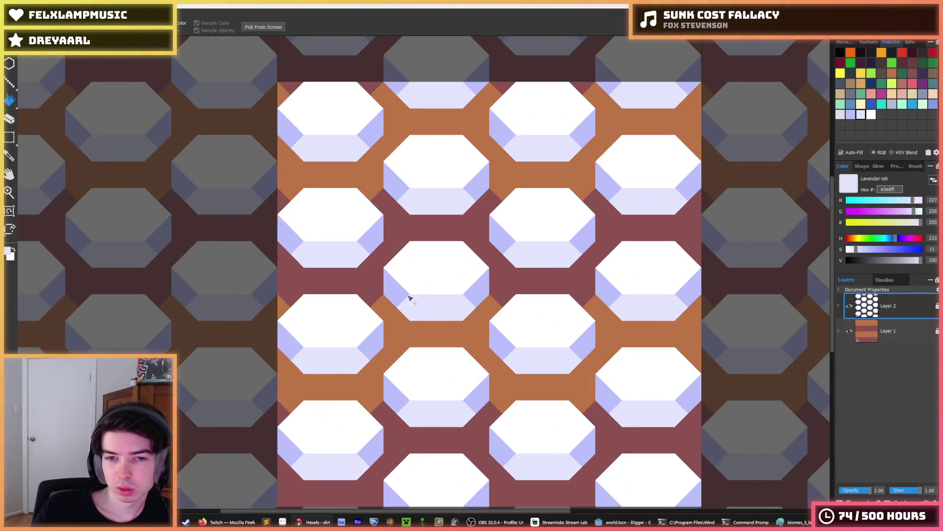
pyautogui.click(403, 305)
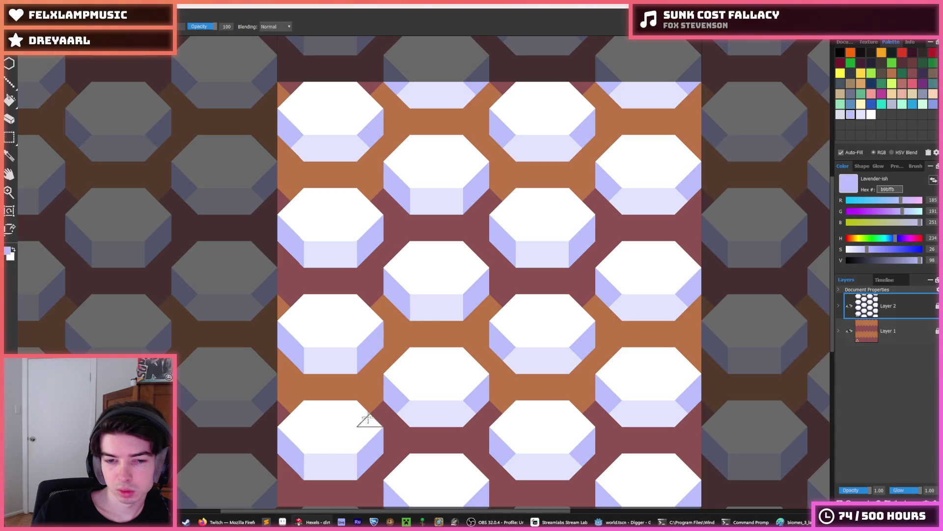
# - Review the tile's lower part up close and bring up the Texture settings
pyautogui.moveTo(476, 418); pyautogui.dragTo(453, 346)
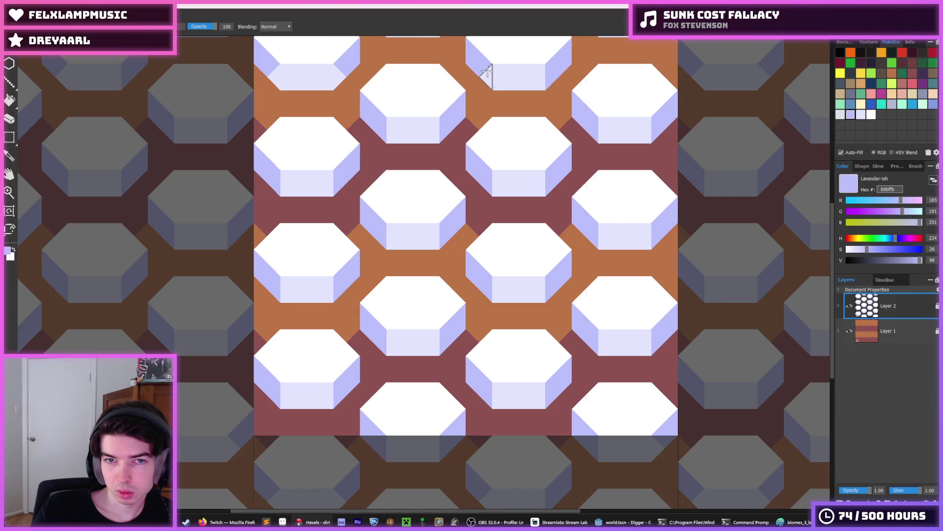
pyautogui.scroll(-10, 565, 248)
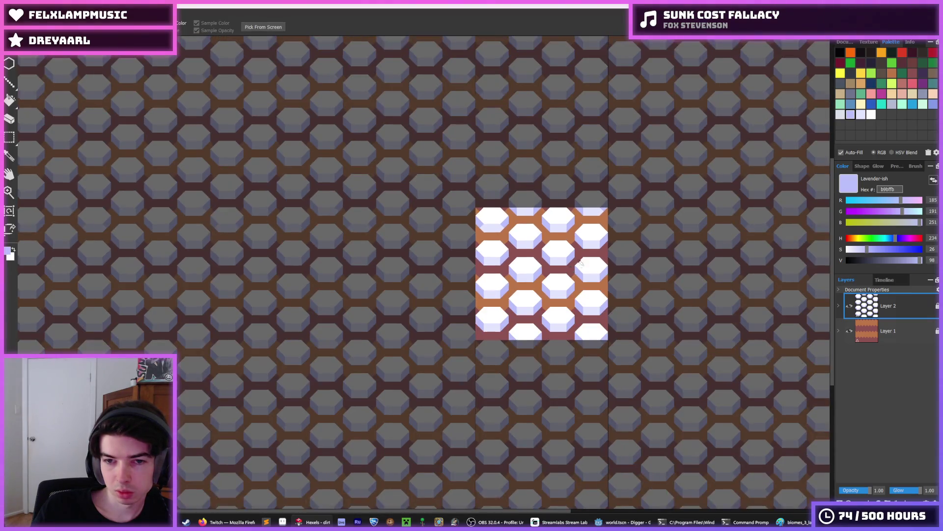
pyautogui.scroll(10, 597, 253)
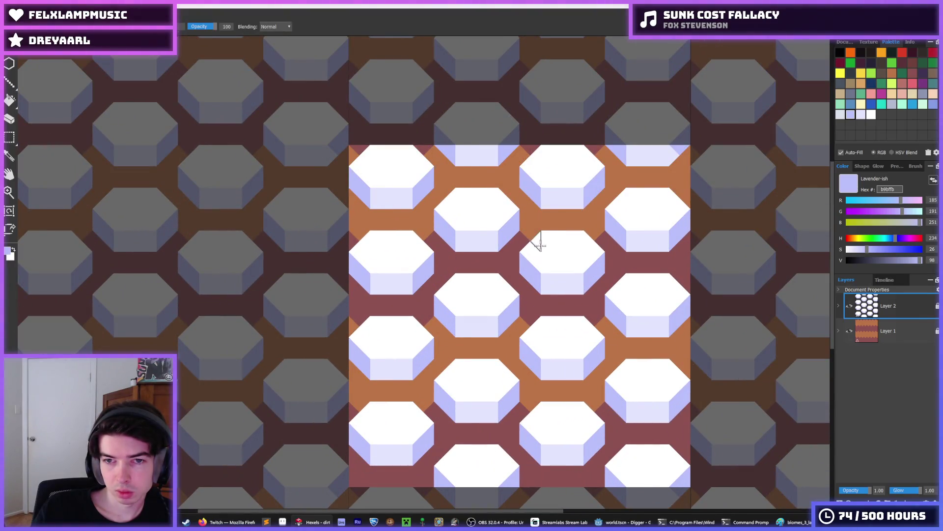
pyautogui.scroll(-3, 539, 245)
pyautogui.scroll(2, 556, 240)
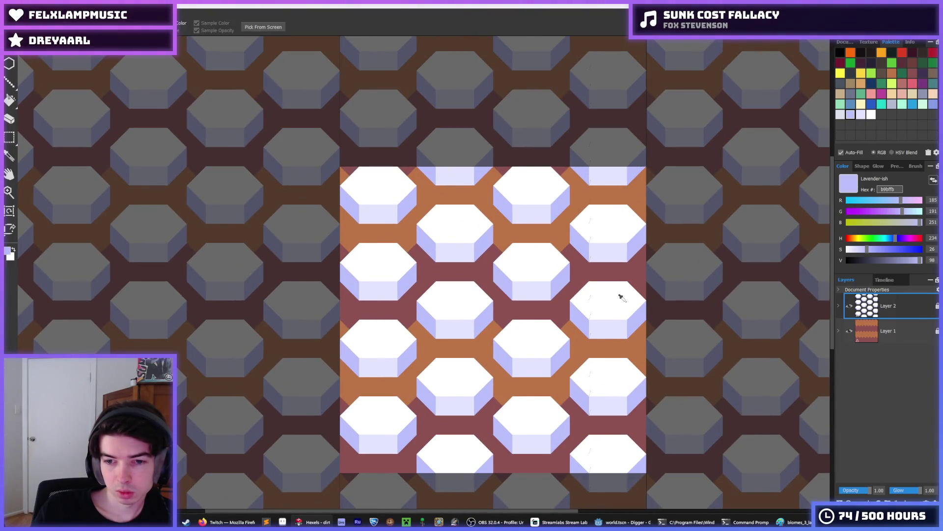
pyautogui.scroll(-4, 623, 378)
pyautogui.scroll(-4, 630, 380)
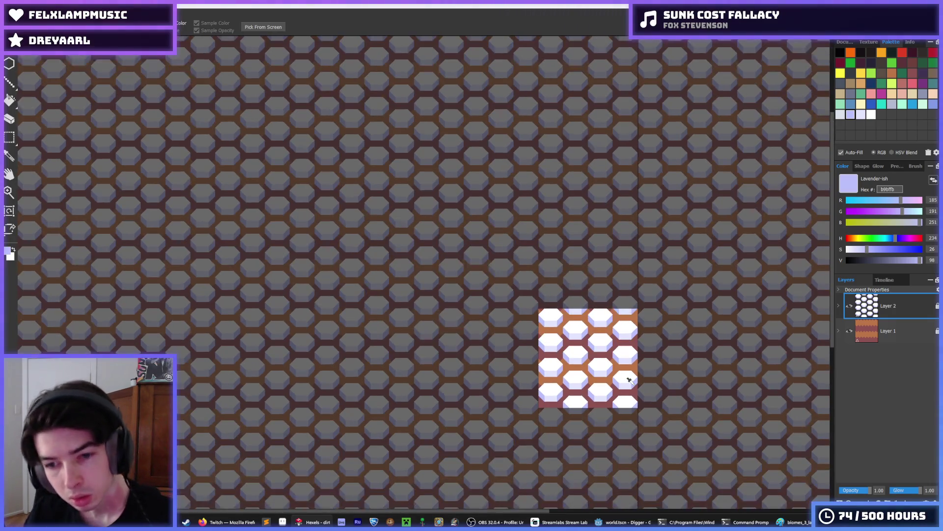
pyautogui.scroll(-1, 631, 381)
pyautogui.scroll(3, 614, 382)
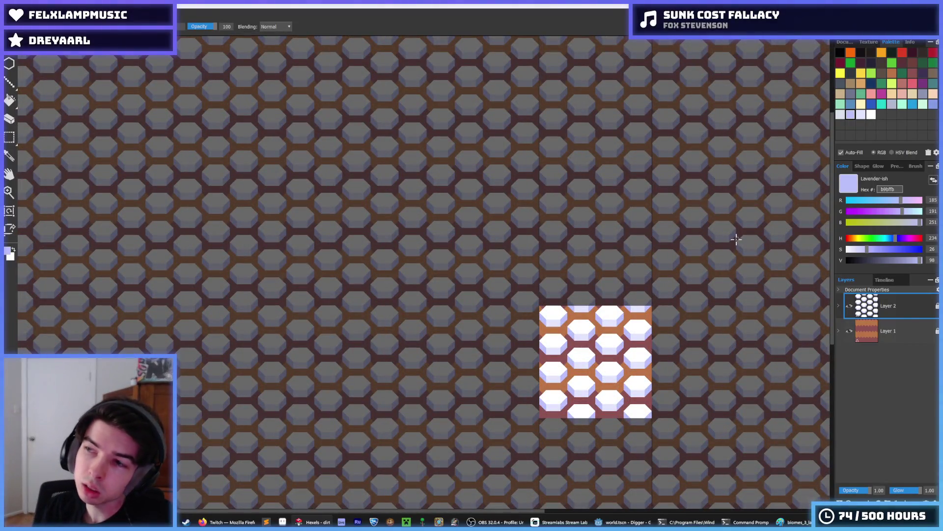
pyautogui.click(869, 42)
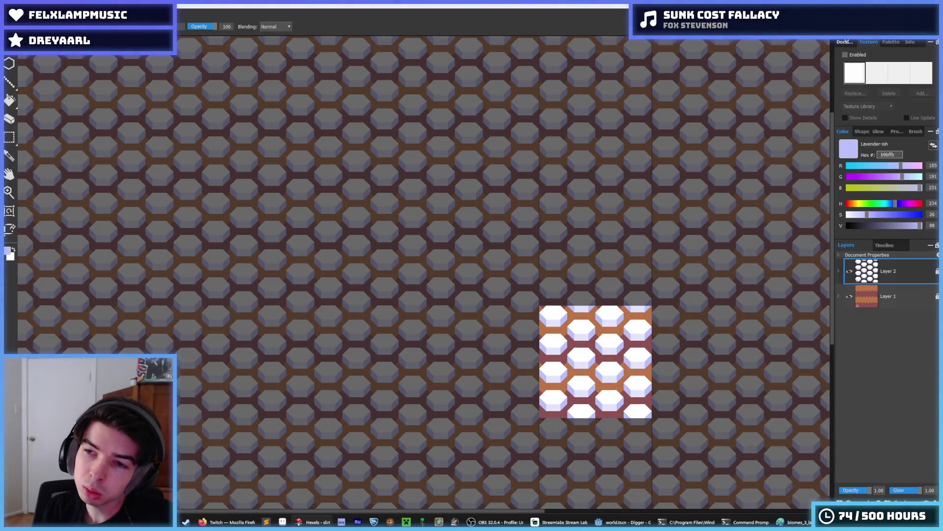
# - Fill all the hexagon tops with the pale lavender e3e6ff
pyautogui.click(891, 43)
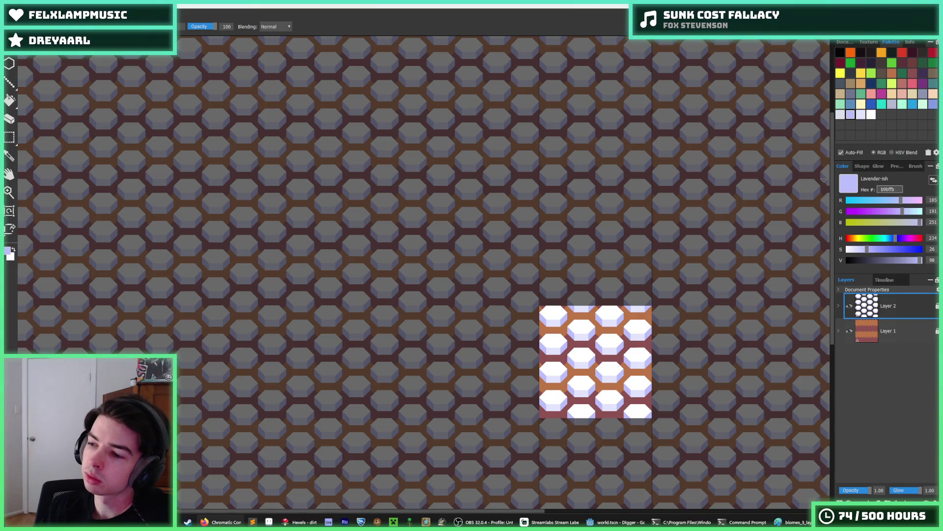
pyautogui.press('i')
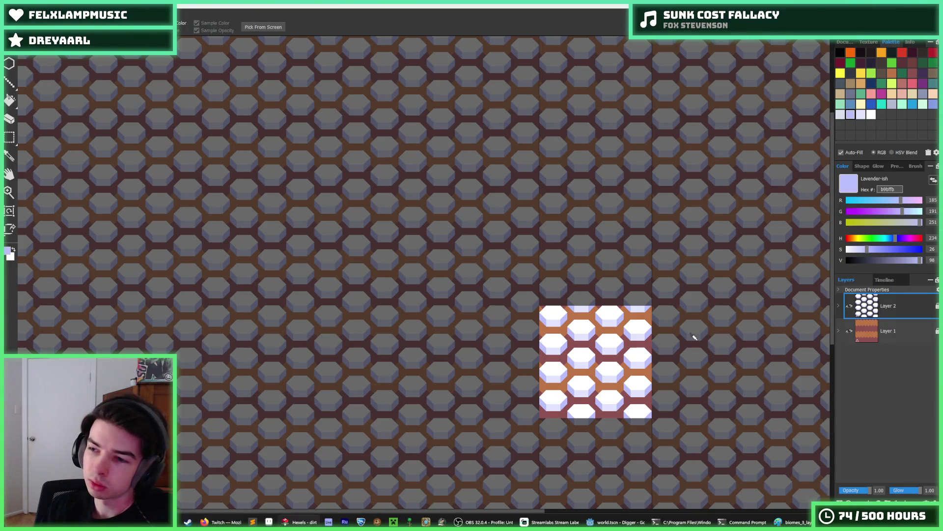
pyautogui.scroll(3, 688, 338)
pyautogui.press('g')
pyautogui.moveTo(566, 388); pyautogui.dragTo(542, 285)
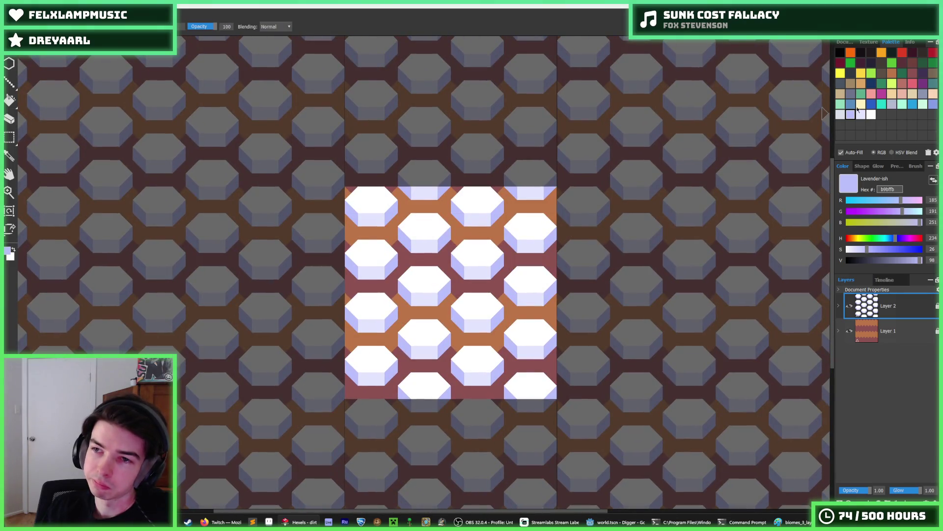
pyautogui.keyDown('alt'); pyautogui.click(484, 209); pyautogui.keyUp('alt')
pyautogui.click(484, 209)
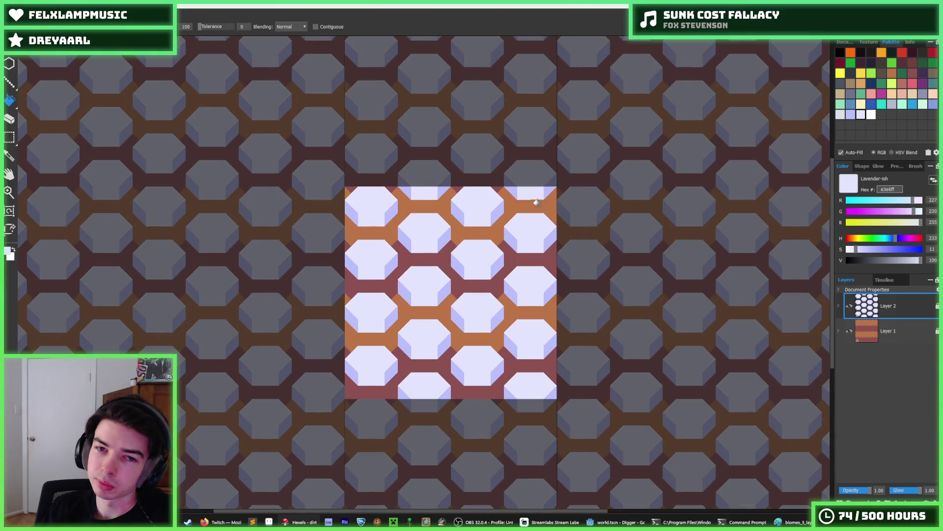
# - Try dae0ea and b3b9d1, then settle on b9bfff lower faces and e3e6ff tops
pyautogui.click(850, 115)
pyautogui.click(841, 115)
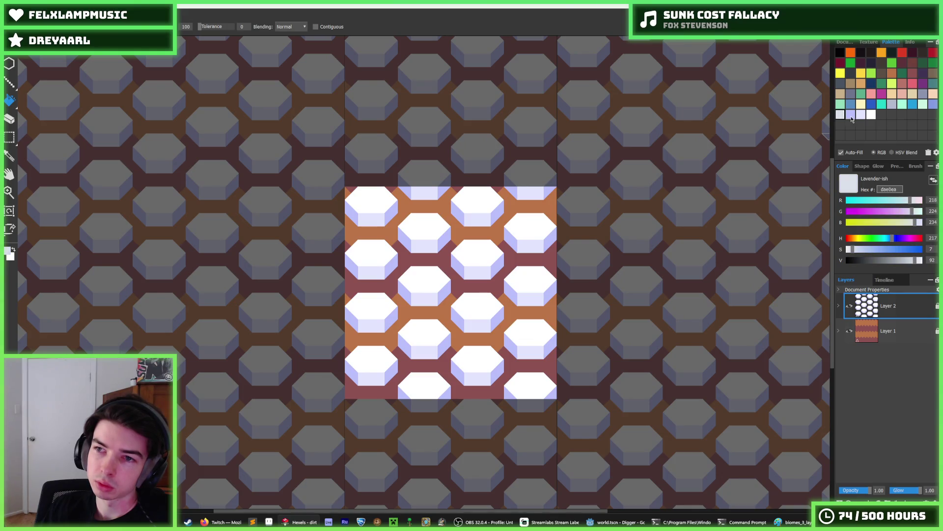
pyautogui.click(851, 116)
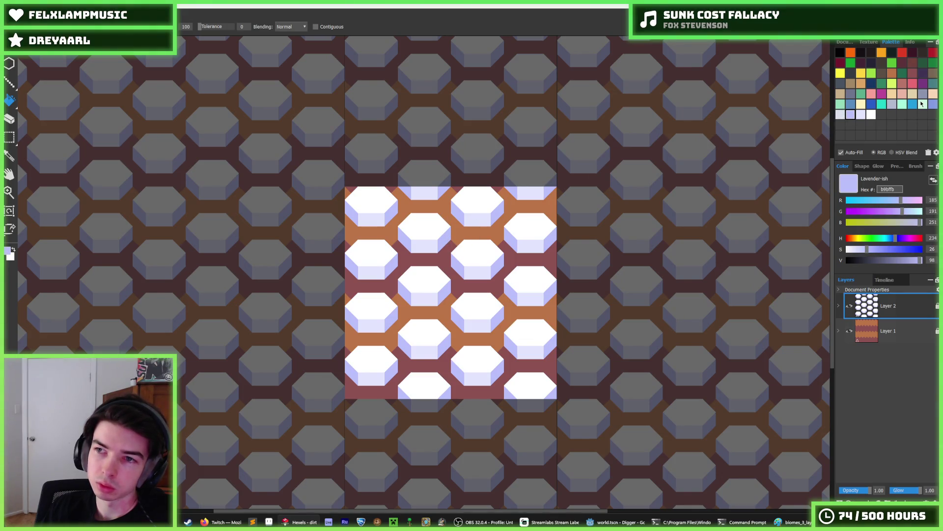
pyautogui.click(892, 104)
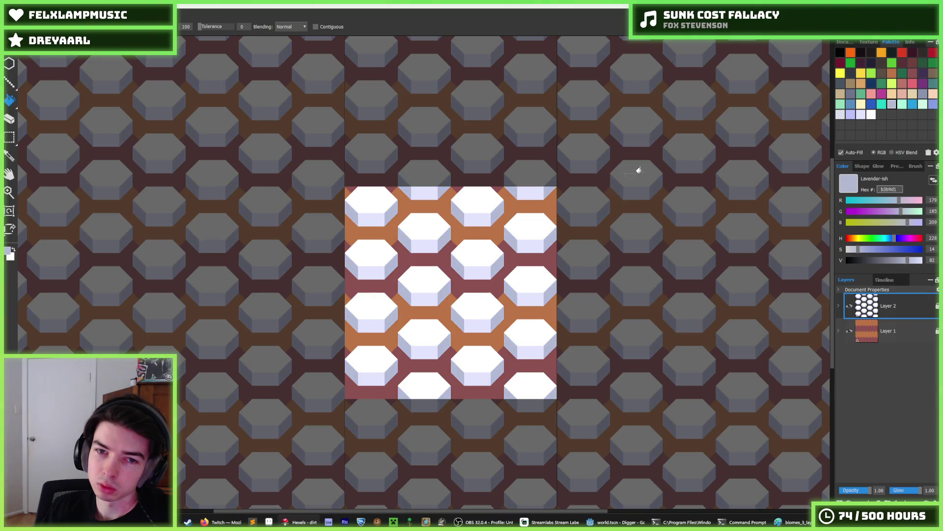
pyautogui.click(851, 114)
pyautogui.click(477, 217)
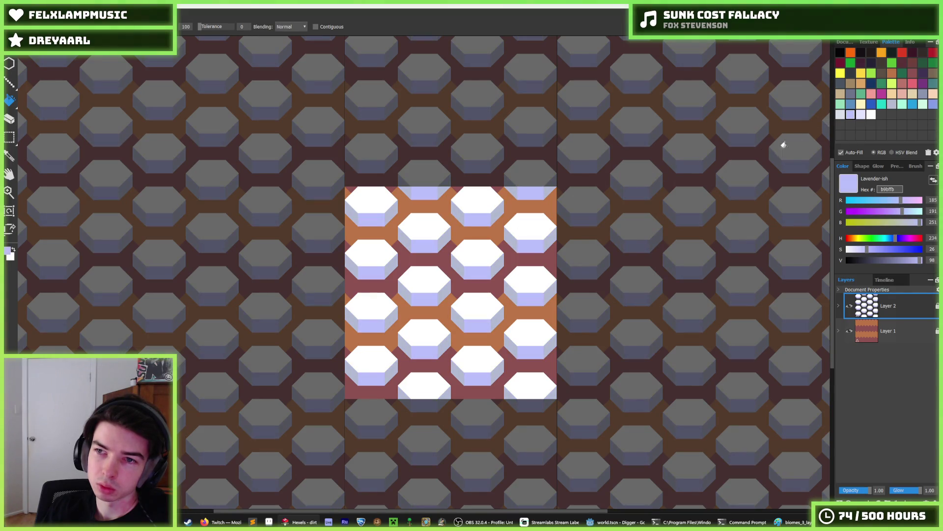
pyautogui.click(840, 115)
pyautogui.click(473, 205)
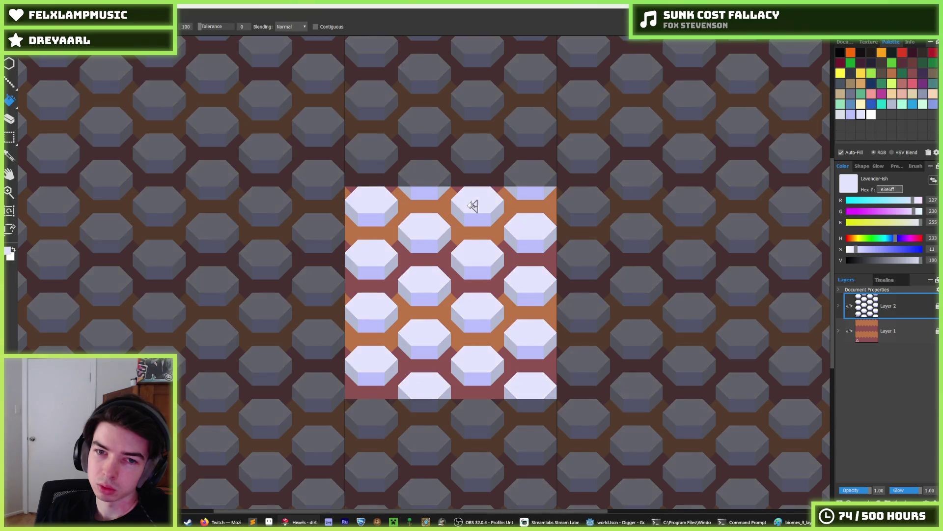
pyautogui.scroll(-5, 514, 287)
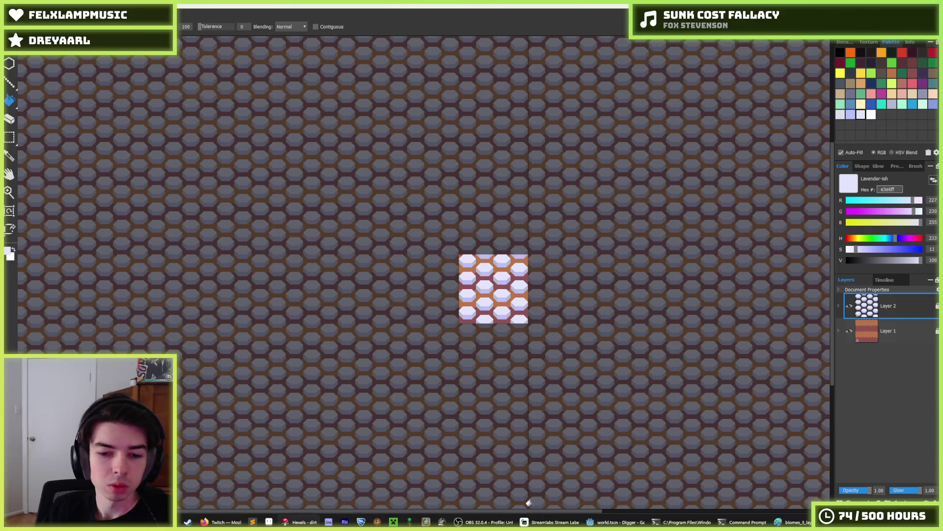
# - Test-run the game from Godot with F5, stop it, and return to Hexels
pyautogui.click(616, 521)
pyautogui.press('F5')
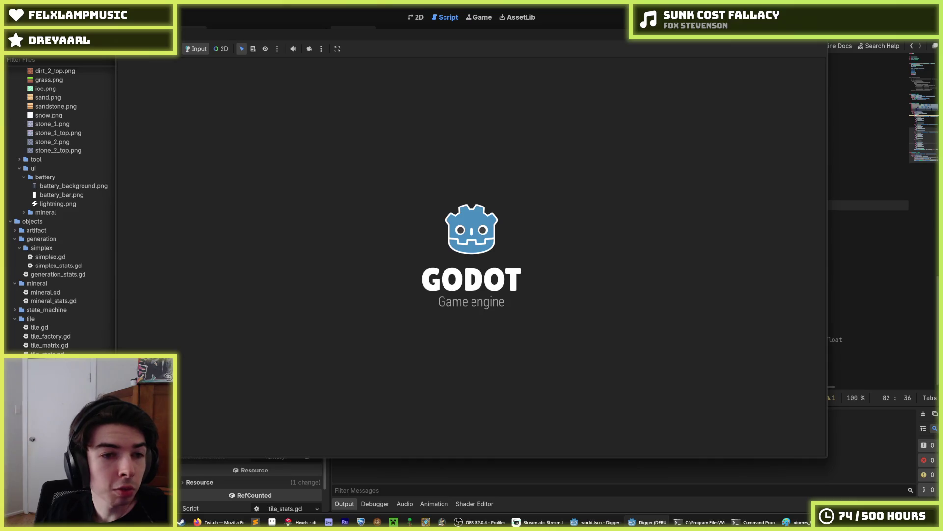
pyautogui.press('F8')
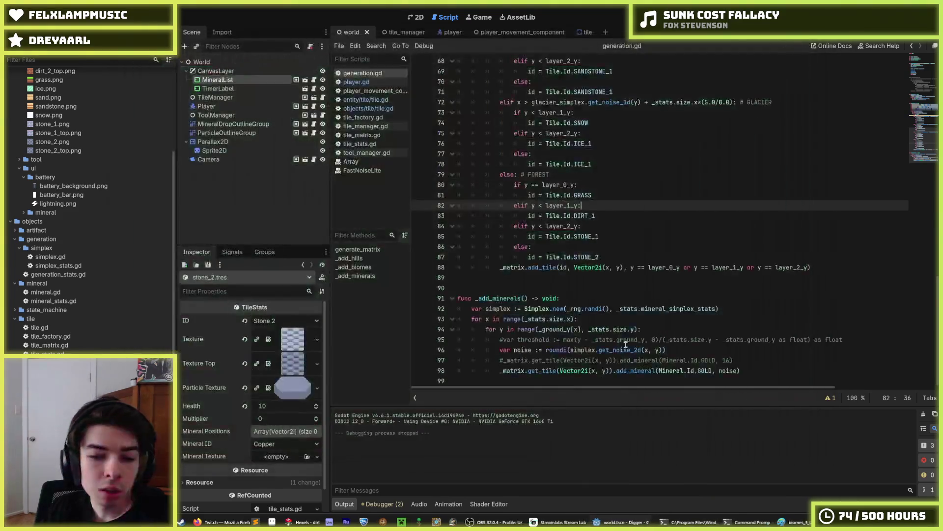
pyautogui.hotkey('alt', 'Tab')
pyautogui.scroll(5, 459, 266)
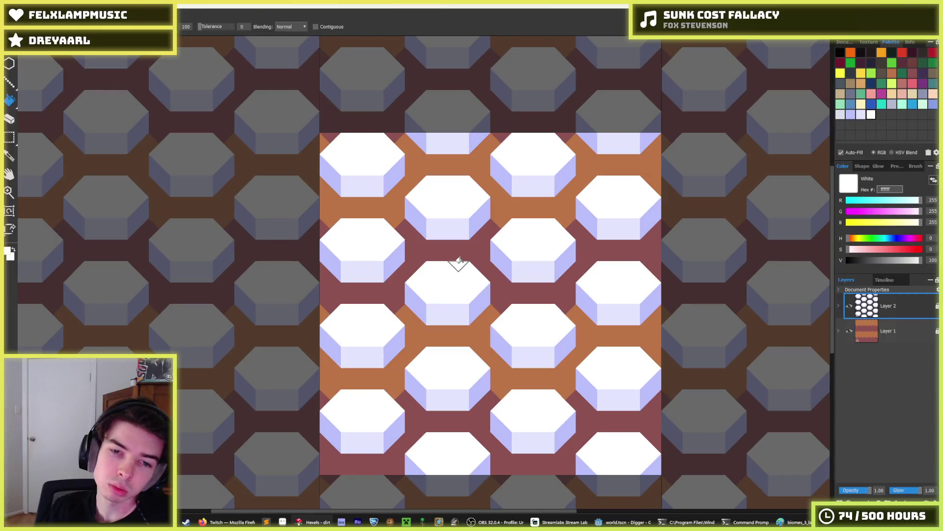
# - Undo the stray white triangles painted into the maroon gap
pyautogui.moveTo(473, 263)
pyautogui.mouseDown()
pyautogui.moveTo(468, 253)
pyautogui.moveTo(447, 254)
pyautogui.moveTo(457, 274)
pyautogui.mouseUp()
pyautogui.hotkey('ctrl', 'z')
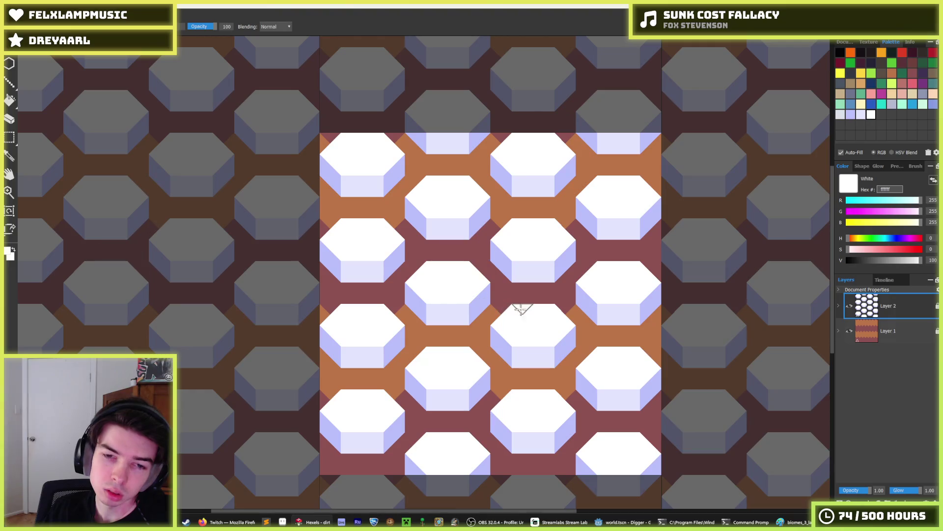
pyautogui.press('i')
pyautogui.scroll(-5, 528, 303)
pyautogui.scroll(5, 497, 303)
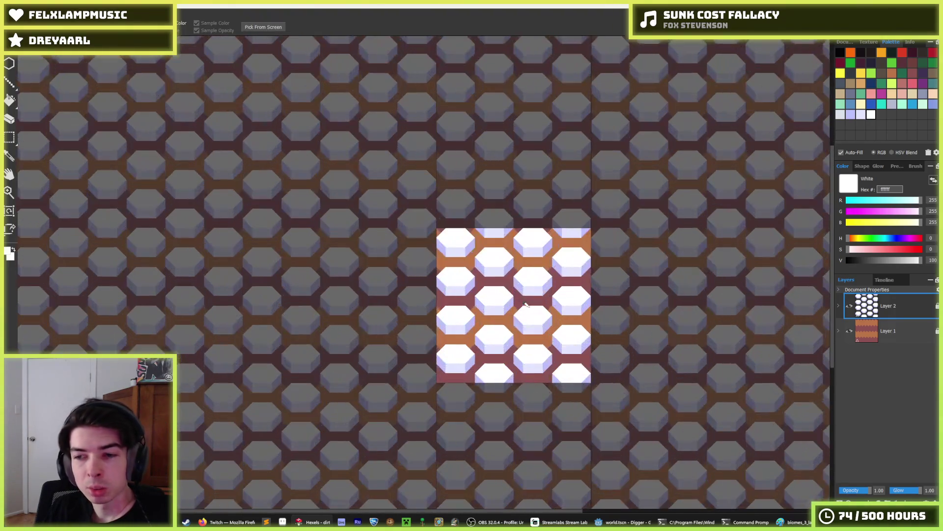
pyautogui.scroll(1, 462, 282)
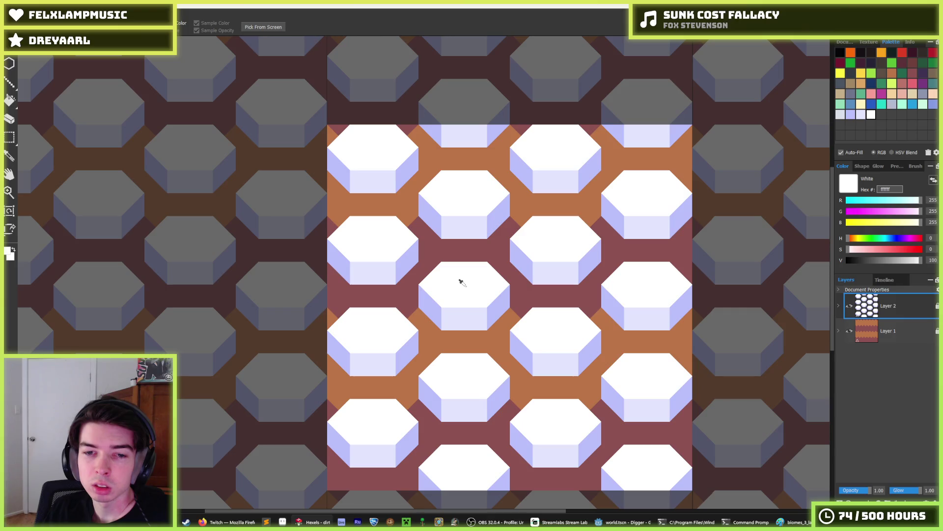
pyautogui.press('b')
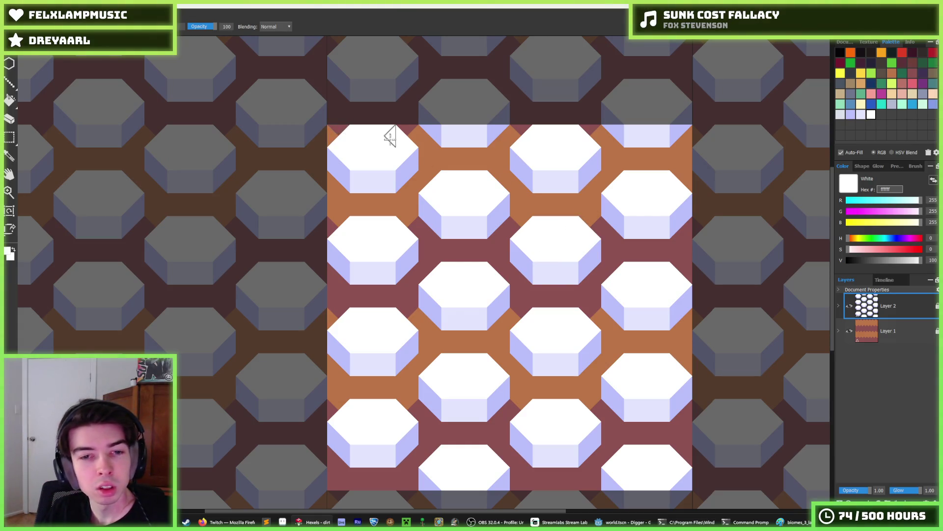
# - Rectangle-select only the top-left hexagon of the tile
pyautogui.press('m')
pyautogui.moveTo(328, 126)
pyautogui.mouseDown()
pyautogui.moveTo(393, 187)
pyautogui.moveTo(418, 192)
pyautogui.mouseUp()
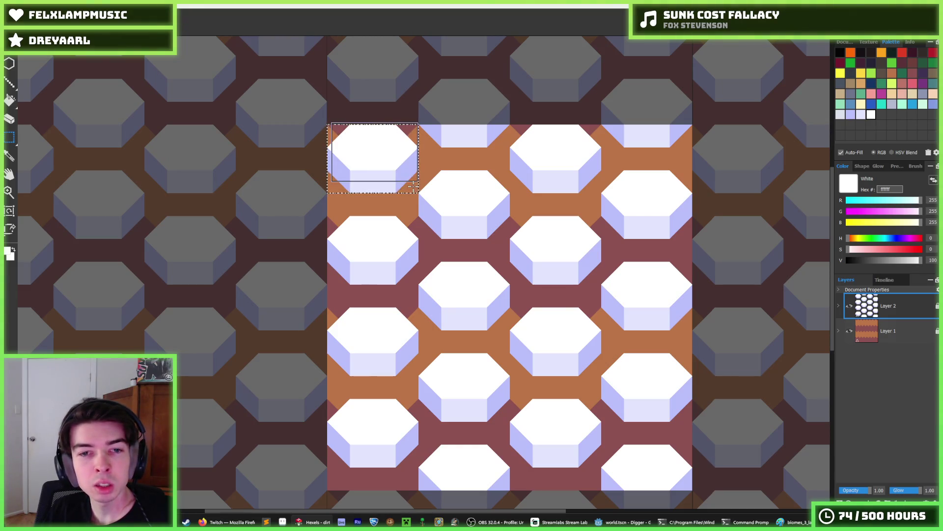
pyautogui.hotkey('alt', 'f')
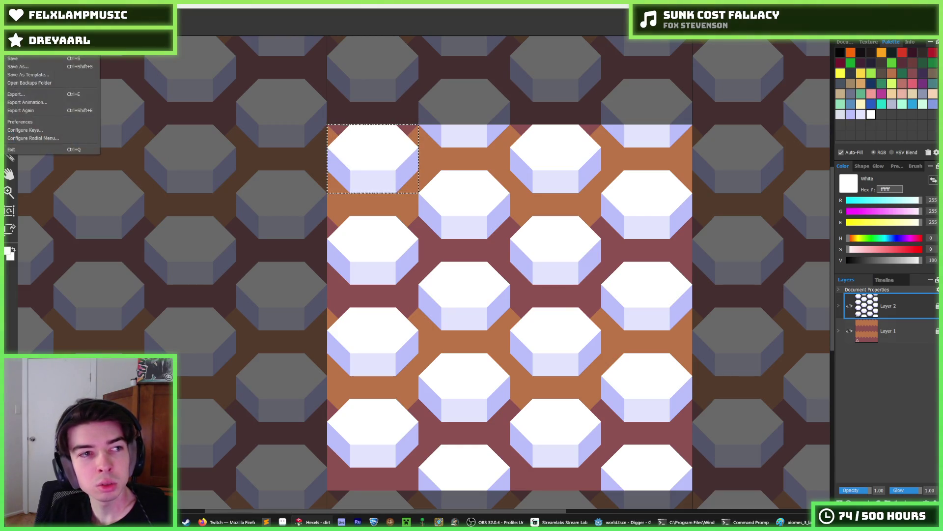
# - Save the dirt tile's changes and reopen dirt from the recent files
pyautogui.press('c')
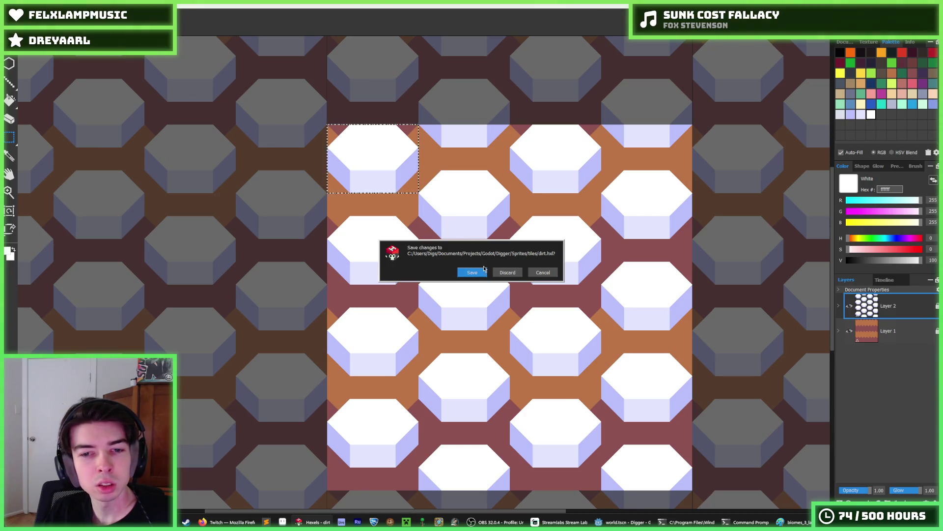
pyautogui.click(473, 273)
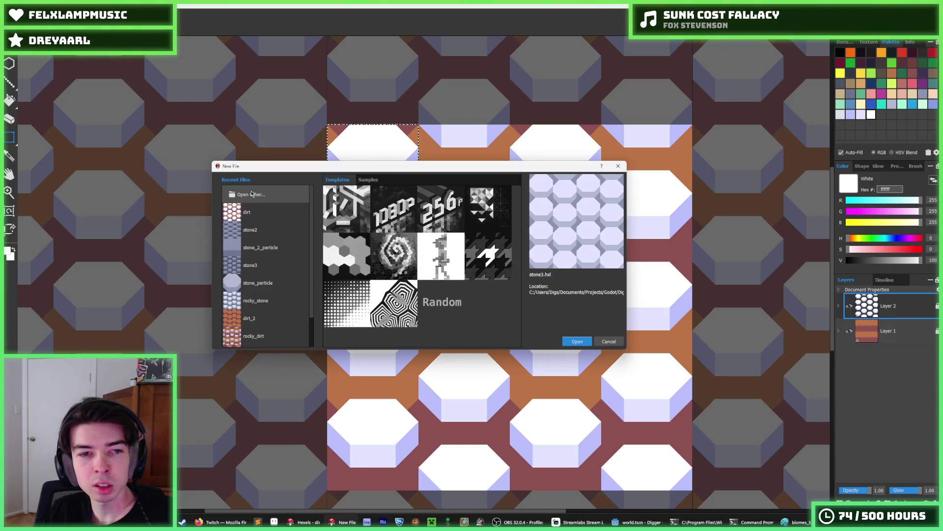
pyautogui.click(251, 193)
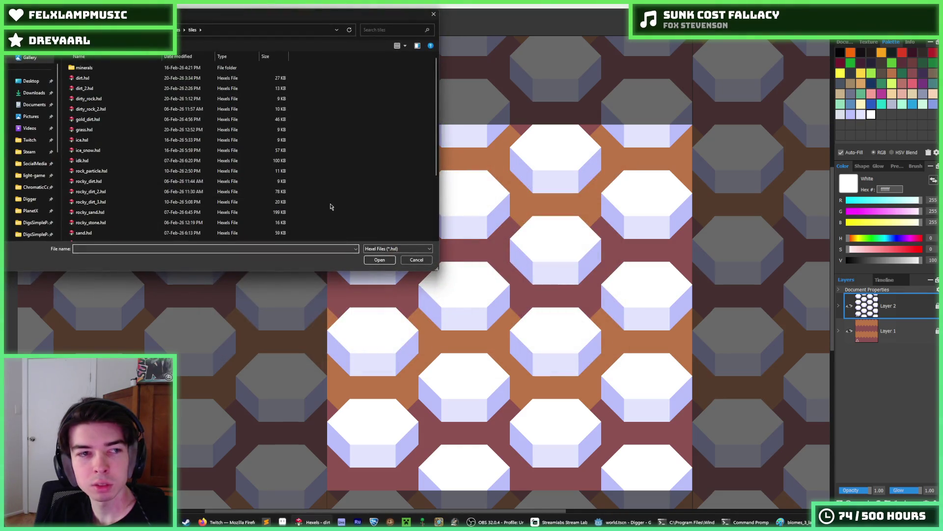
pyautogui.click(416, 260)
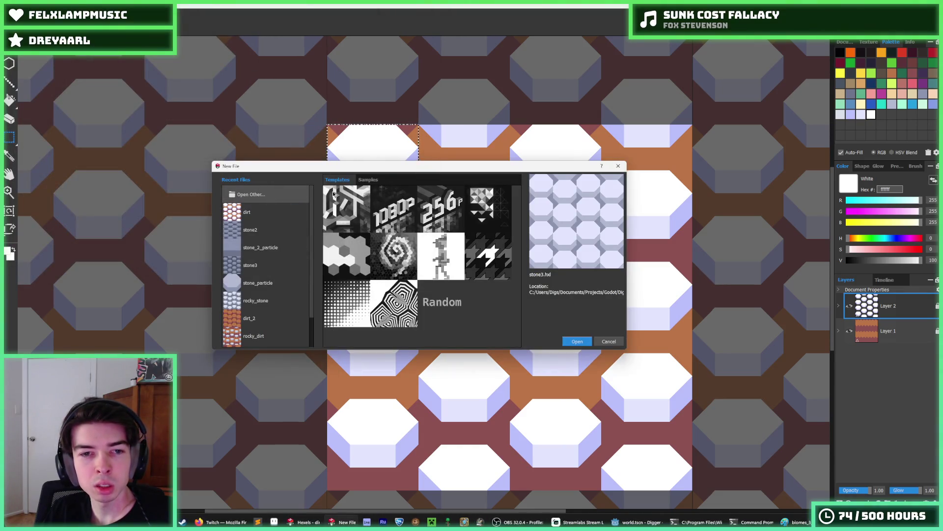
pyautogui.doubleClick(266, 212)
# - Save a copy of the tile as iron_small in the minerals folder
pyautogui.hotkey('ctrl', 'shift', 's')
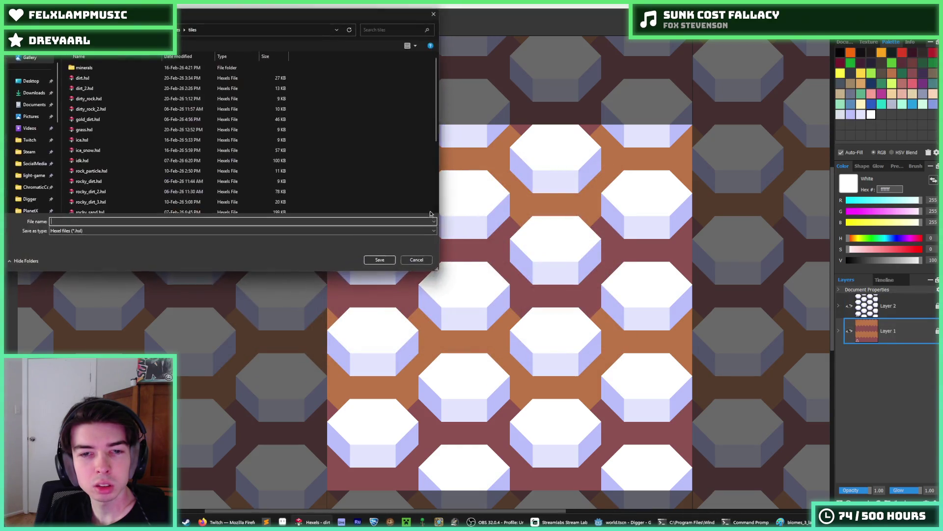
pyautogui.doubleClick(98, 68)
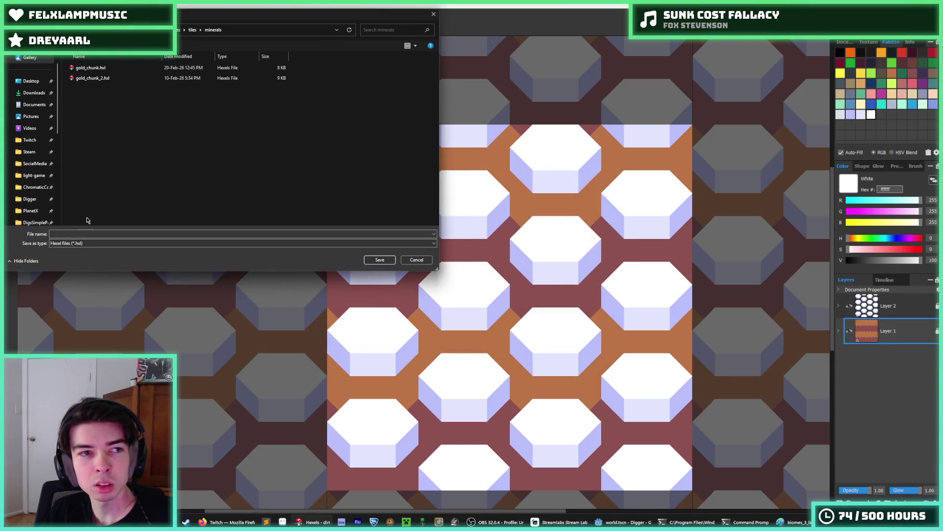
pyautogui.press('BackSpace')
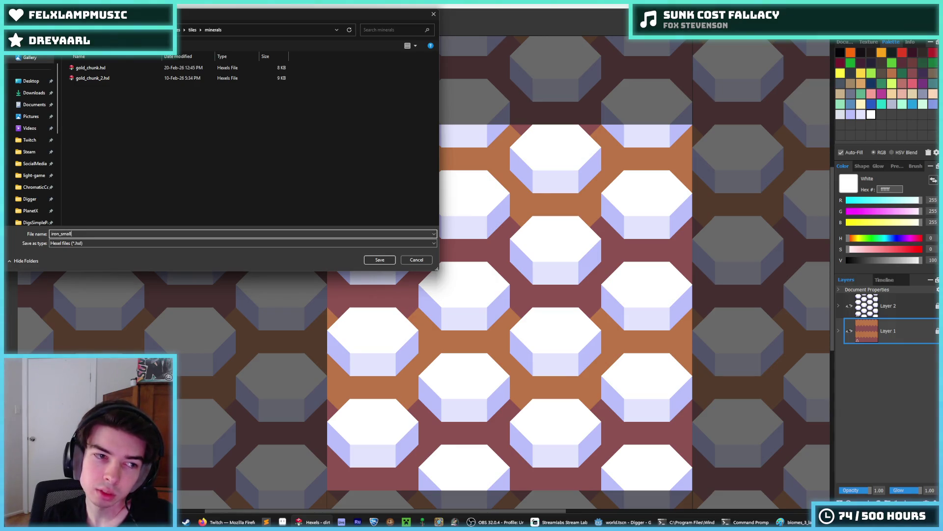
pyautogui.press('Return')
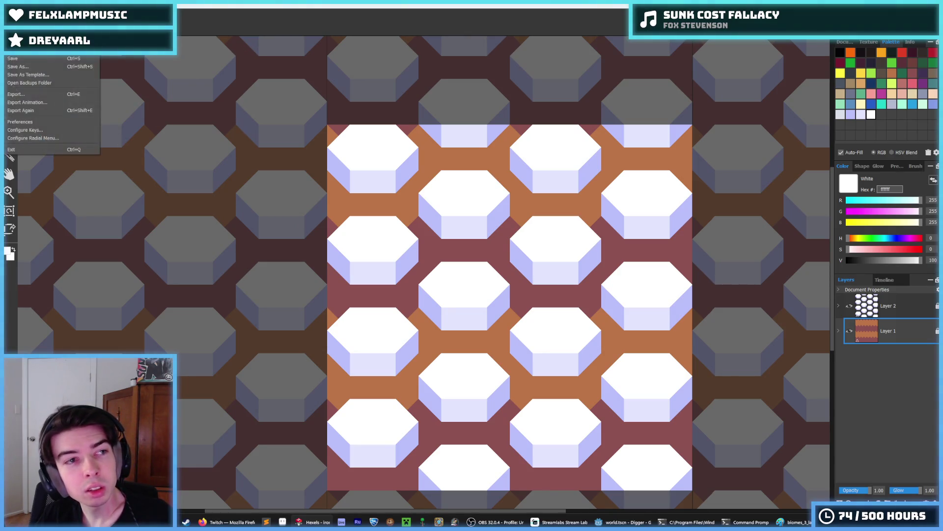
pyautogui.click(844, 42)
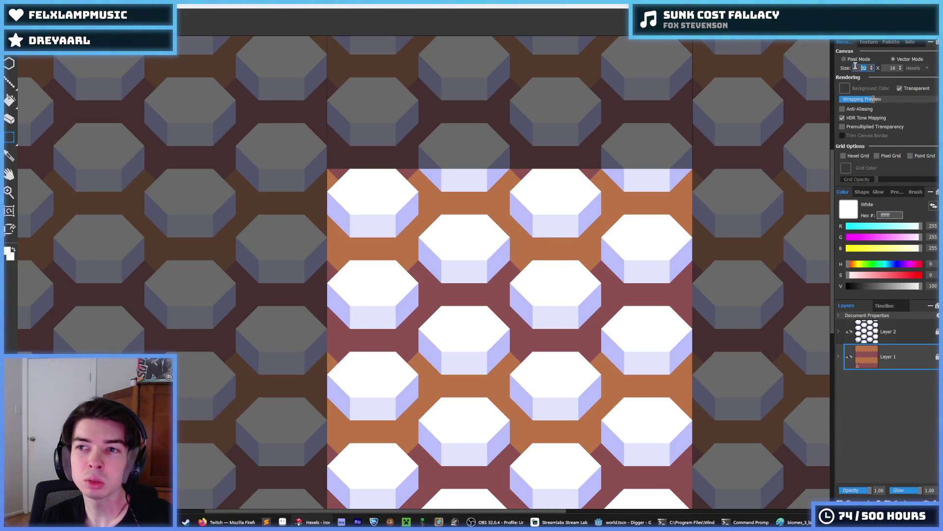
# - Resize the canvas to 8 by 4
pyautogui.write('8')
pyautogui.press('Tab')
pyautogui.write('4')
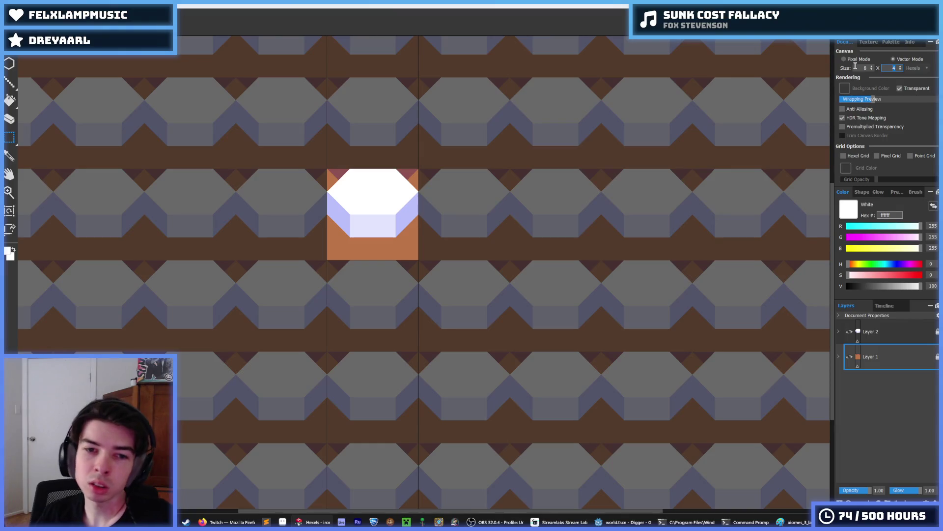
pyautogui.write('8')
pyautogui.scroll(2, 370, 210)
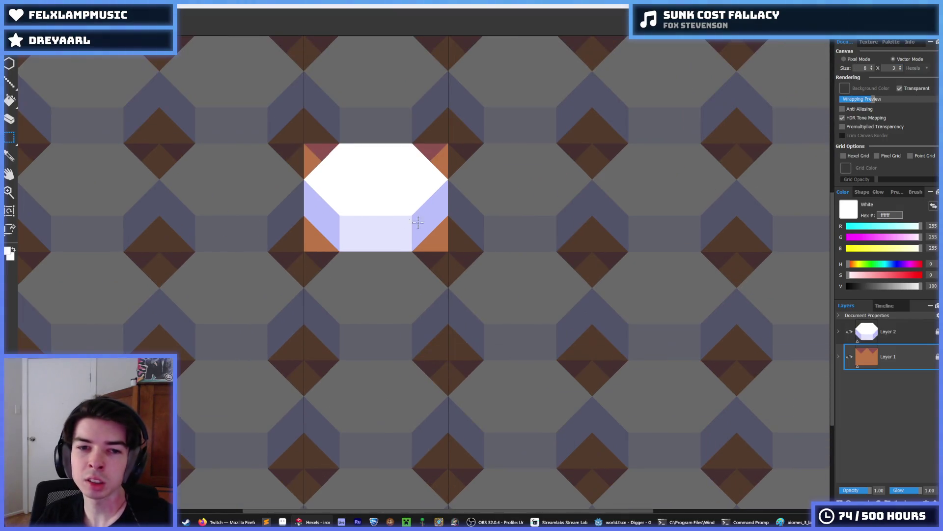
# - Erase the four corner hexels around the ore chunk and recentre it
pyautogui.press('e')
pyautogui.click(431, 235)
pyautogui.click(321, 235)
pyautogui.click(319, 253)
pyautogui.click(287, 257)
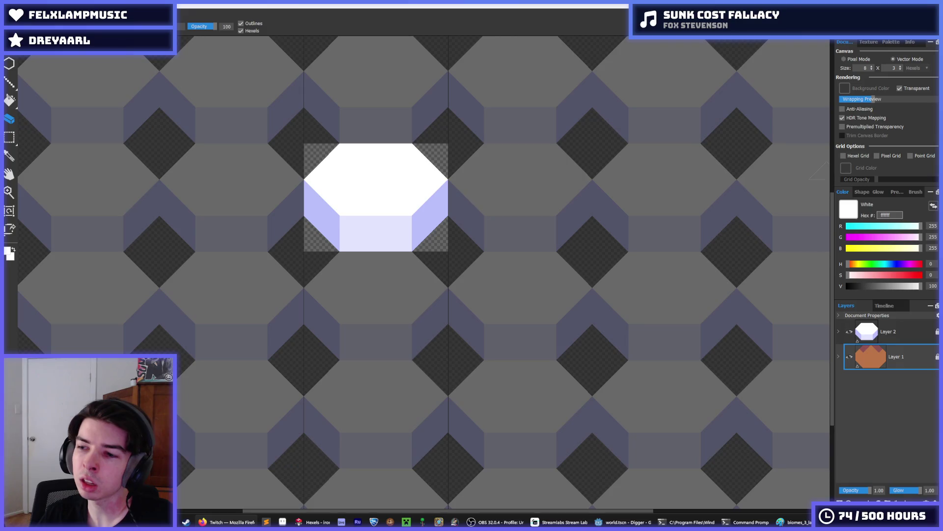
pyautogui.scroll(-3, 354, 176)
pyautogui.scroll(3, 329, 167)
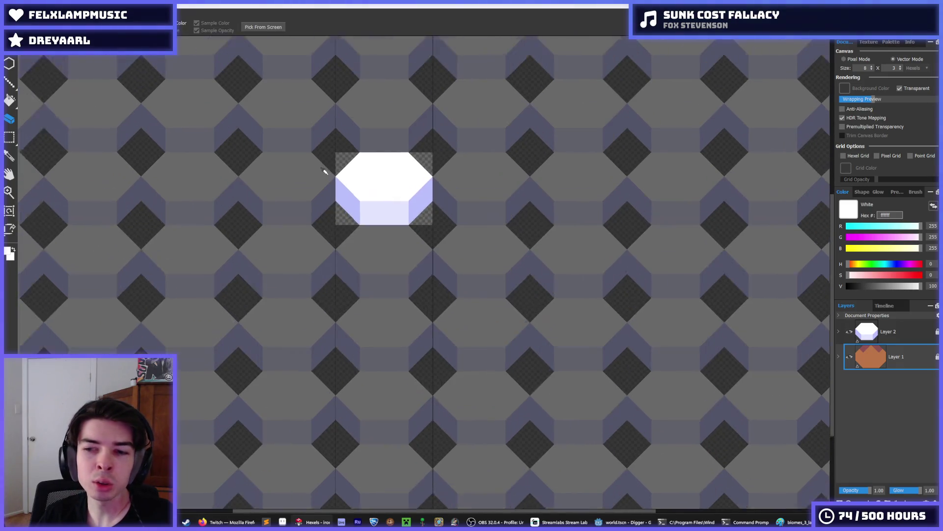
pyautogui.moveTo(333, 168); pyautogui.dragTo(415, 237)
# - Delete the brown base layer, leaving only the white ore chunk
pyautogui.rightClick(907, 363)
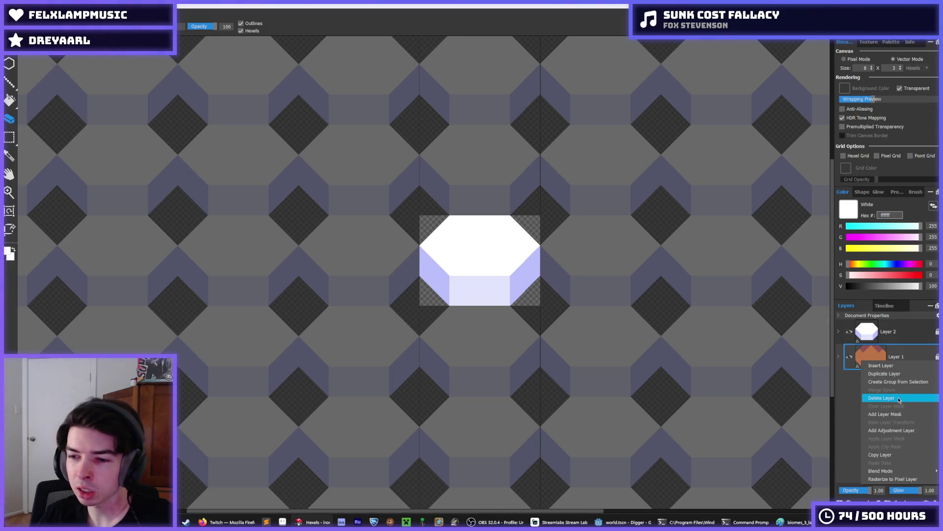
pyautogui.click(900, 398)
pyautogui.scroll(-5, 650, 243)
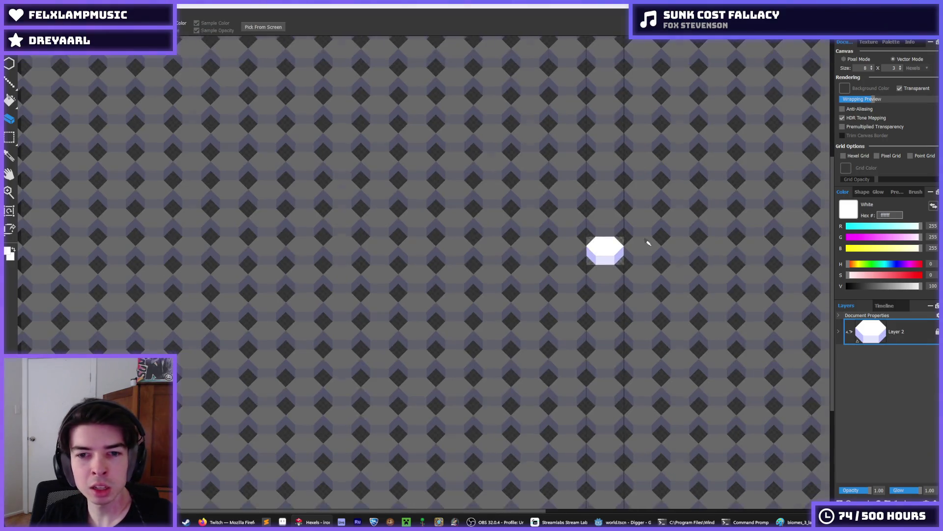
pyautogui.scroll(2, 689, 238)
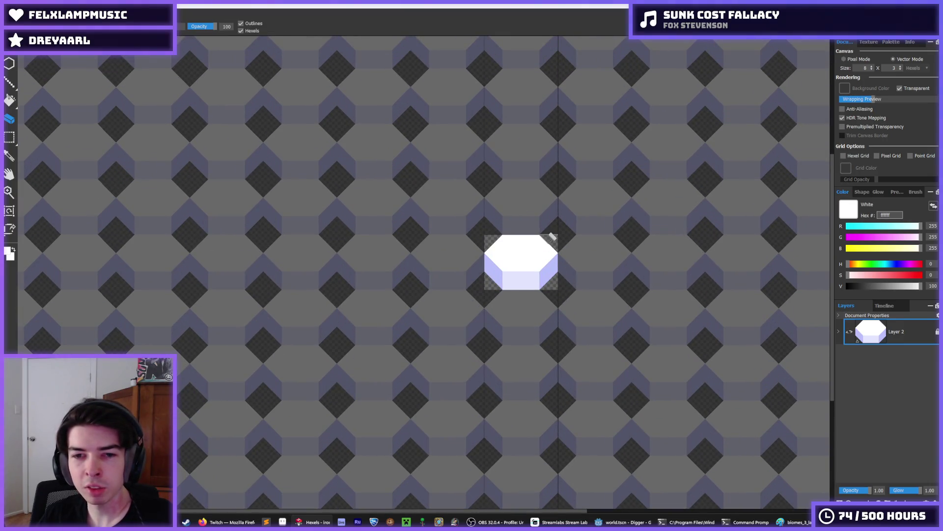
pyautogui.hotkey('ctrl', 'e')
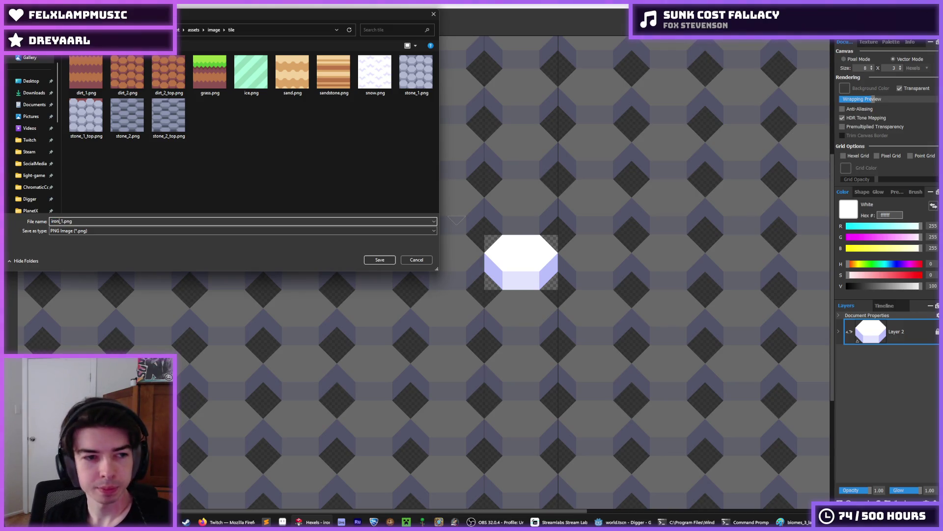
# - Export the ore chunk as iron_1.png into assets/image/mineral and confirm the export
pyautogui.click(214, 29)
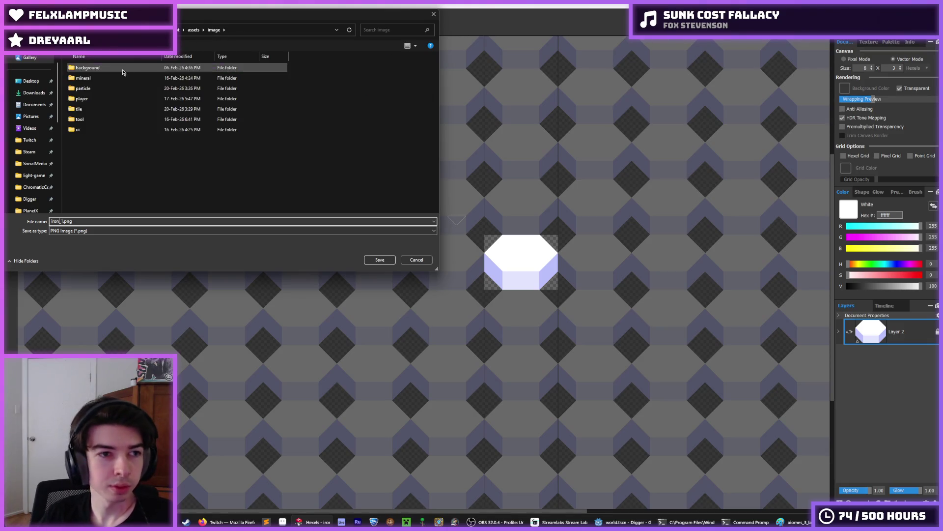
pyautogui.doubleClick(83, 78)
pyautogui.doubleClick(76, 222)
pyautogui.click(62, 221)
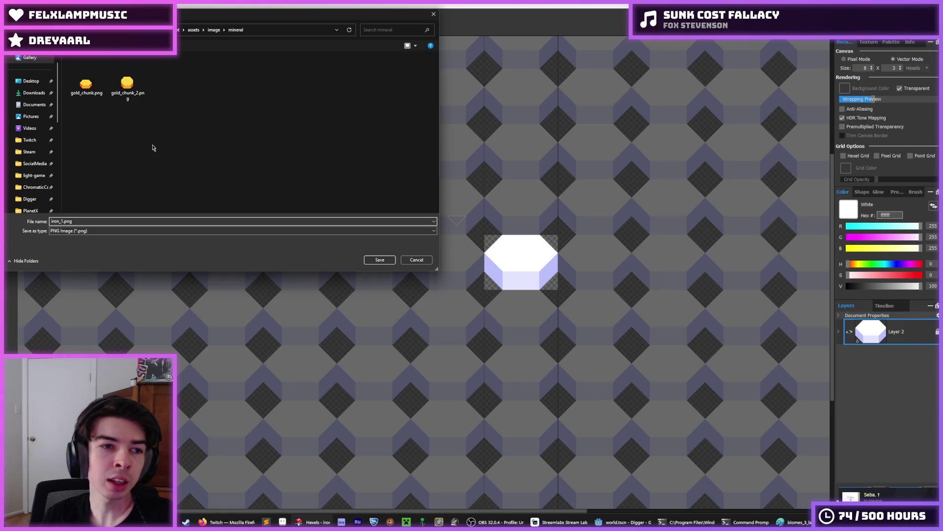
pyautogui.press('Return')
pyautogui.click(509, 372)
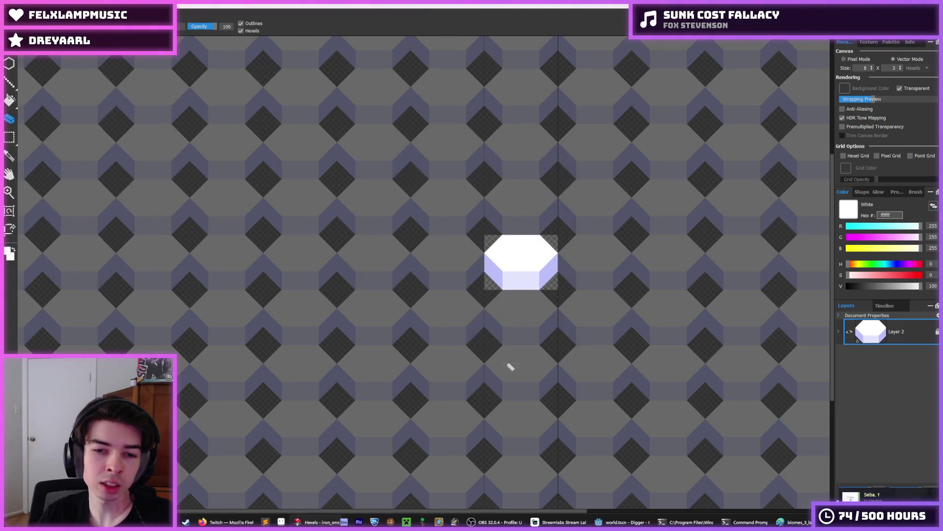
pyautogui.click(623, 522)
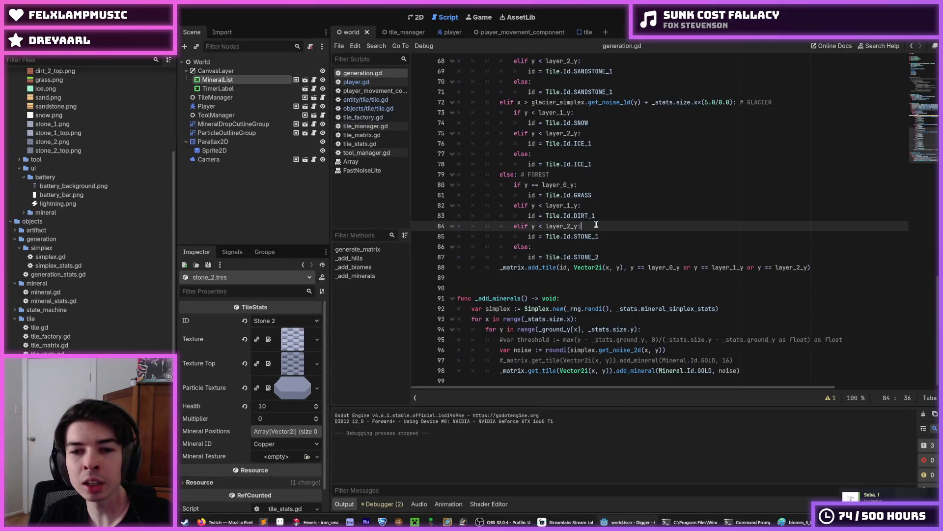
# - Save the scene and check the mineral and tile ID lists, keeping Copper
pyautogui.click(580, 226)
pyautogui.click(598, 216)
pyautogui.hotkey('ctrl', 's')
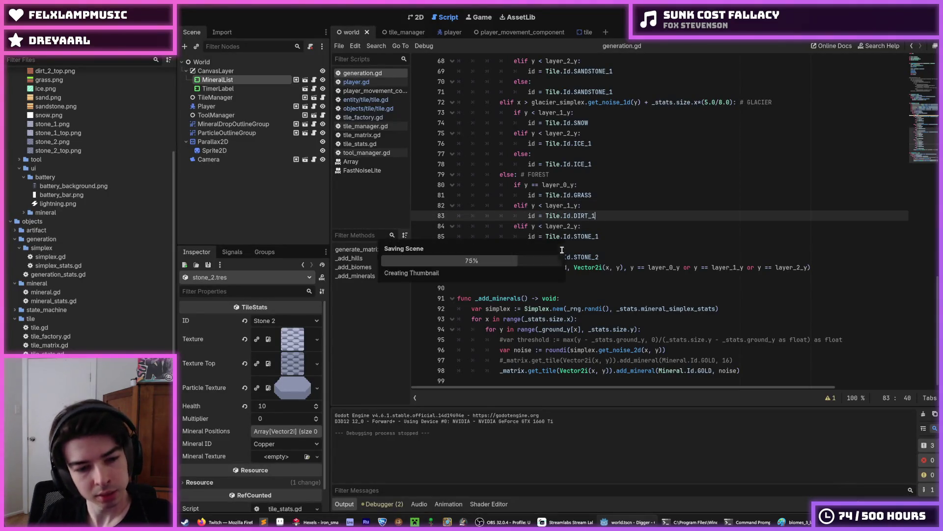
pyautogui.click(289, 445)
pyautogui.click(285, 444)
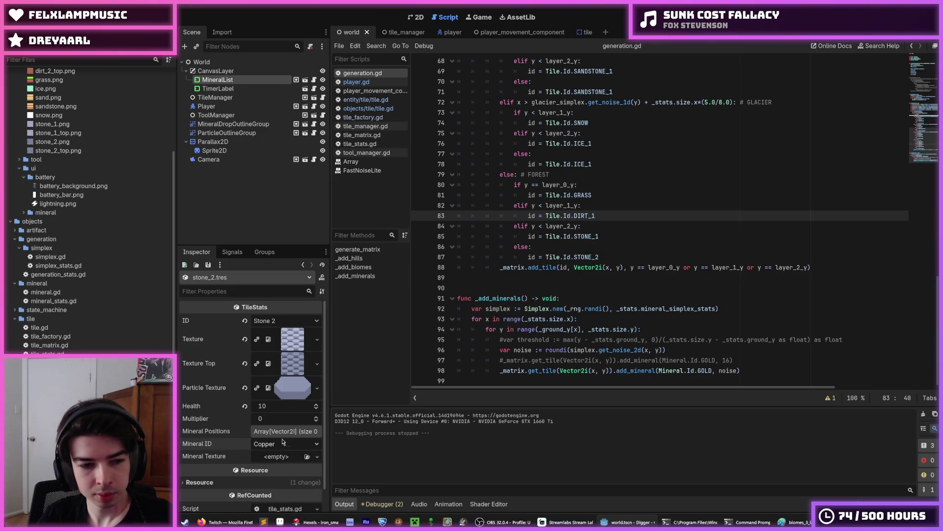
pyautogui.click(271, 322)
pyautogui.click(271, 323)
# - Place the caret around lines 83–84 of generation.gd and save the scene again
pyautogui.click(590, 236)
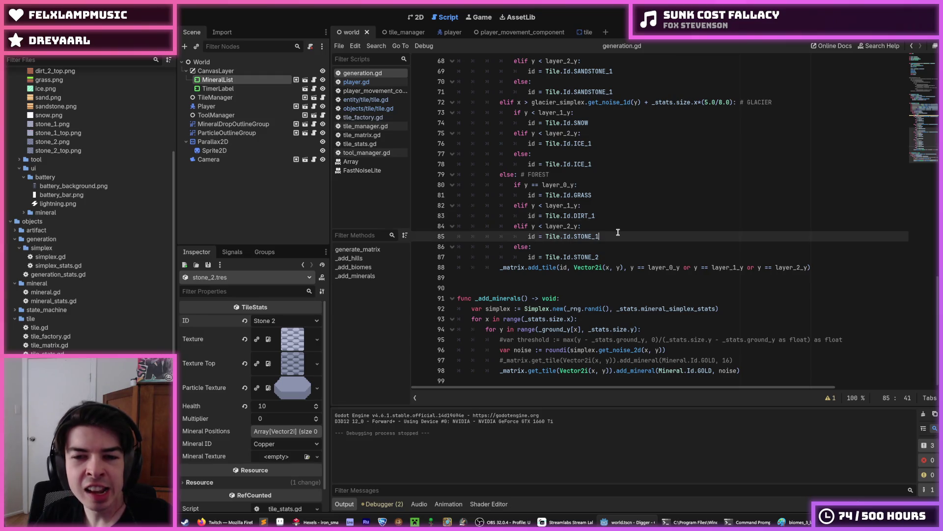
pyautogui.click(610, 228)
pyautogui.click(609, 213)
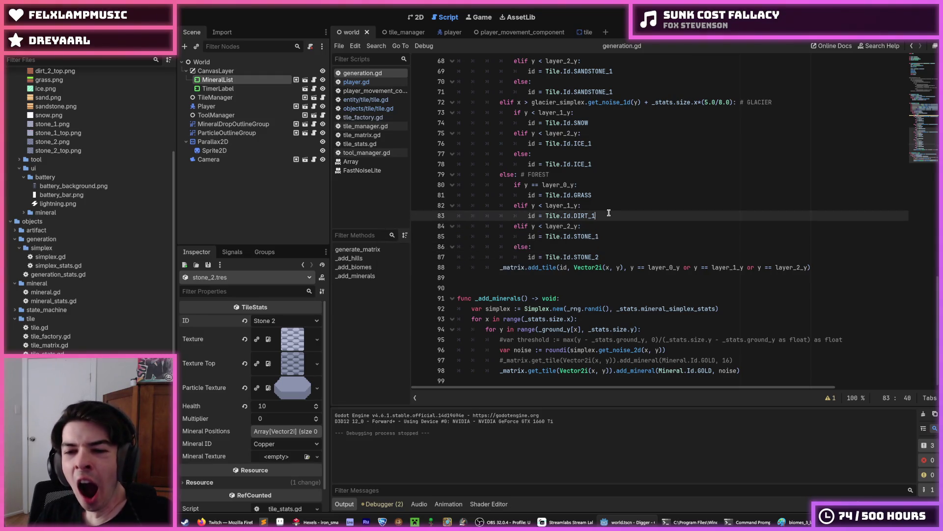
pyautogui.click(609, 221)
pyautogui.click(604, 215)
pyautogui.click(607, 226)
pyautogui.hotkey('ctrl', 's')
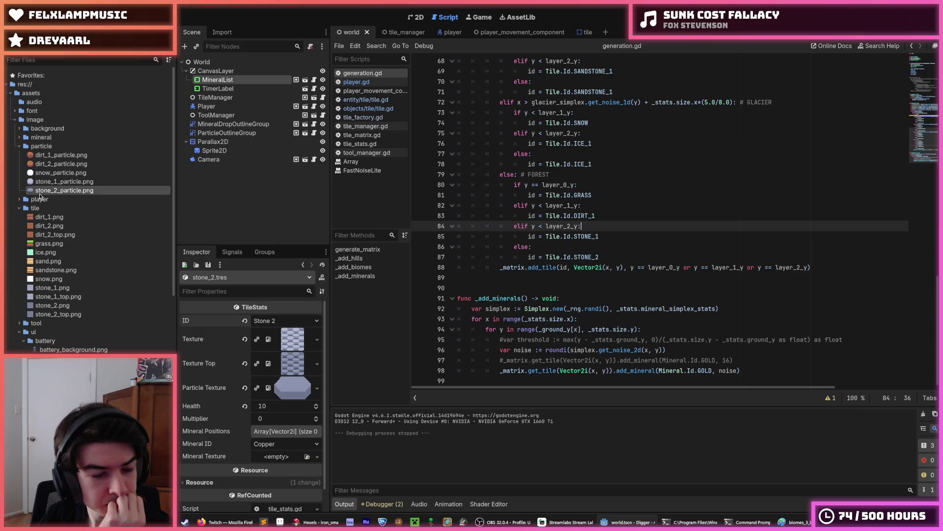
# - Open dirt_1.tres and set its Mineral Texture to iron_1.png
pyautogui.moveTo(47, 192)
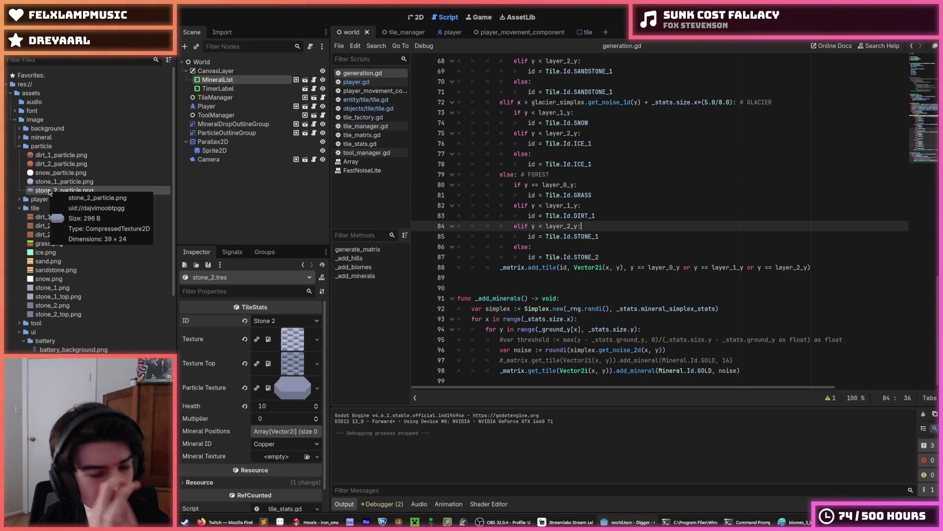
pyautogui.scroll(-10, 68, 322)
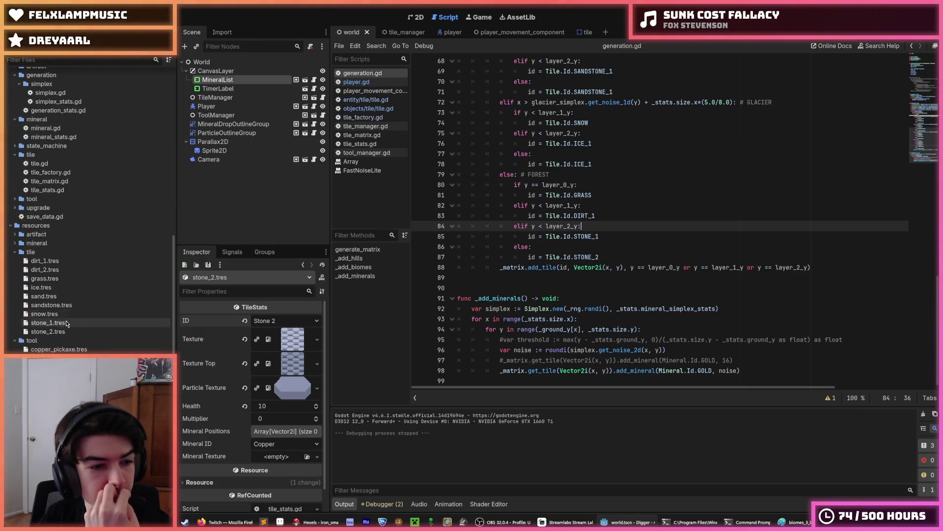
pyautogui.doubleClick(54, 261)
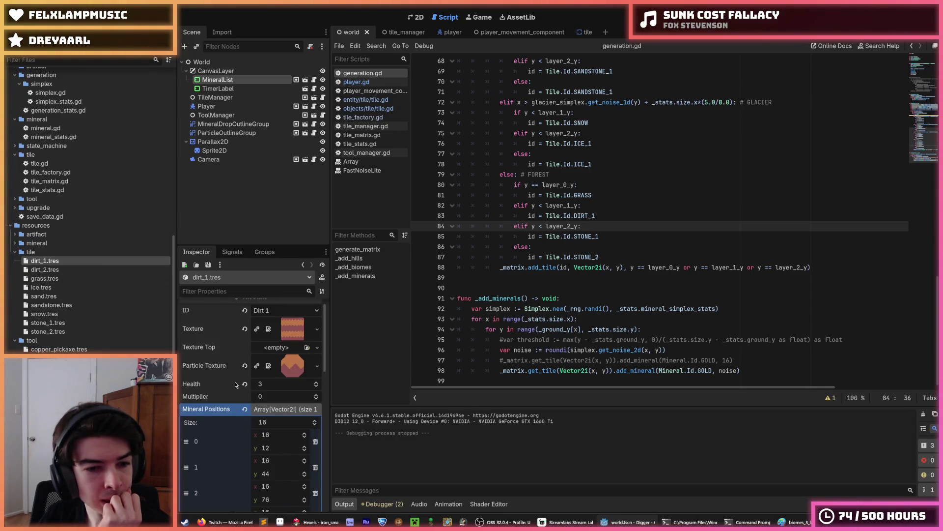
pyautogui.scroll(1, 231, 383)
pyautogui.click(267, 420)
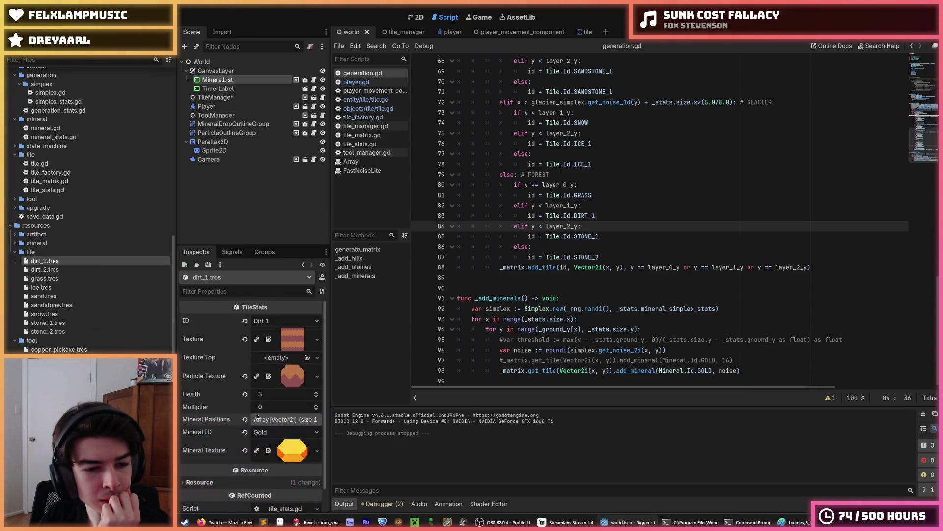
pyautogui.scroll(10, 73, 196)
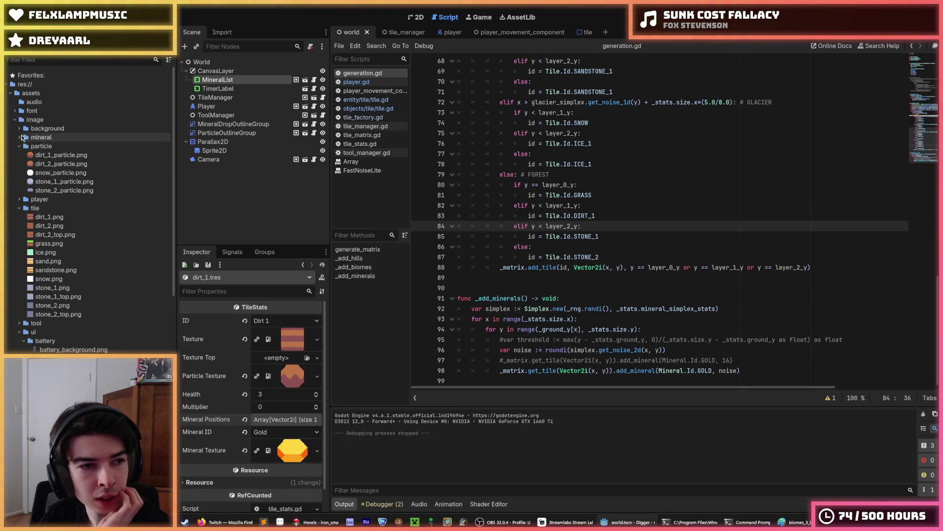
pyautogui.click(19, 137)
pyautogui.moveTo(60, 165)
pyautogui.mouseDown()
pyautogui.moveTo(295, 437)
pyautogui.moveTo(293, 450)
pyautogui.mouseUp()
# - Rename the gold chunk images to gold_1.png and gold_2.png and run the game
pyautogui.click(53, 147)
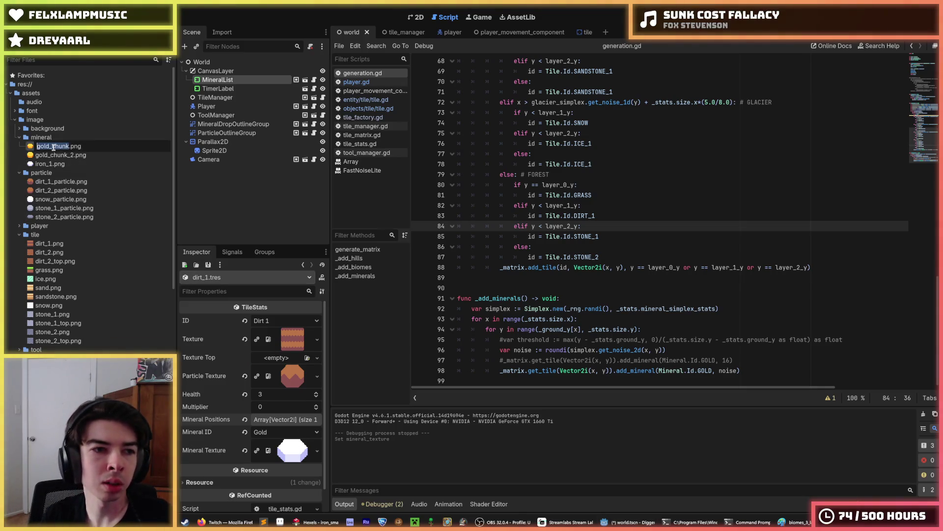
pyautogui.write('1')
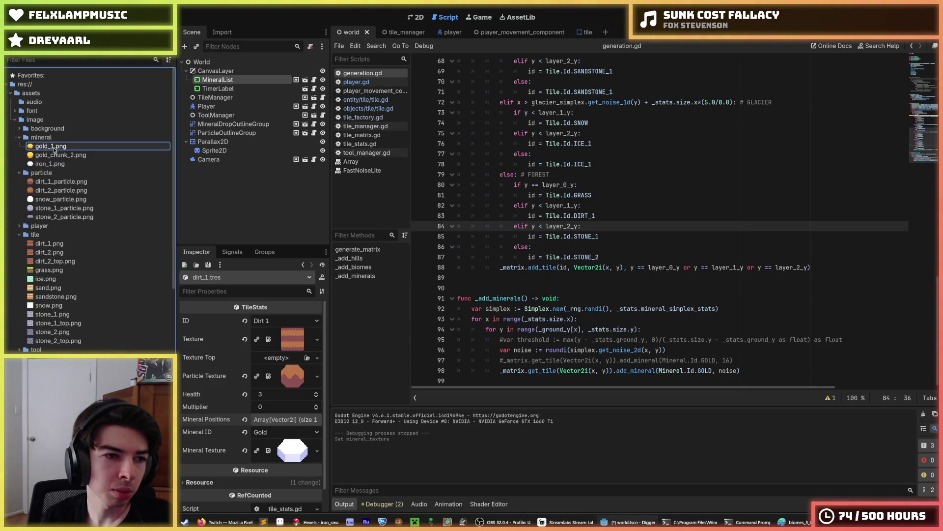
pyautogui.click(54, 151)
pyautogui.press('Return')
pyautogui.click(500, 164)
pyautogui.press('F5')
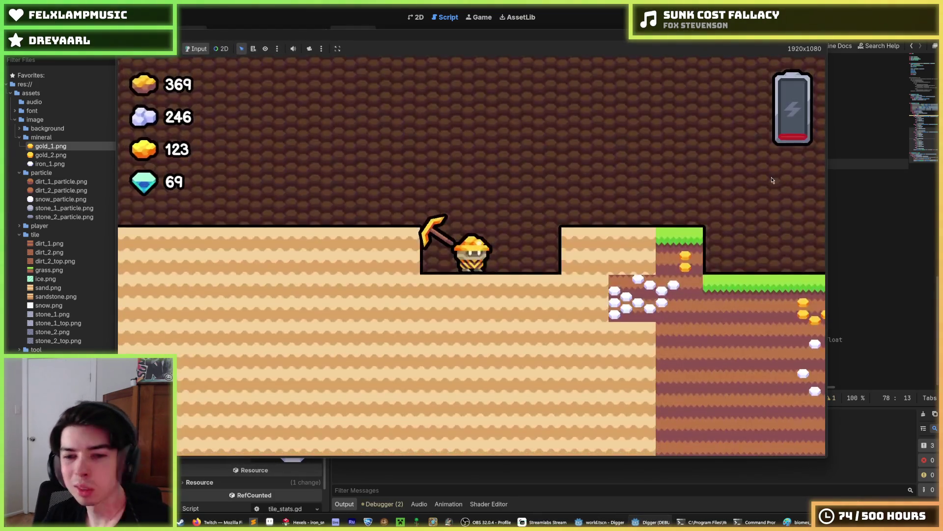
# - Walk the miner right, dig a shaft down and tunnel sideways collecting gold
pyautogui.press('d')
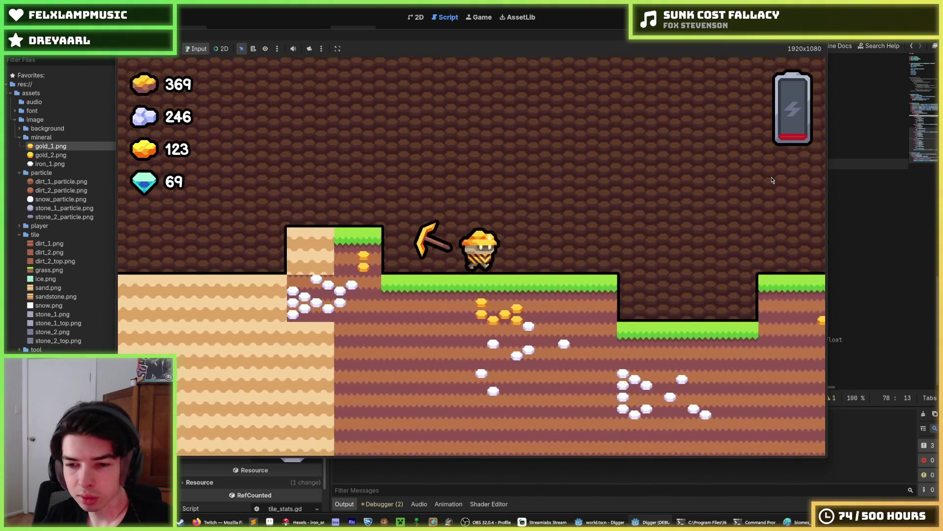
pyautogui.press('s')
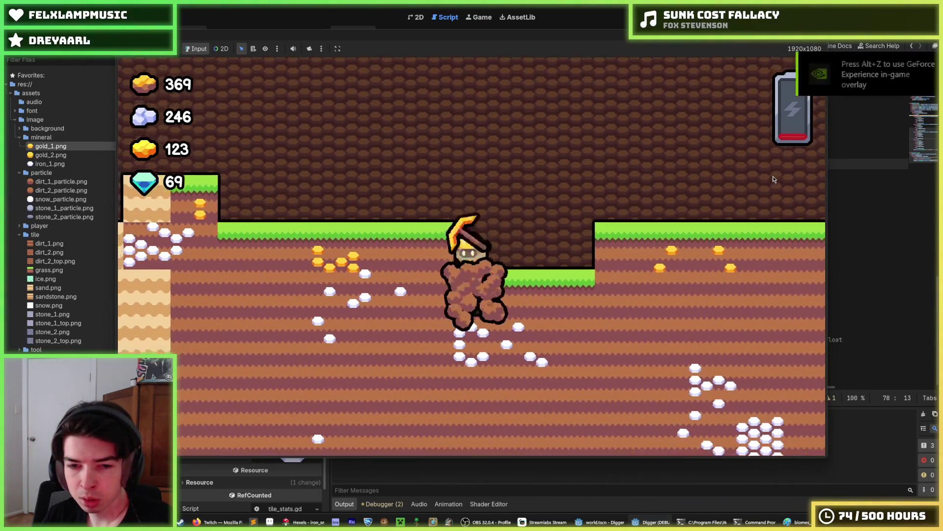
pyautogui.press('s')
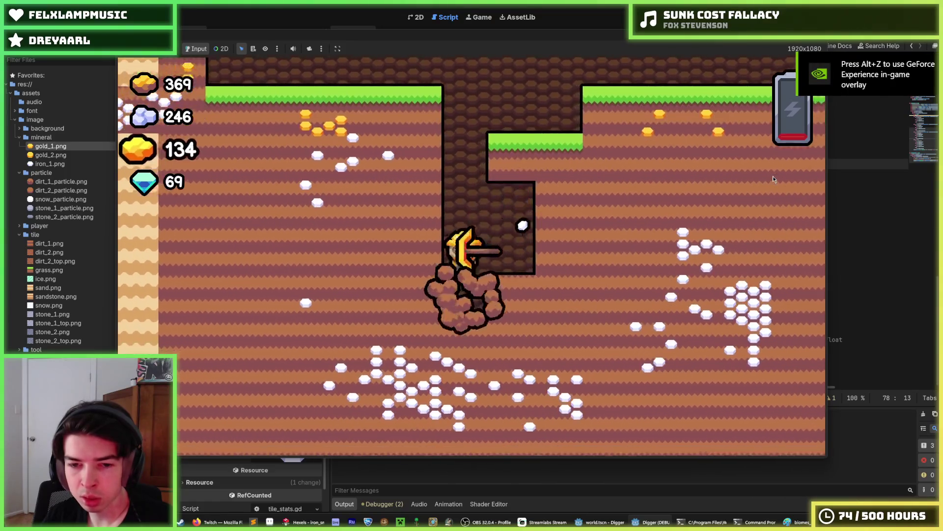
pyautogui.press('a')
pyautogui.press('s')
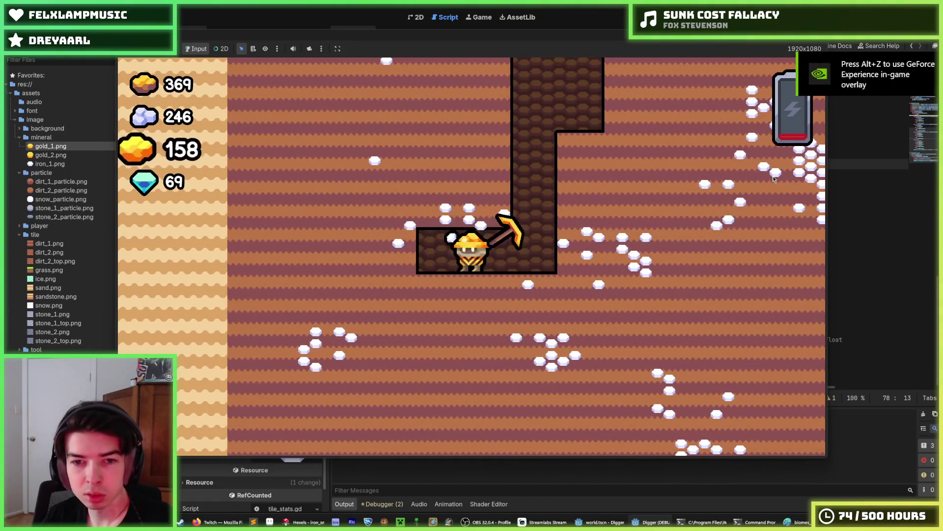
pyautogui.press('s')
pyautogui.press('d')
pyautogui.press('d')
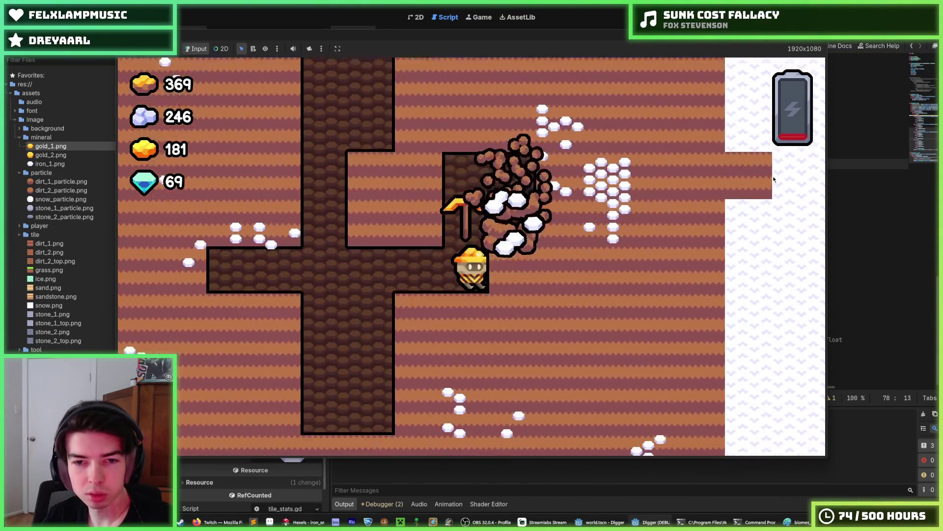
pyautogui.press('s')
pyautogui.press('d')
pyautogui.press('d')
pyautogui.press('w')
pyautogui.press('w')
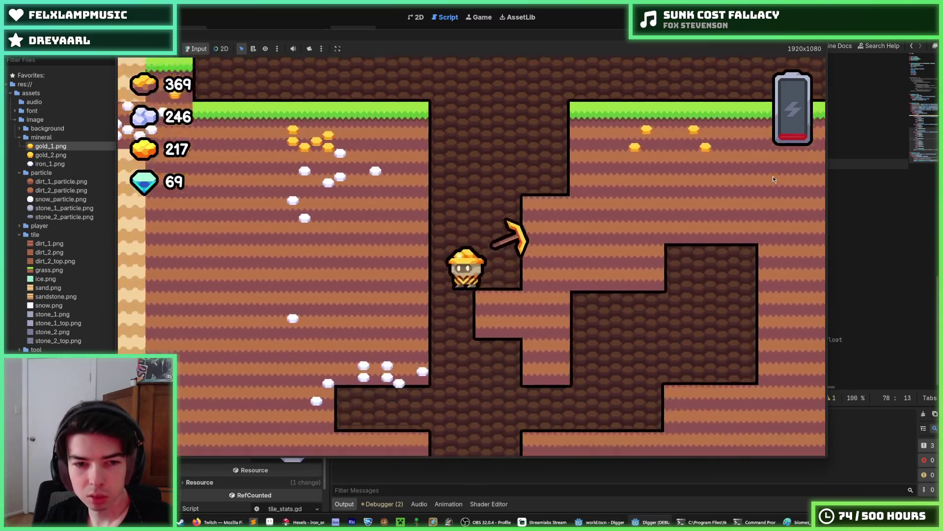
pyautogui.press('s')
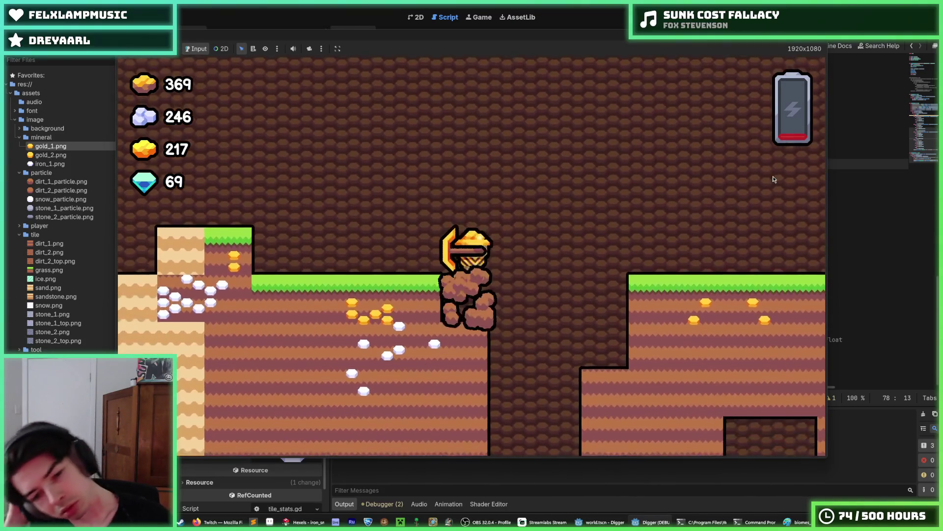
pyautogui.press('s')
# - Keep digging until gold reaches 263, stop the game, and bring up Hexels
pyautogui.press('a')
pyautogui.press('d')
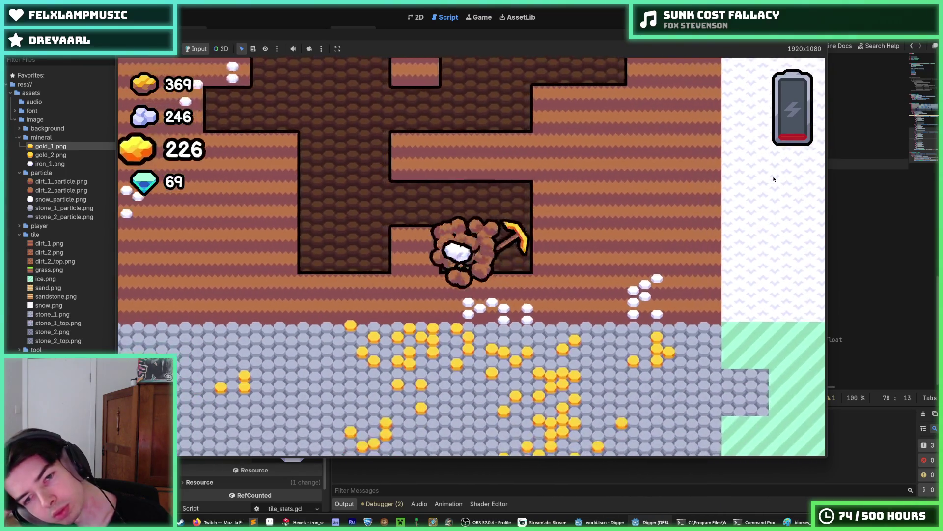
pyautogui.press('a')
pyautogui.press('d')
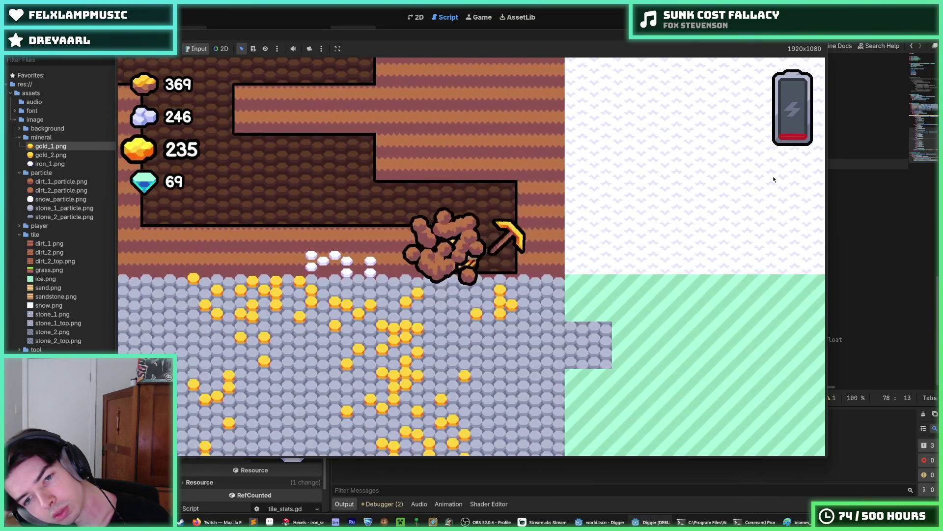
pyautogui.press('w')
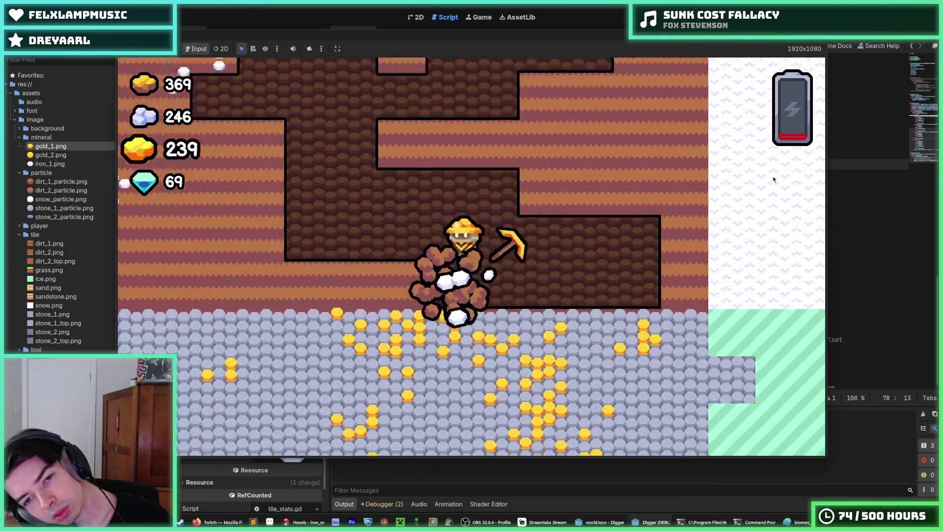
pyautogui.press('a')
pyautogui.press('s')
pyautogui.press('w')
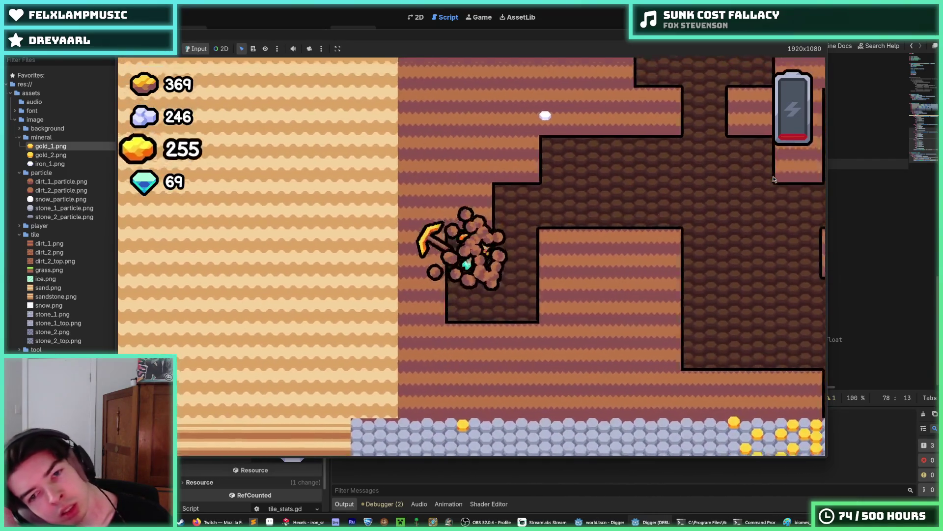
pyautogui.press('w')
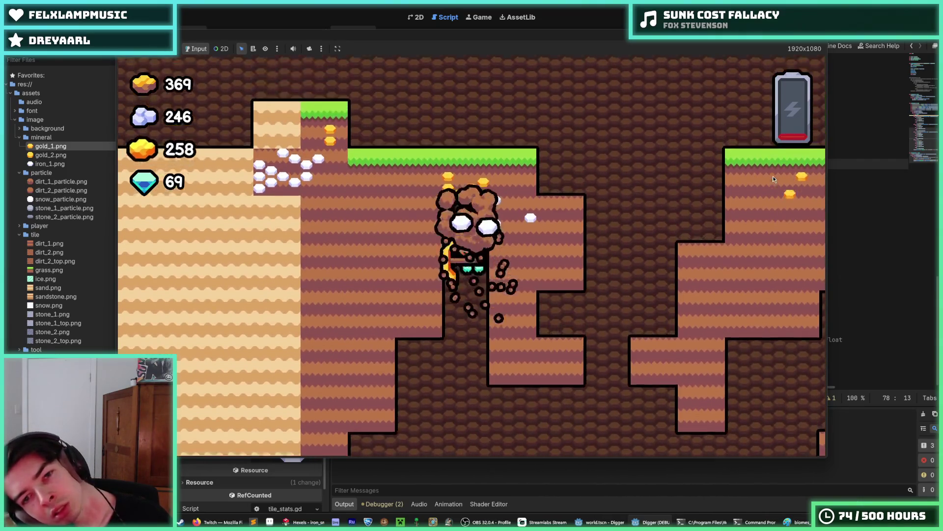
pyautogui.press('s')
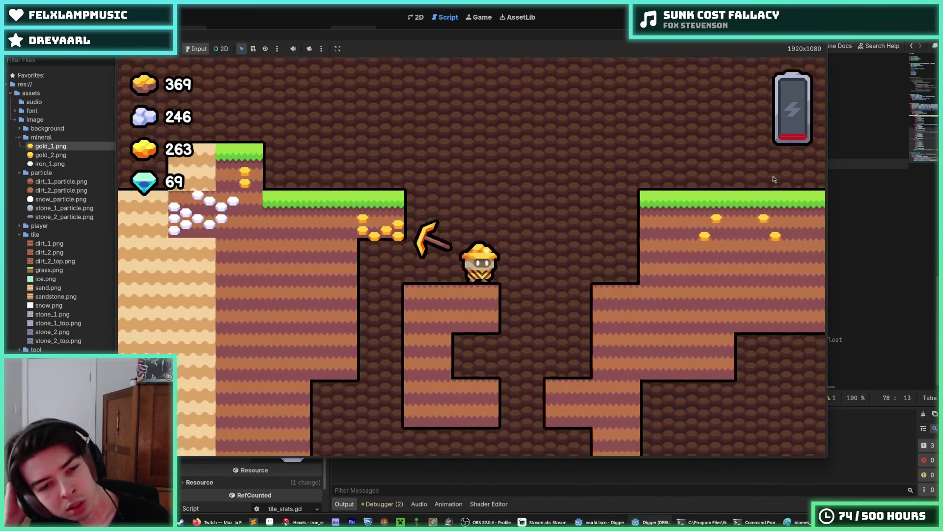
pyautogui.press('s')
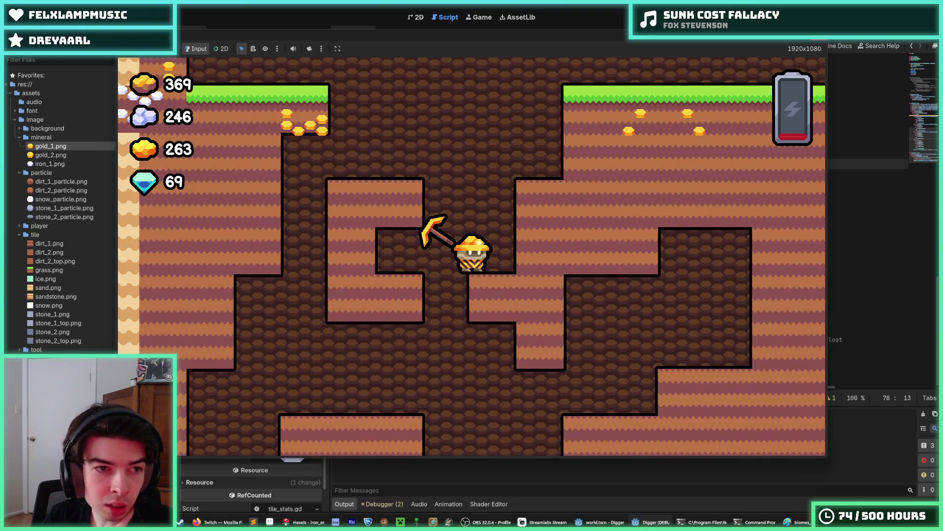
pyautogui.press('space')
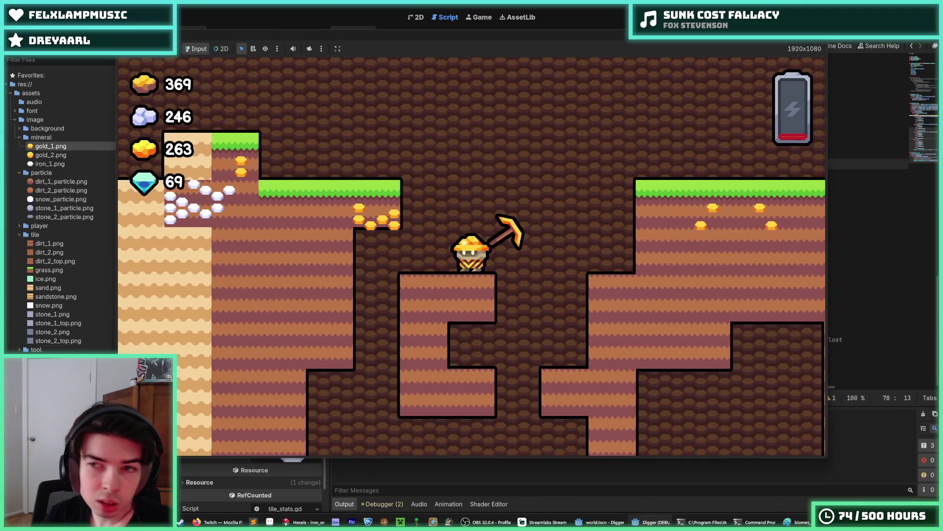
pyautogui.press('F8')
pyautogui.hotkey('alt', 'Tab')
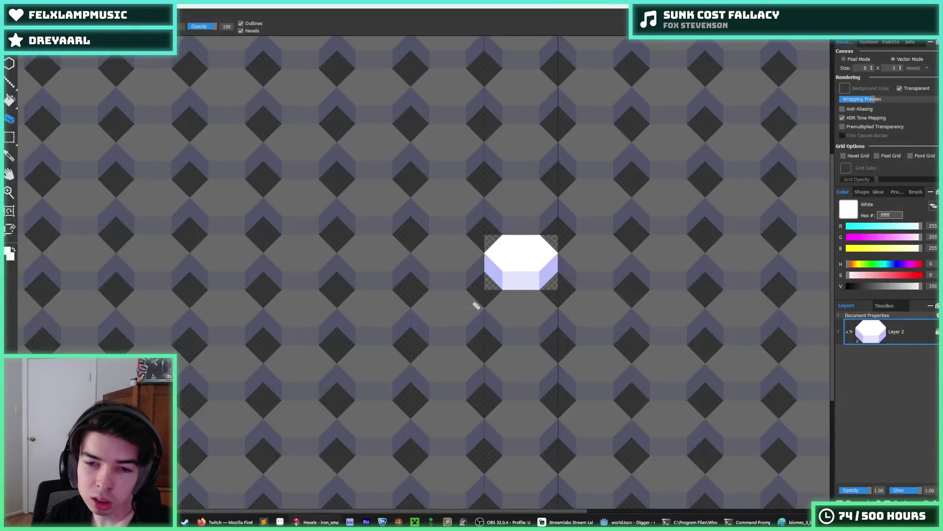
# - Fill the mineral tile's side faces with a bright blue from the palette
pyautogui.scroll(2, 504, 271)
pyautogui.click(895, 43)
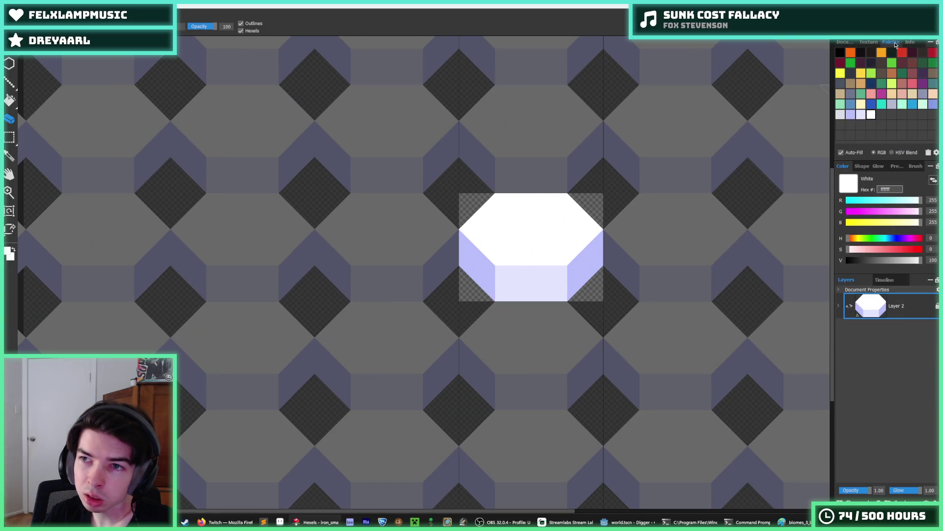
pyautogui.click(851, 115)
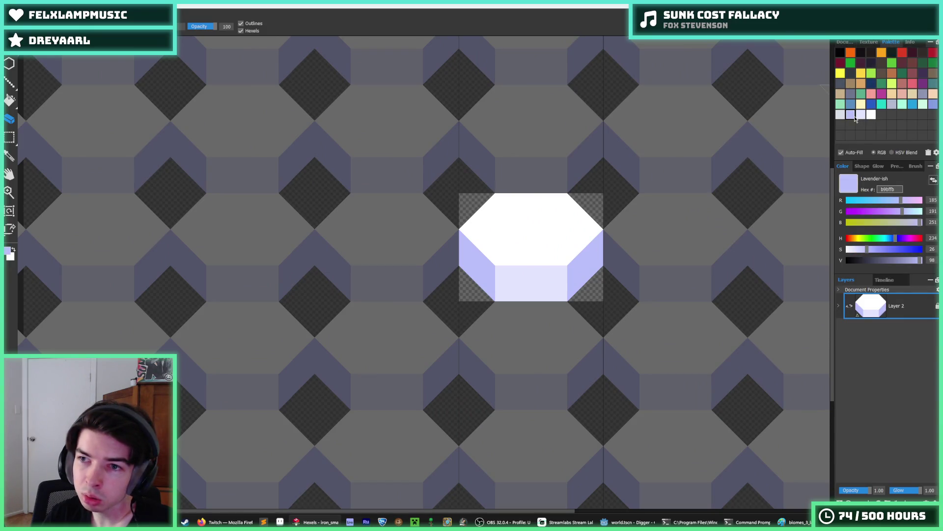
pyautogui.click(925, 94)
pyautogui.press('g')
pyautogui.click(511, 259)
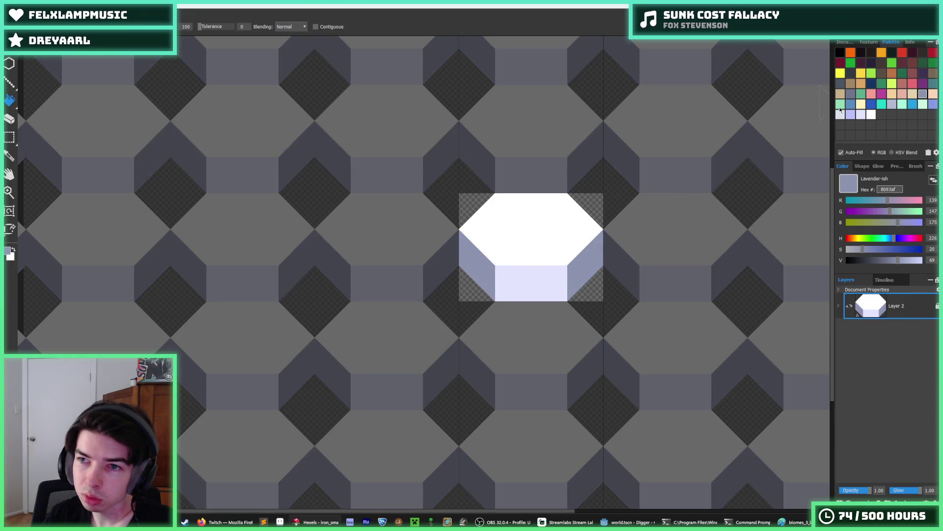
pyautogui.hotkey('ctrl', 'z')
pyautogui.click(933, 104)
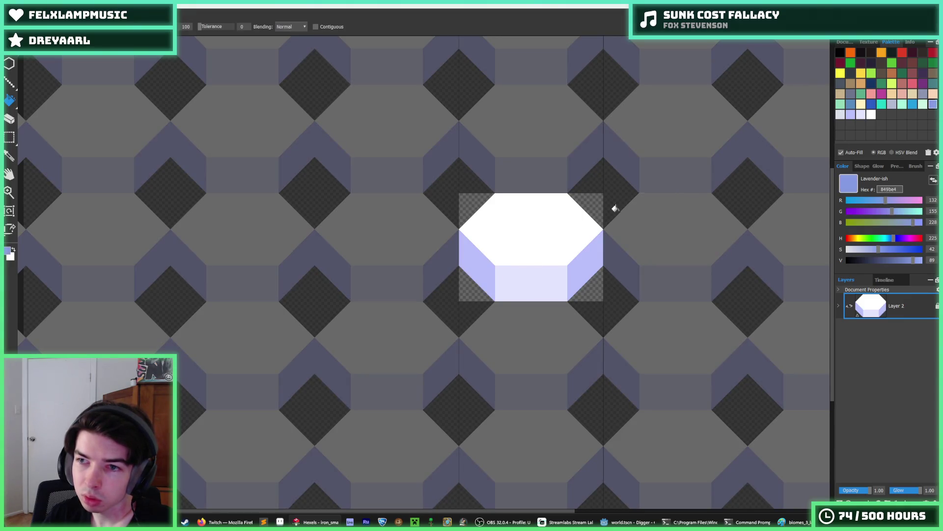
pyautogui.click(480, 272)
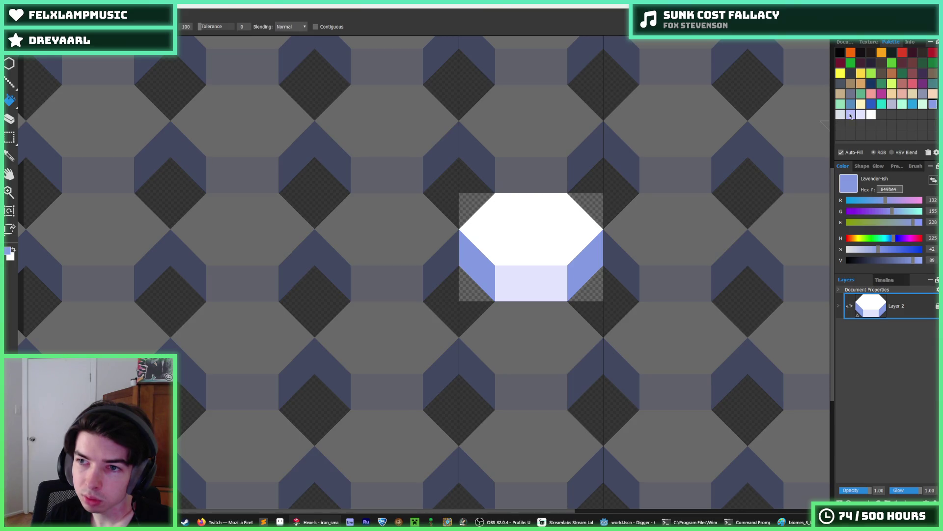
# - Colour the front face medium lavender and the top face a greyer pale lavender
pyautogui.click(851, 116)
pyautogui.click(544, 284)
pyautogui.click(861, 116)
pyautogui.click(538, 230)
pyautogui.click(840, 114)
pyautogui.click(513, 256)
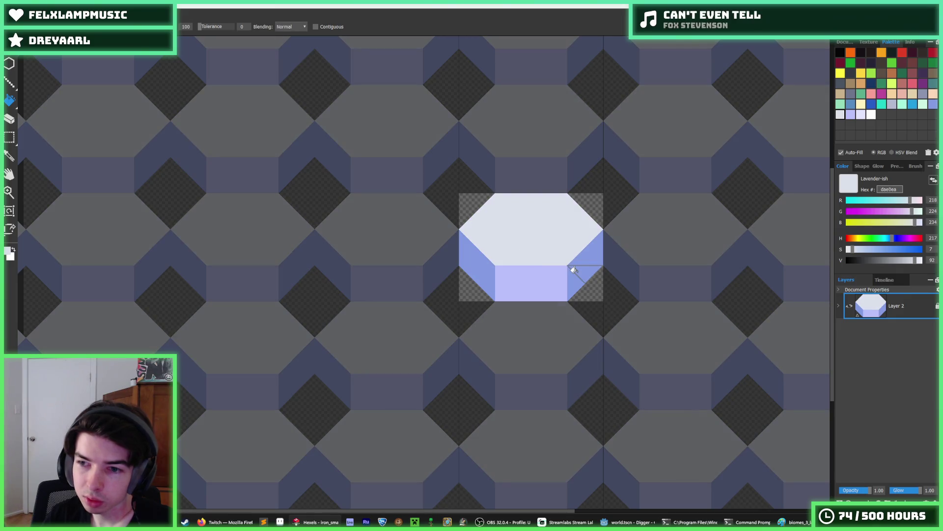
# - Save the tile over the existing file, export the sprite, and return to Godot
pyautogui.scroll(-3, 574, 270)
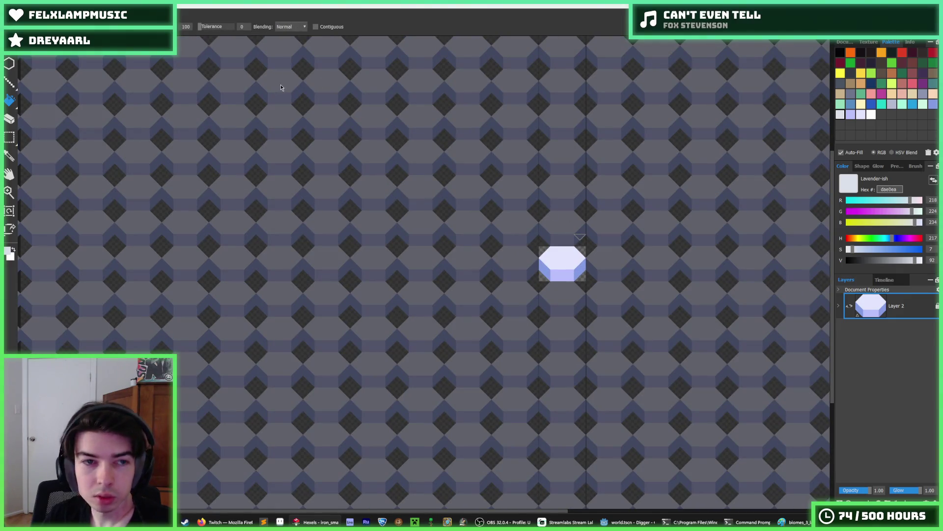
pyautogui.click(168, 86)
pyautogui.click(376, 258)
pyautogui.click(494, 262)
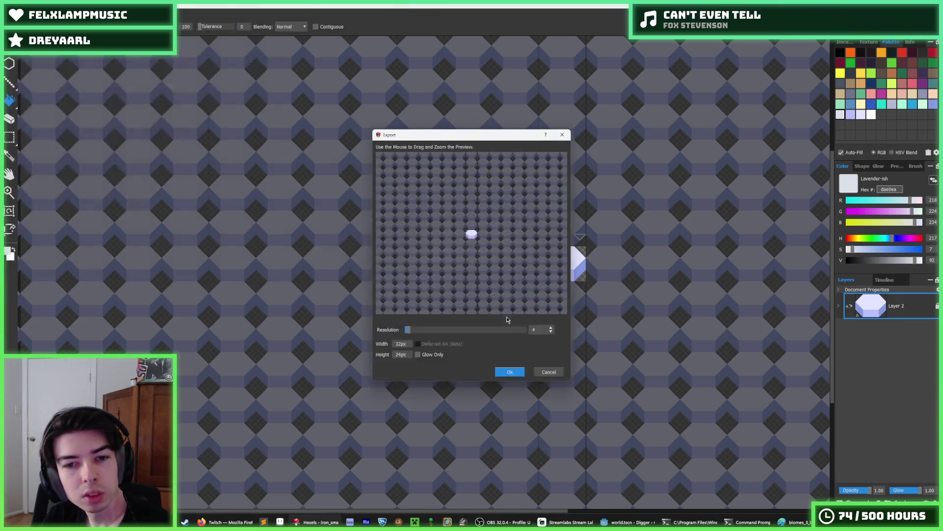
pyautogui.click(502, 372)
pyautogui.hotkey('alt', 'Tab')
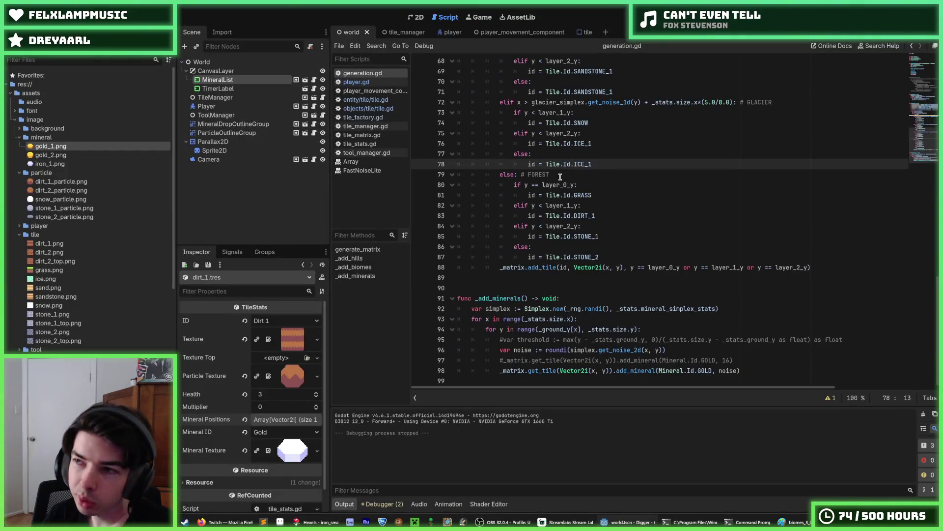
pyautogui.click(560, 176)
# - Run the Digger project with F5 and dig around to see the bluish-lavender iron chunks
pyautogui.press('F5')
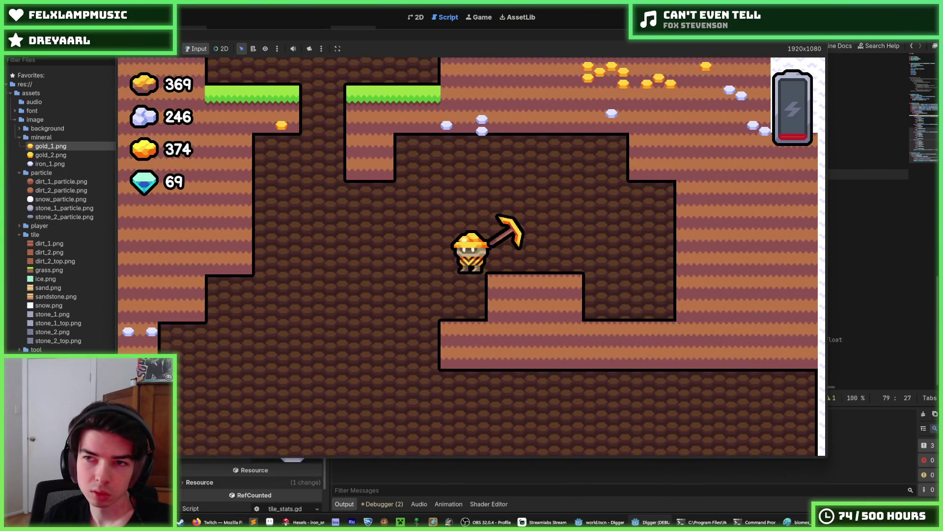
# - Stop the game, save the scene, and review the forest biome tile lines in generation.gd
pyautogui.press('F8')
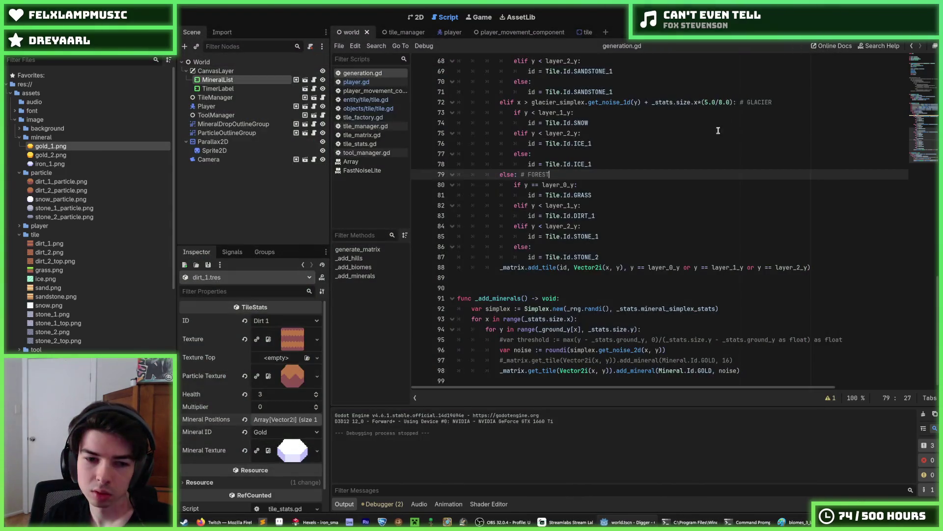
pyautogui.hotkey('ctrl', 's')
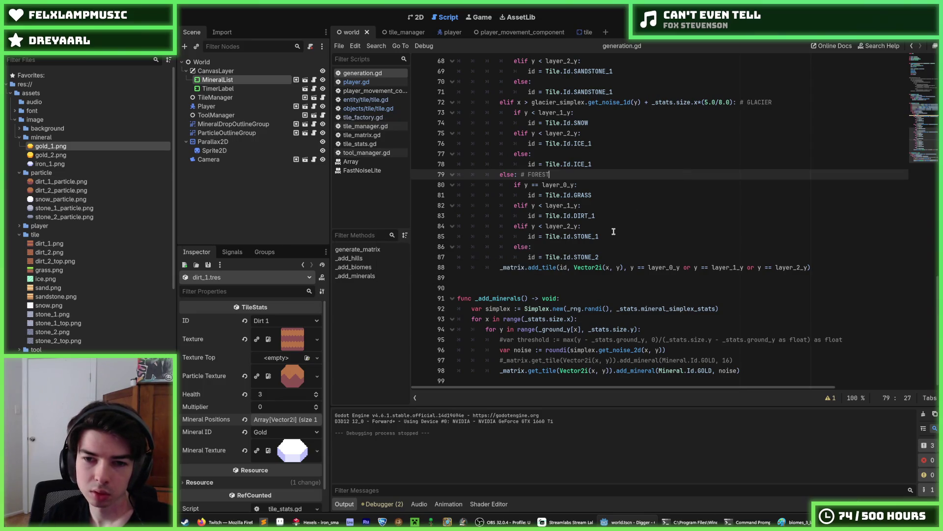
pyautogui.click(604, 237)
pyautogui.click(606, 215)
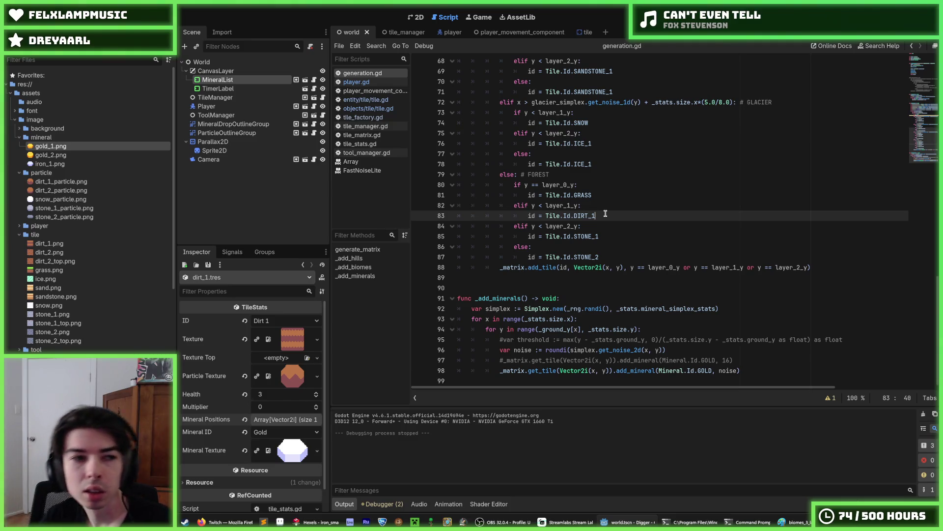
pyautogui.click(605, 227)
pyautogui.click(618, 234)
pyautogui.click(617, 214)
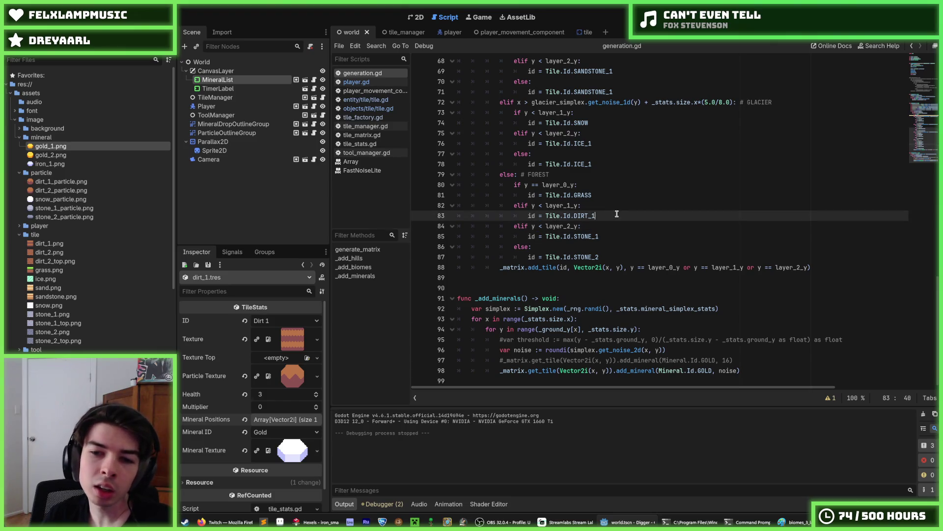
pyautogui.click(610, 222)
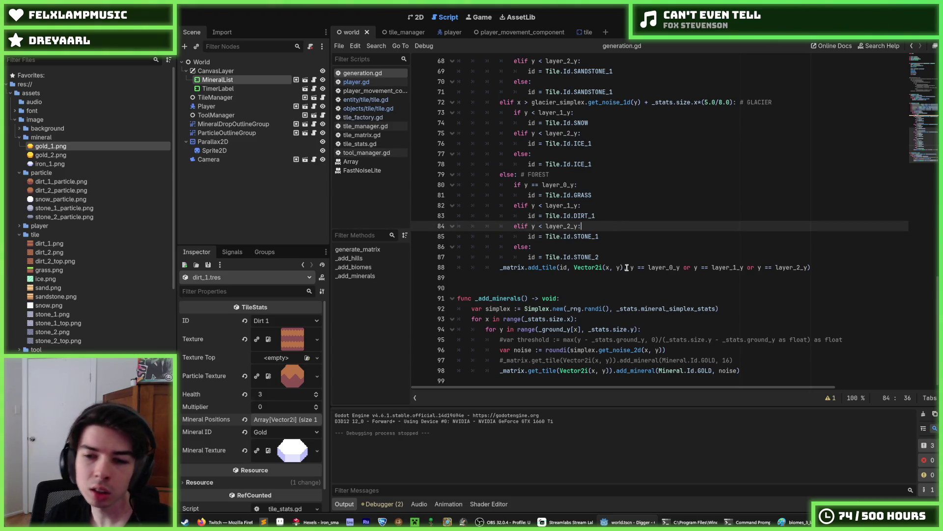
# - Read through _add_minerals' noise setup and tile loops, then open entity/tile/tile.gd
pyautogui.click(732, 309)
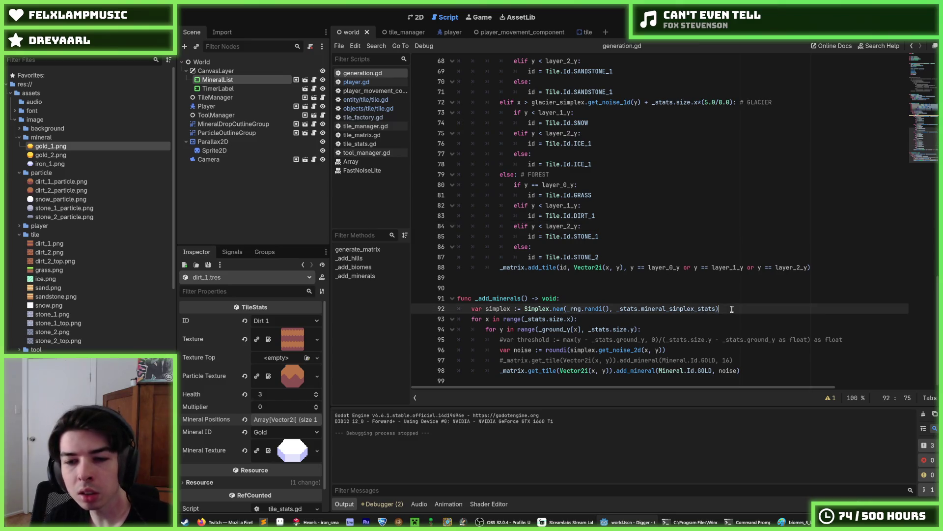
pyautogui.click(739, 318)
pyautogui.click(717, 331)
pyautogui.click(750, 308)
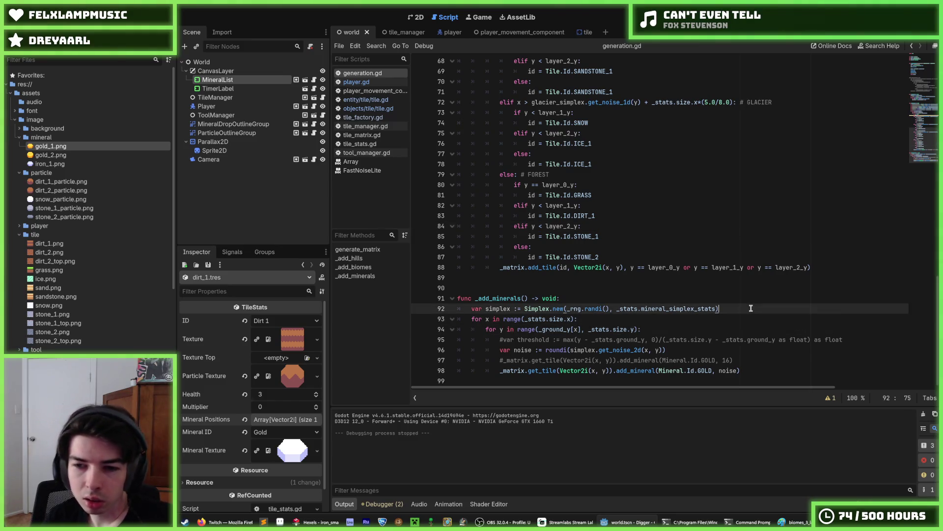
pyautogui.click(749, 321)
pyautogui.click(740, 305)
pyautogui.click(731, 320)
pyautogui.click(726, 329)
pyautogui.click(721, 321)
pyautogui.click(713, 328)
pyautogui.click(706, 319)
pyautogui.click(705, 329)
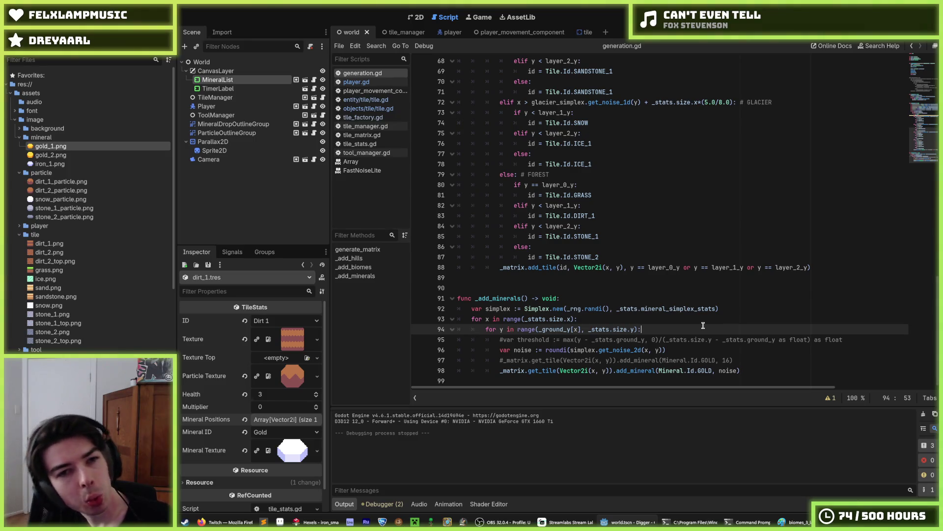
pyautogui.click(366, 108)
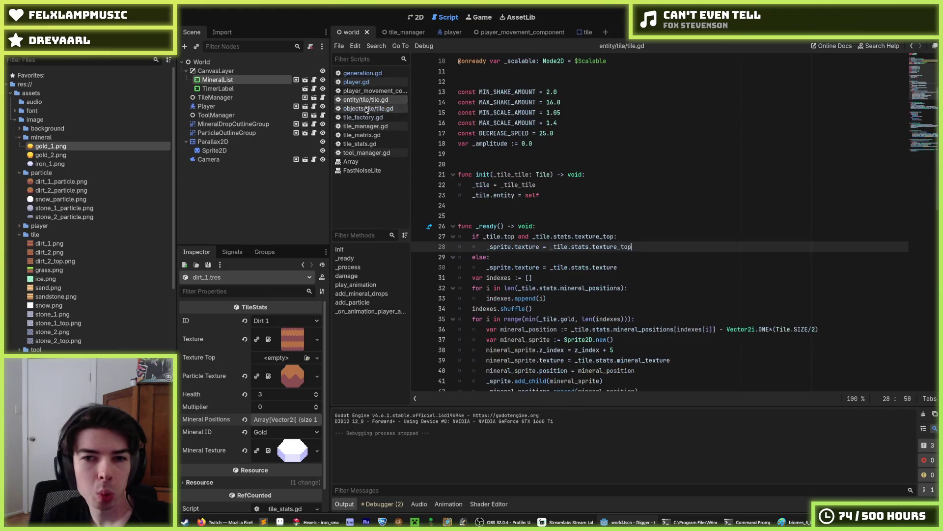
# - Look over the _init constructor in objects/tile/tile.gd, then switch to the Hexels mineral sprite
pyautogui.click(364, 117)
pyautogui.click(366, 109)
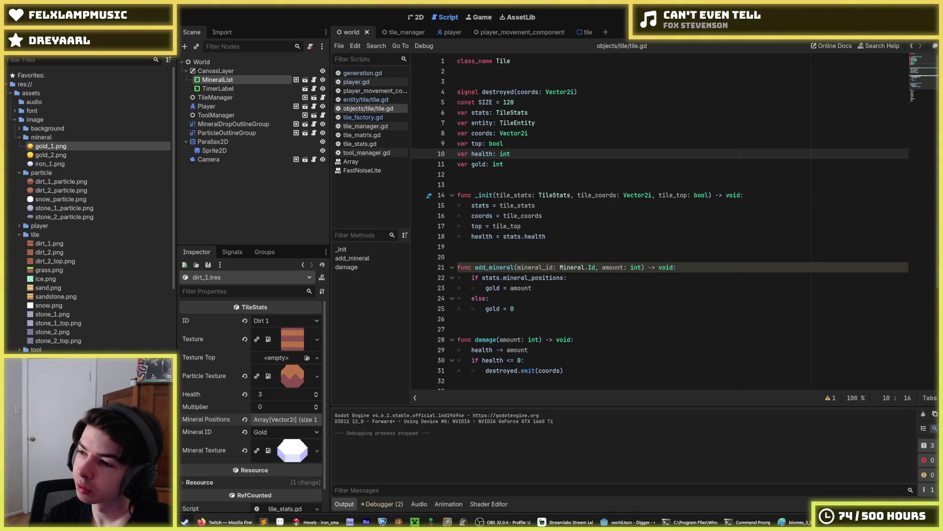
pyautogui.click(723, 217)
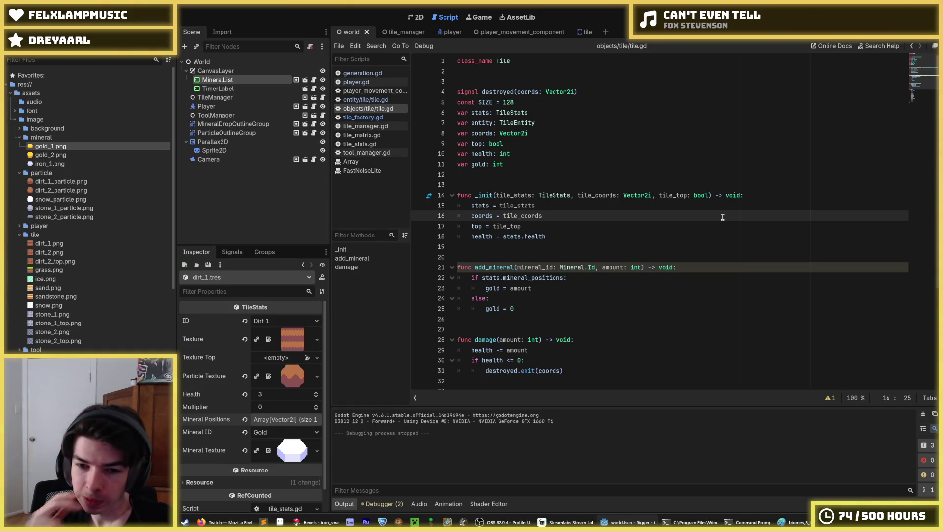
pyautogui.click(317, 522)
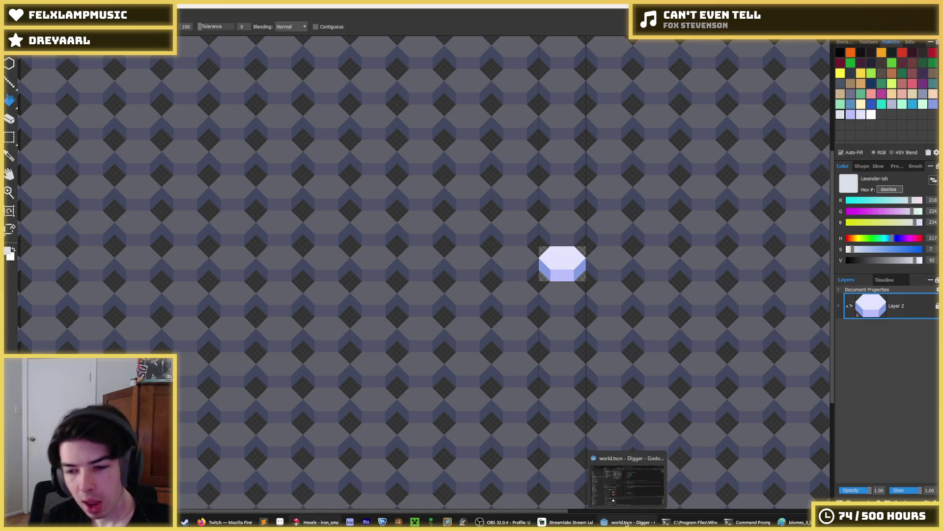
# - Switch to Paint to view the biome sketch with numbered regions 1–12
pyautogui.click(794, 522)
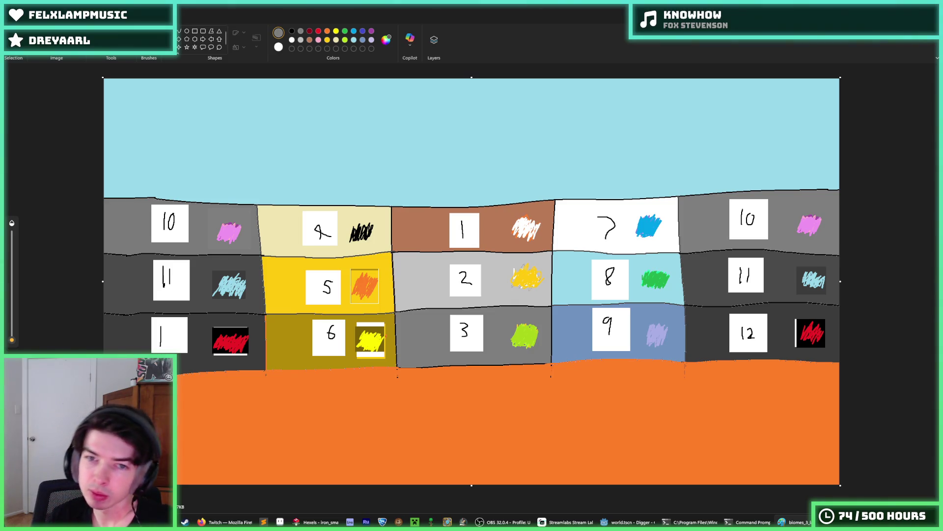
pyautogui.hotkey('alt', 'F4')
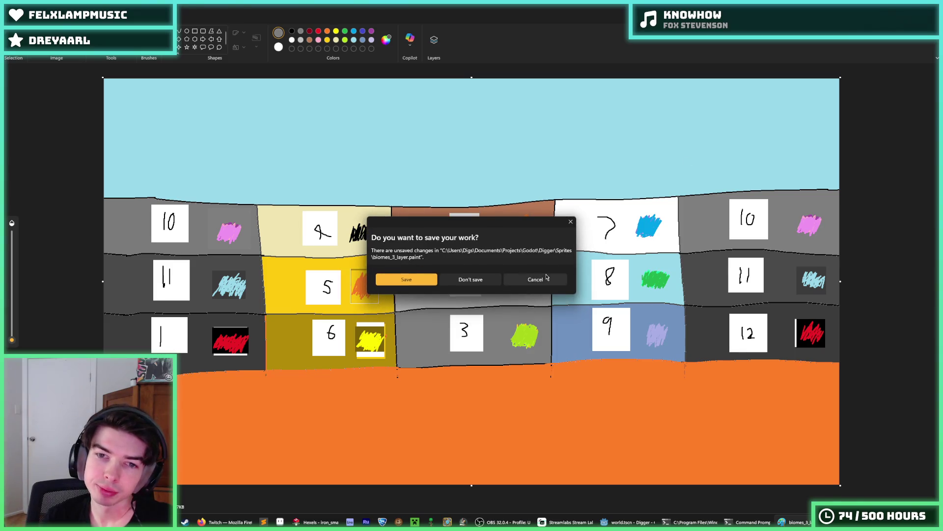
pyautogui.click(541, 278)
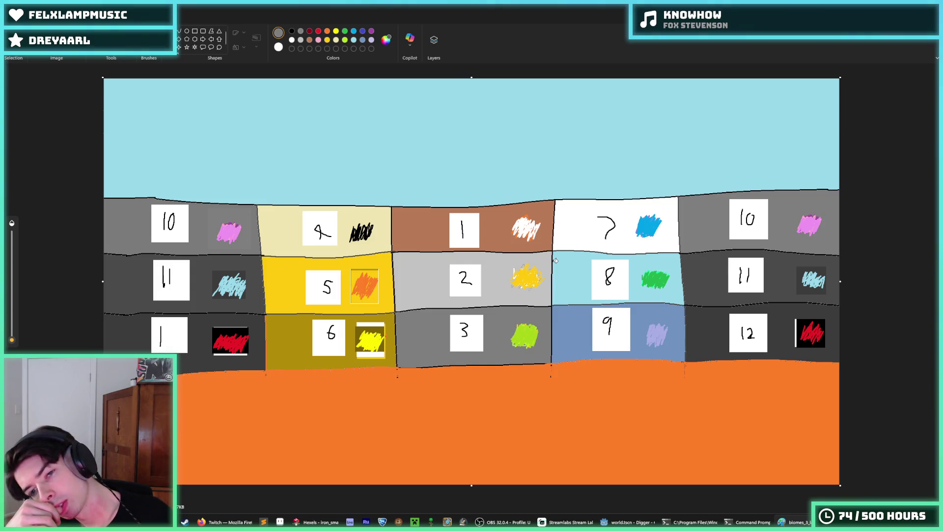
pyautogui.hotkey('ctrl', 'z')
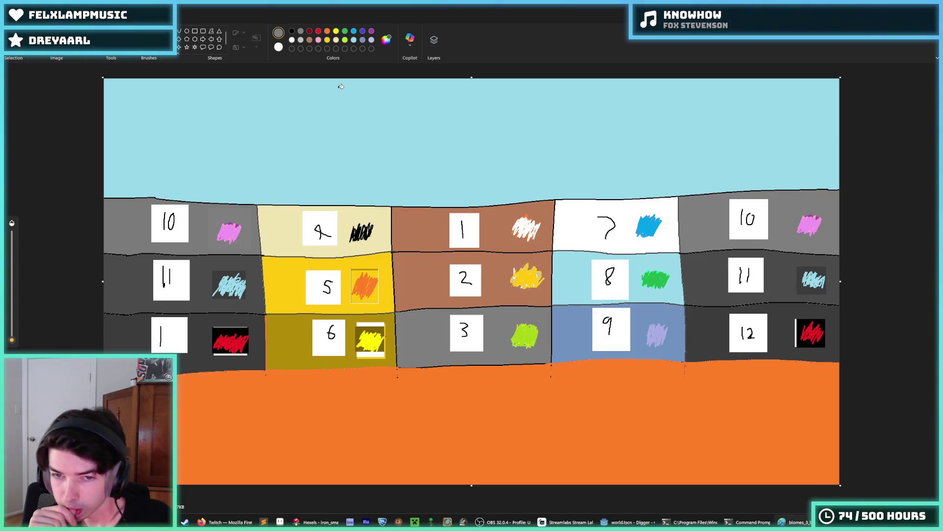
pyautogui.hotkey('ctrl', 'y')
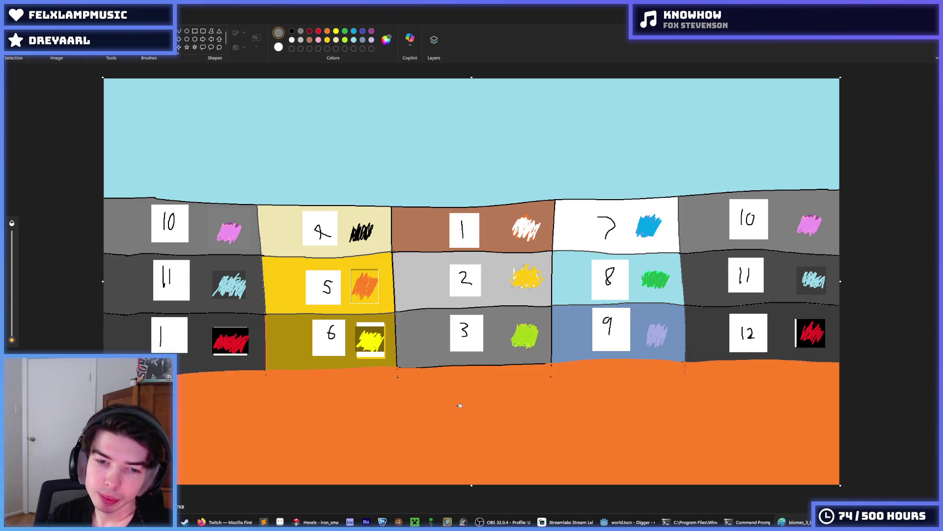
# - Back in Godot, review add_mineral, then the TileEntity constants and indexes.shuffle() line
pyautogui.click(626, 522)
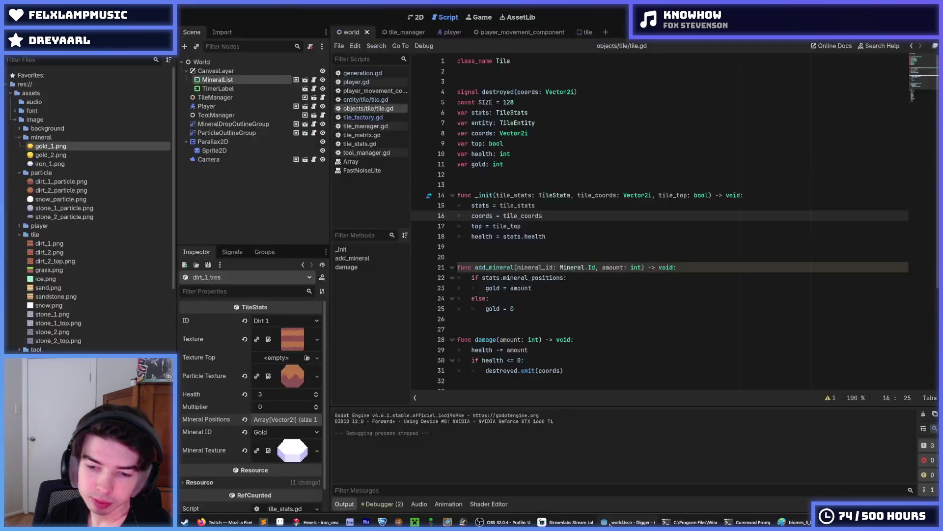
pyautogui.click(521, 288)
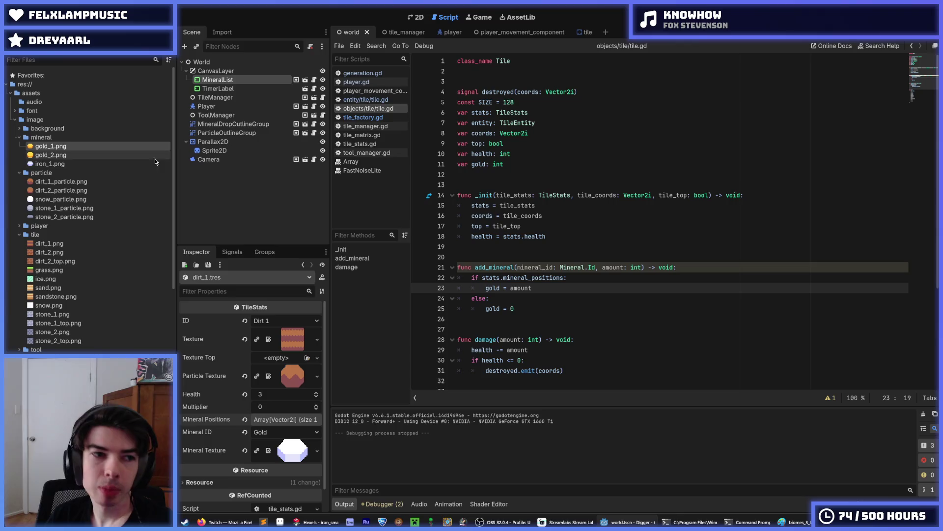
pyautogui.click(369, 119)
pyautogui.click(366, 108)
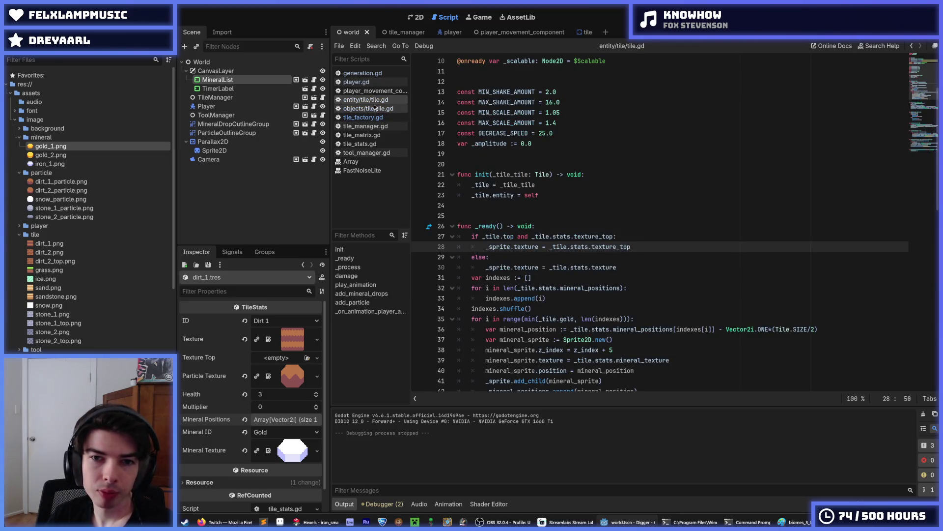
pyautogui.click(365, 100)
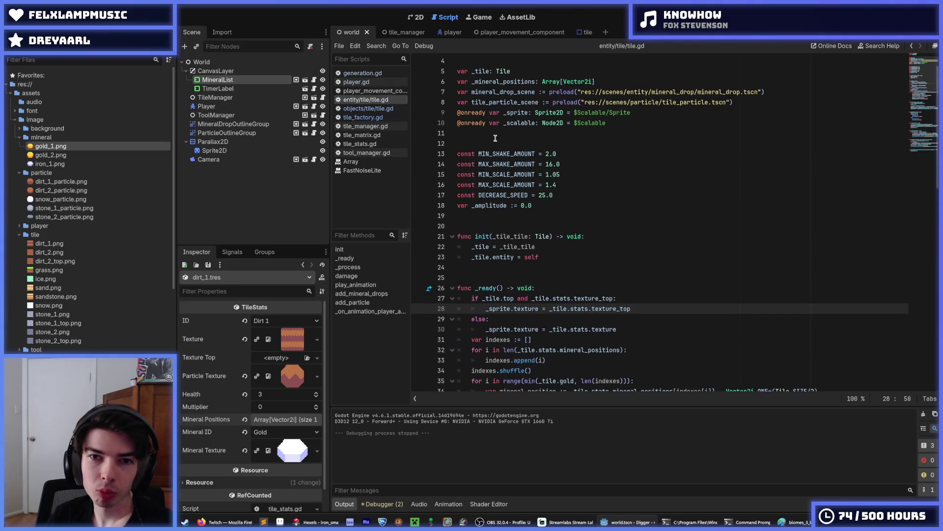
pyautogui.scroll(1, 573, 184)
pyautogui.click(574, 184)
pyautogui.scroll(-6, 577, 192)
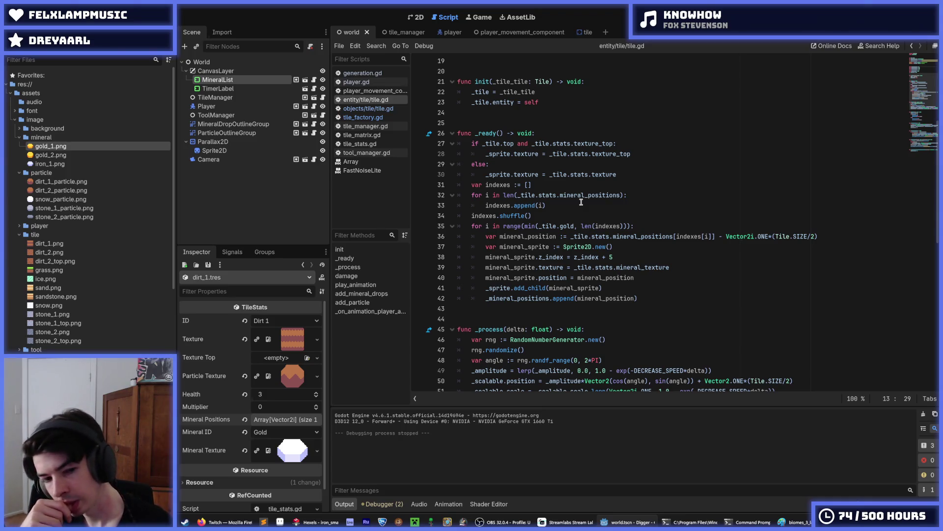
pyautogui.click(581, 205)
pyautogui.click(580, 212)
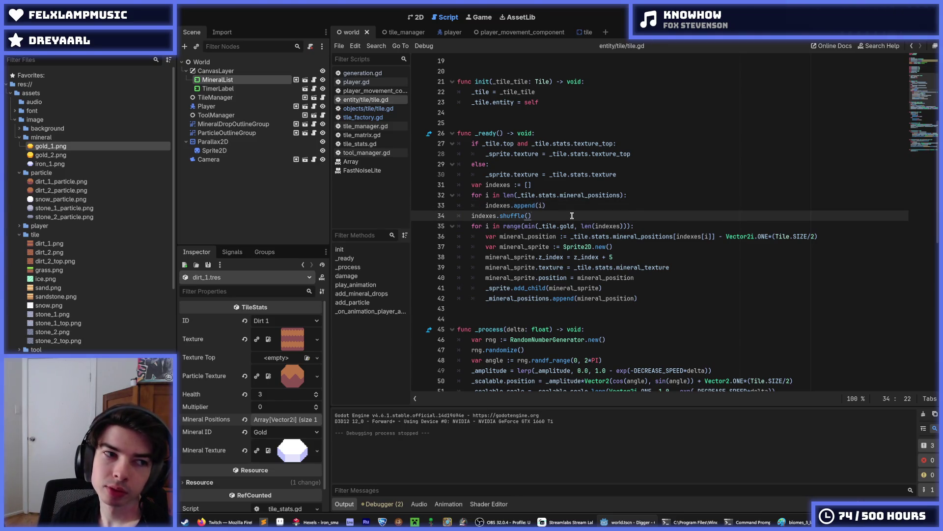
# - Compare the two tile.gd scripts and finish on tile_factory.gd
pyautogui.click(367, 117)
pyautogui.click(369, 109)
pyautogui.click(372, 117)
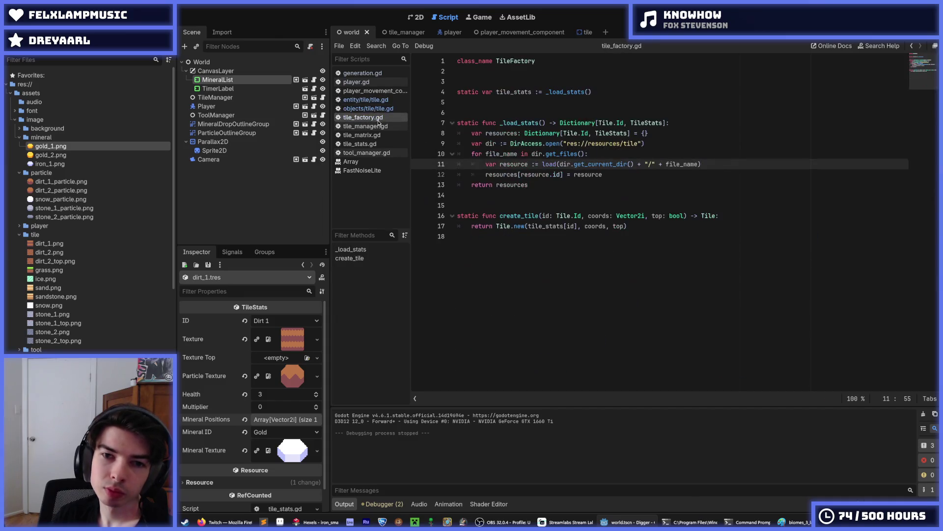
pyautogui.click(368, 108)
pyautogui.click(366, 100)
pyautogui.click(366, 117)
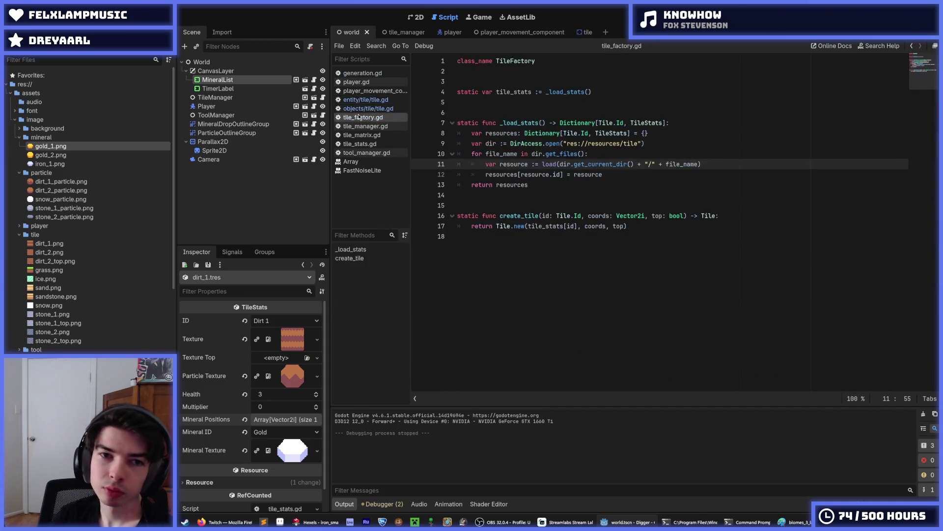
pyautogui.click(363, 108)
pyautogui.click(366, 99)
pyautogui.click(365, 118)
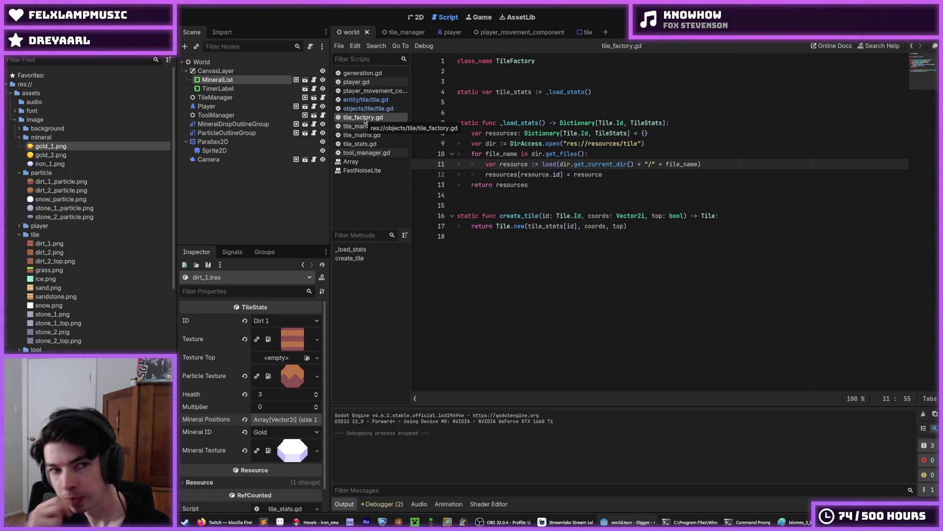
# - In objects/tile/tile.gd, change the gold field to minerals: Dictionary[Mineral.Id, int]
pyautogui.click(368, 108)
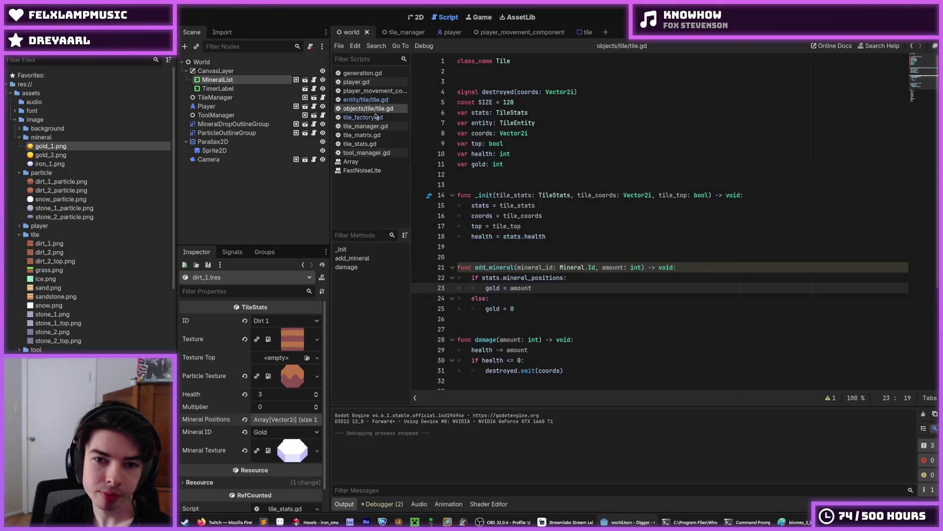
pyautogui.click(521, 162)
pyautogui.doubleClick(480, 164)
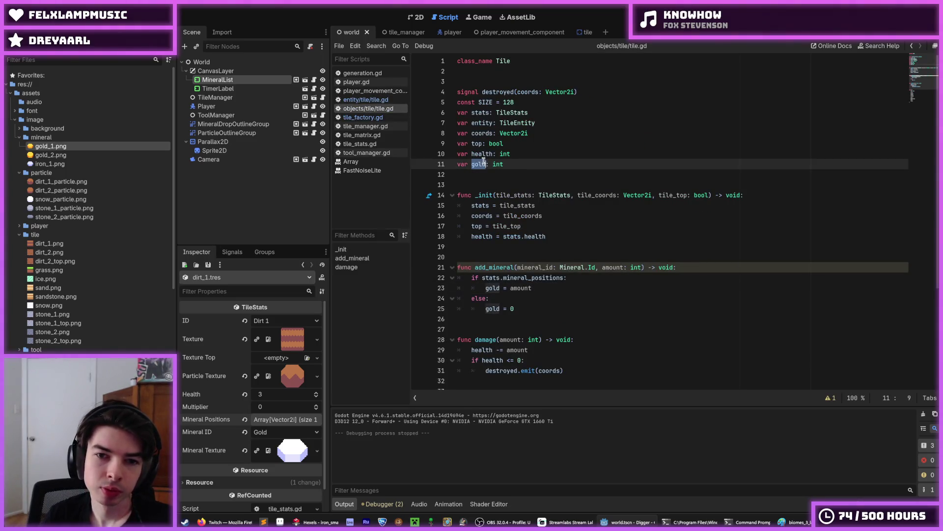
pyautogui.write('minerals')
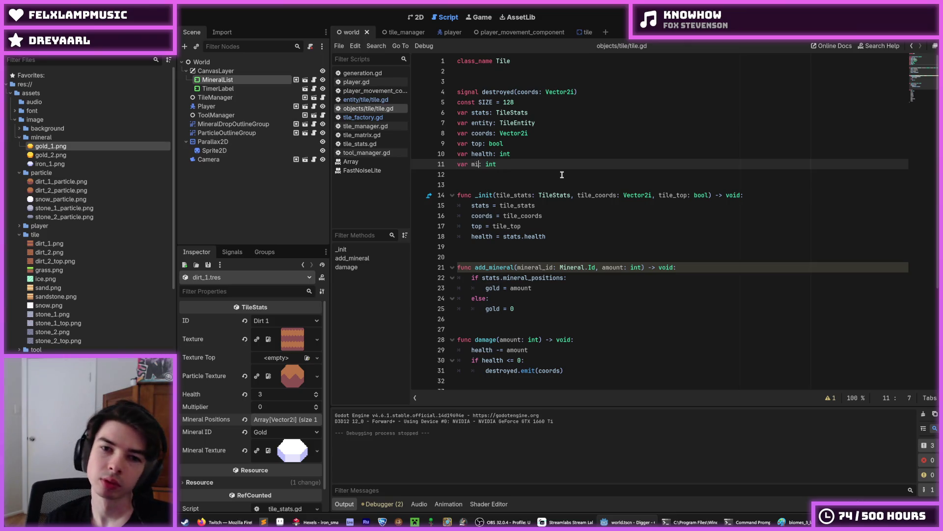
pyautogui.press('BackSpace')
pyautogui.press('BackSpace')
pyautogui.press('BackSpace')
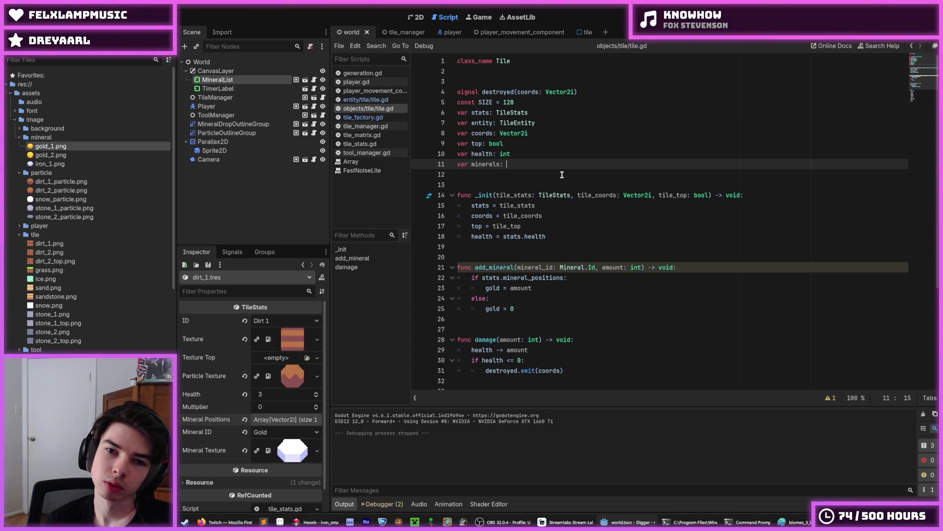
pyautogui.press('BackSpace')
pyautogui.write(': ')
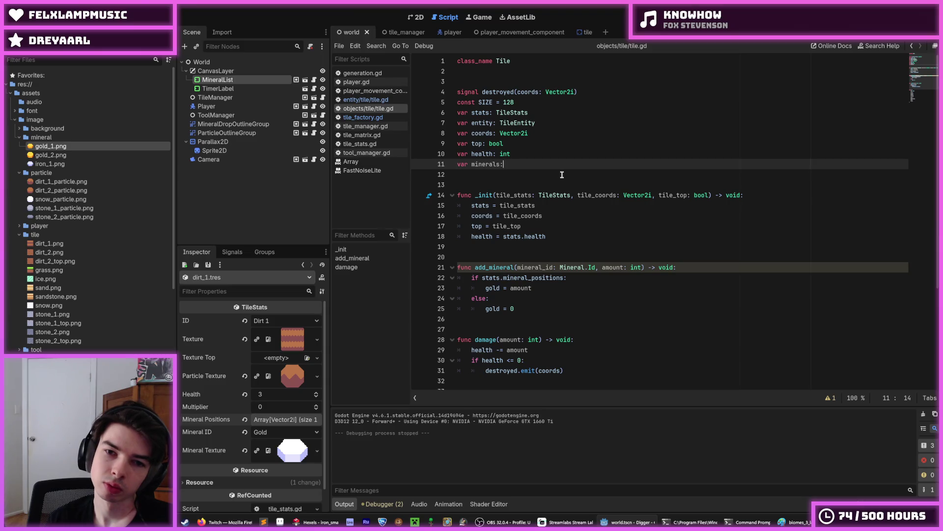
pyautogui.write('Dictioa')
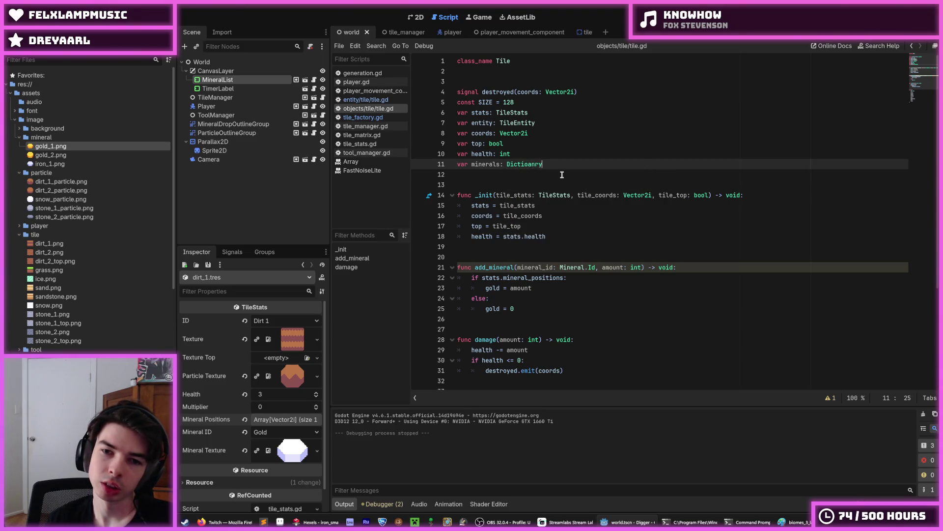
pyautogui.press('BackSpace')
pyautogui.write('nary[Mineral.')
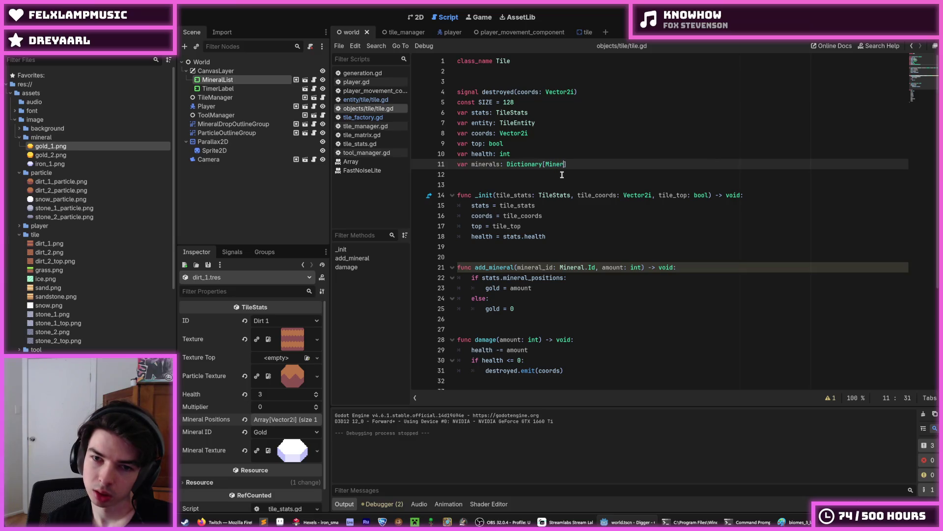
pyautogui.write('Id, int]')
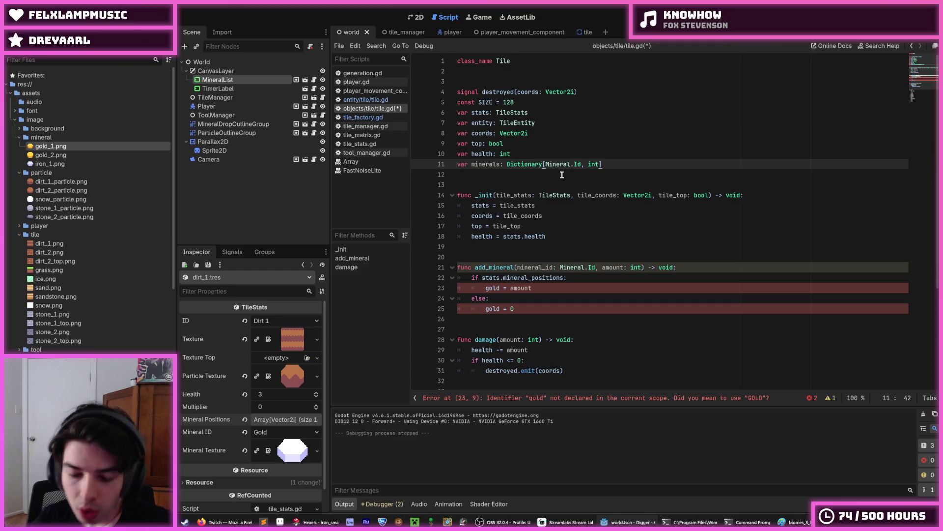
# - Replace add_mineral's gold branches with minerals[mineral_id] = amount and save the script
pyautogui.click(596, 268)
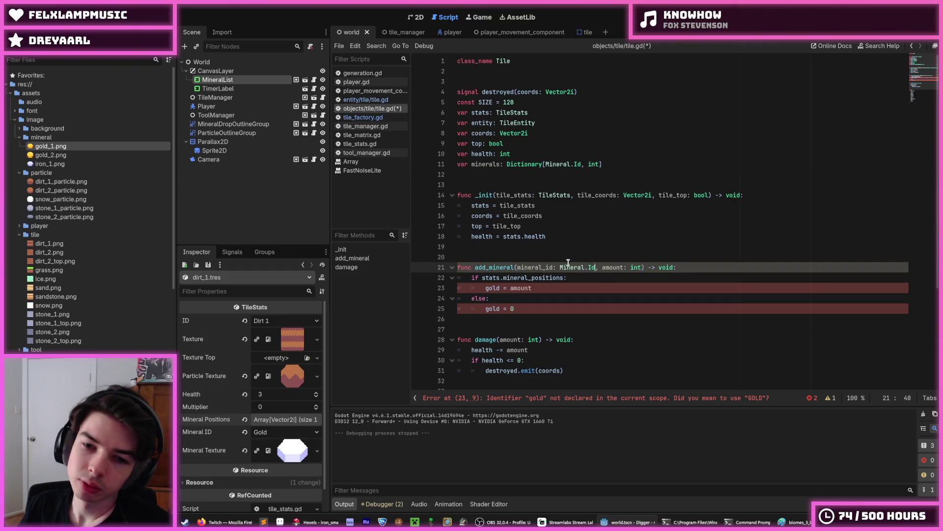
pyautogui.click(588, 280)
pyautogui.moveTo(521, 308)
pyautogui.mouseDown()
pyautogui.moveTo(467, 290)
pyautogui.moveTo(470, 275)
pyautogui.moveTo(486, 288)
pyautogui.mouseUp()
pyautogui.write('mi')
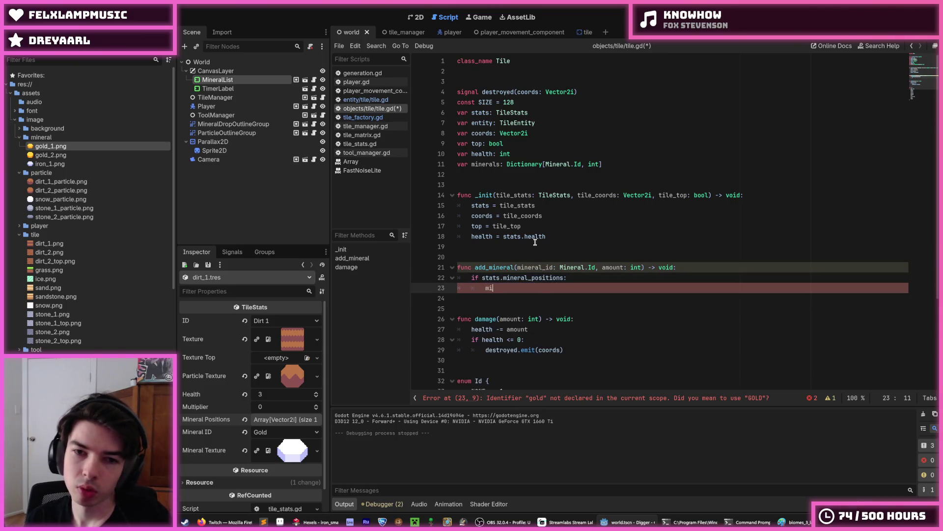
pyautogui.write('nerals[mine')
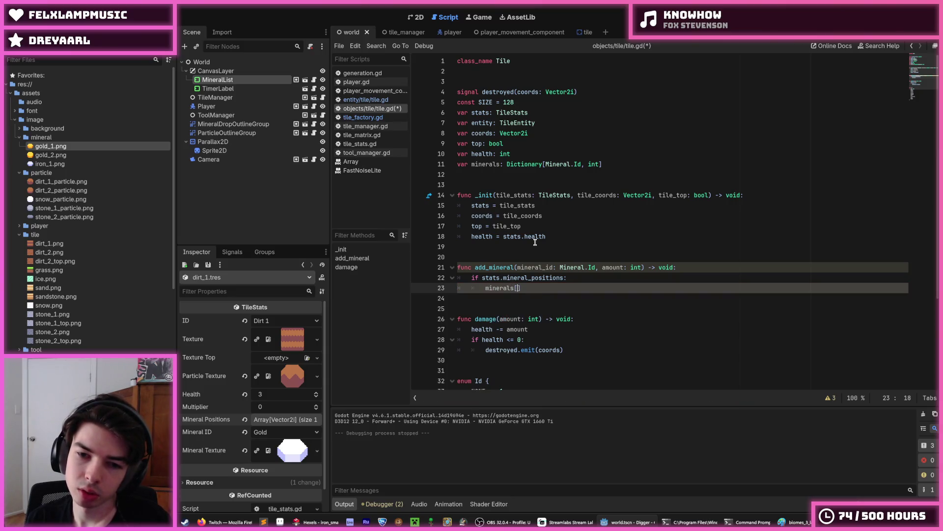
pyautogui.write('ral_id]')
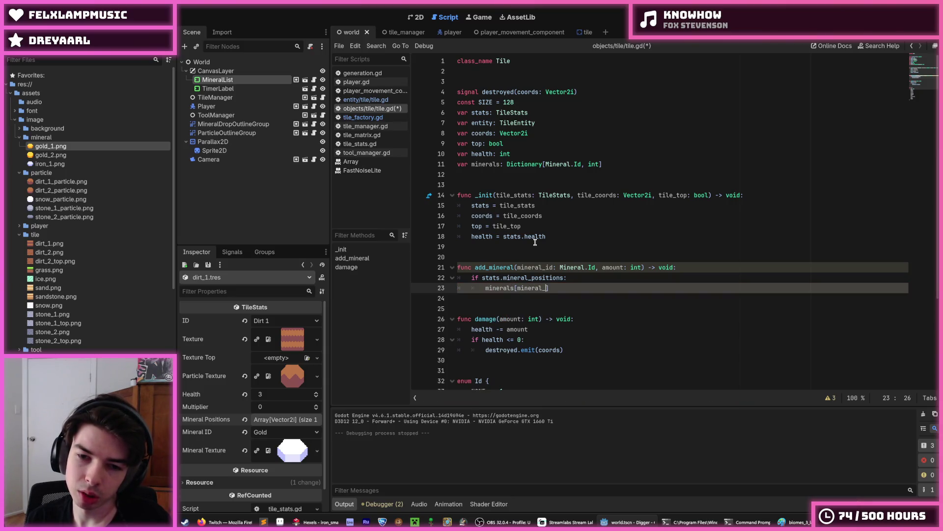
pyautogui.write(' = amount')
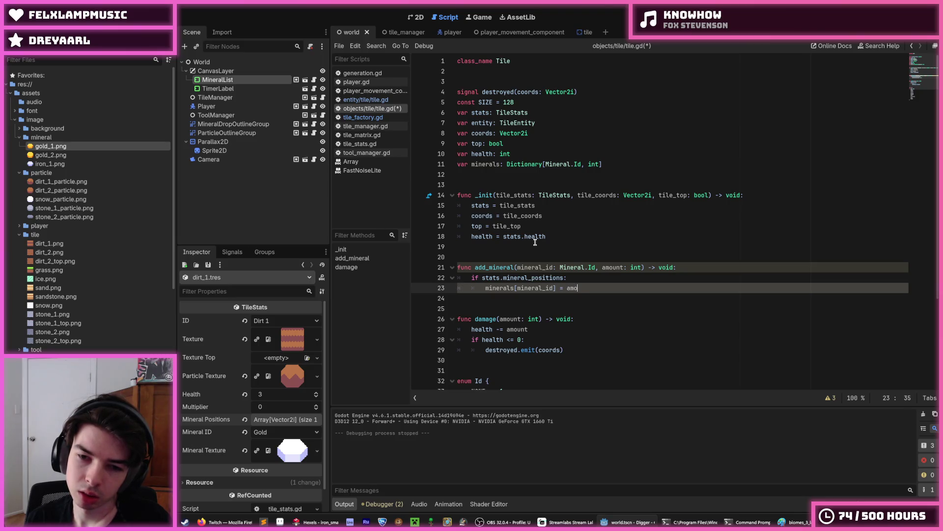
pyautogui.hotkey('ctrl', 'Left')
pyautogui.press('BackSpace')
pyautogui.press('BackSpace')
pyautogui.write('+=')
pyautogui.hotkey('ctrl', 's')
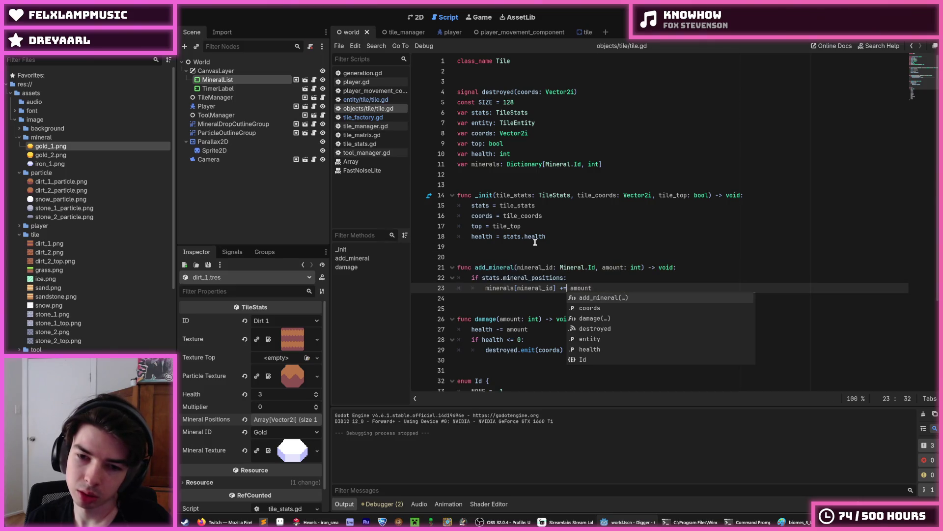
pyautogui.press('Up')
pyautogui.press('BackSpace')
pyautogui.press('BackSpace')
pyautogui.write('=')
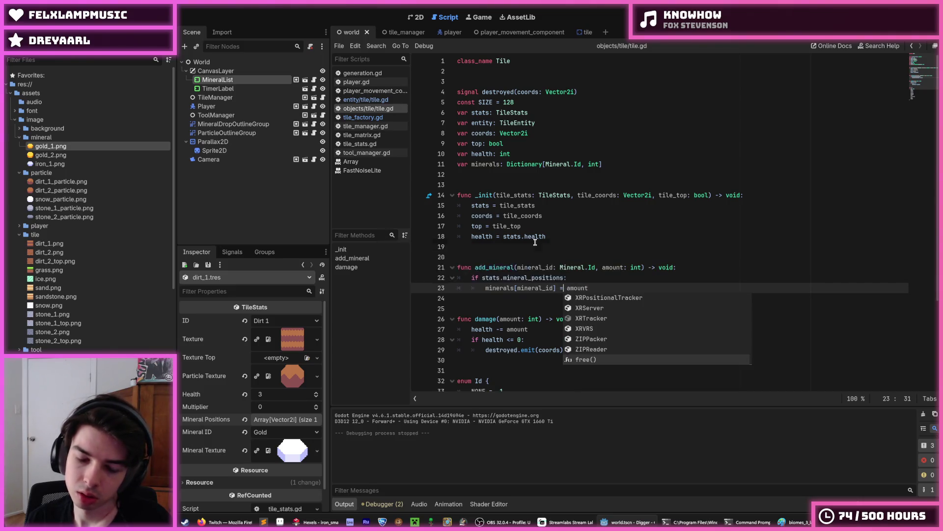
pyautogui.press('Escape')
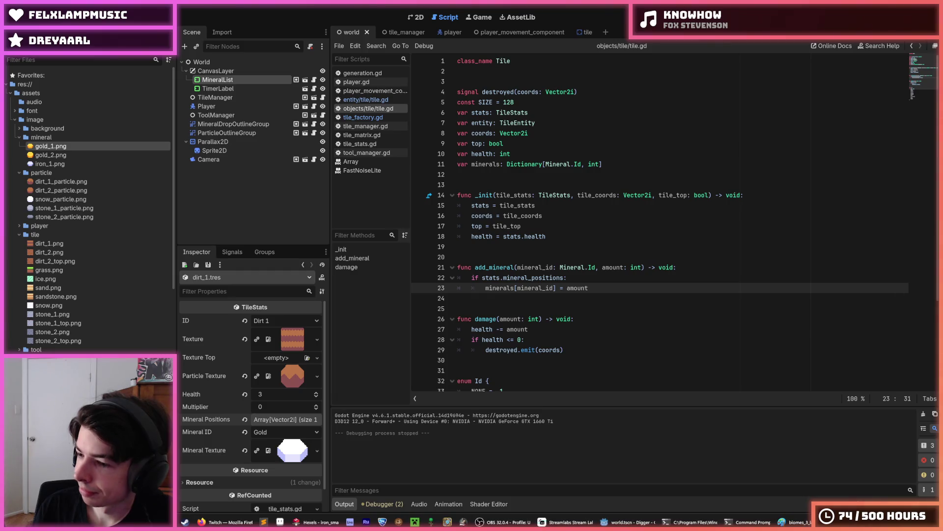
# - Inspect the minerals assignment and mineral_positions check in the Tile script's add_mineral, then glance at the other tile scripts
pyautogui.click(595, 288)
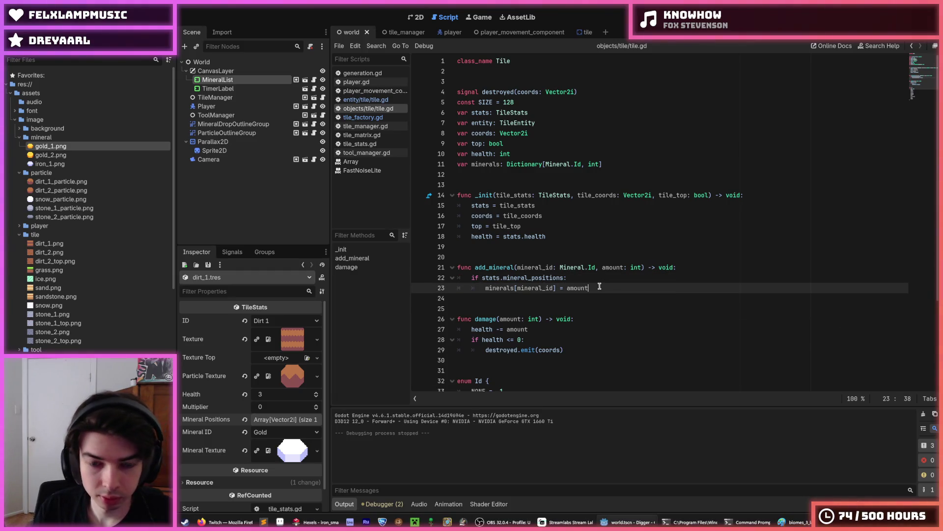
pyautogui.click(528, 278)
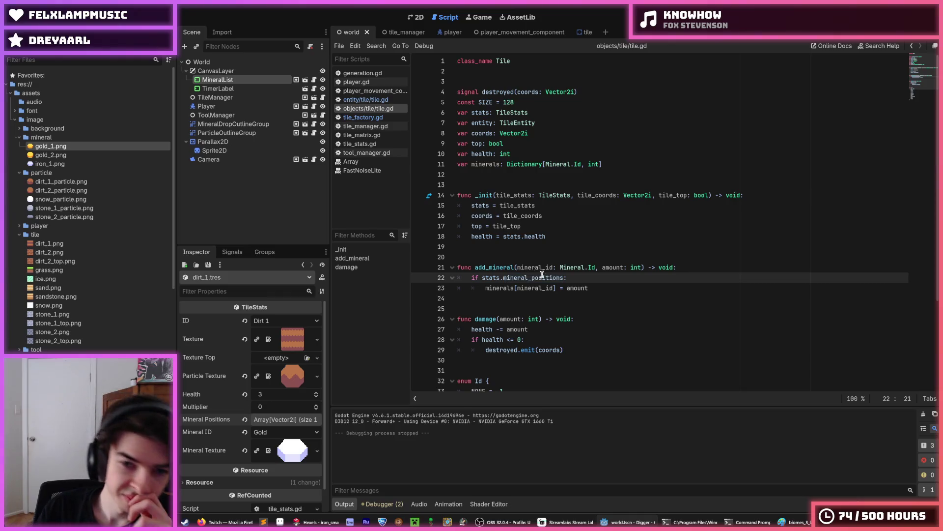
pyautogui.click(367, 118)
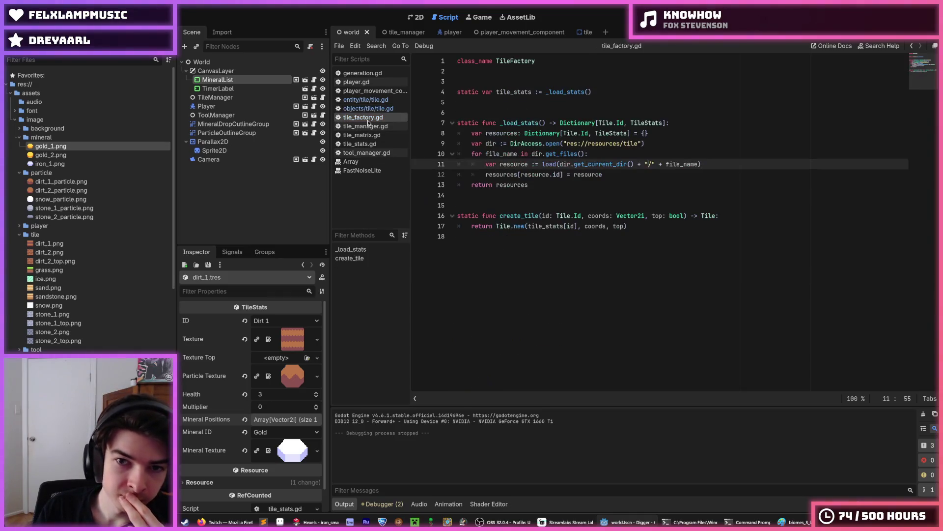
pyautogui.click(368, 109)
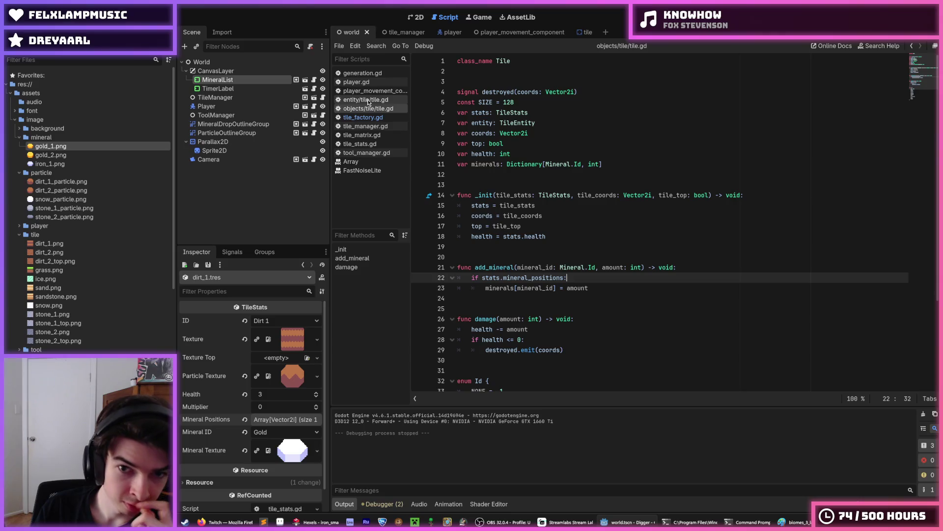
pyautogui.click(368, 100)
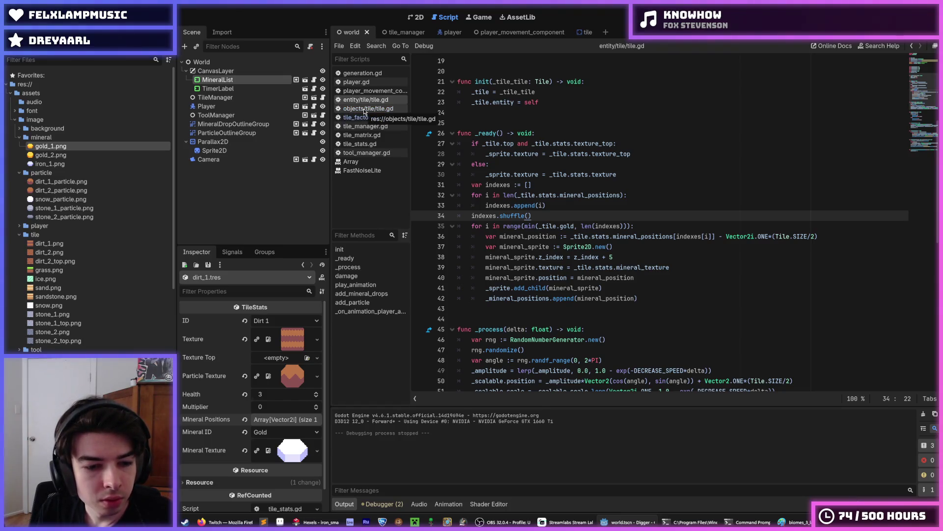
# - Review _load_stats and the tile-resource loading loop in tile_factory.gd
pyautogui.click(364, 108)
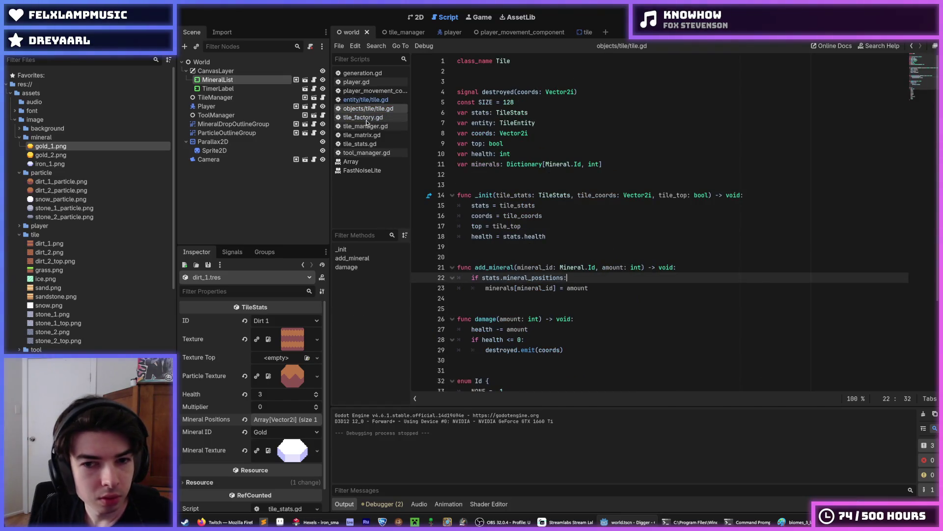
pyautogui.click(367, 118)
pyautogui.click(602, 184)
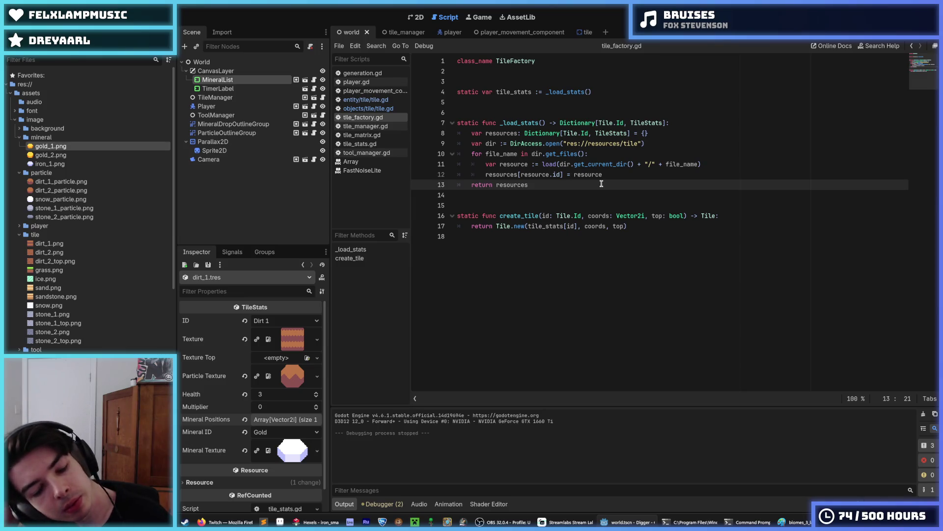
pyautogui.click(625, 172)
pyautogui.click(717, 167)
pyautogui.click(695, 156)
pyautogui.click(699, 162)
pyautogui.click(693, 155)
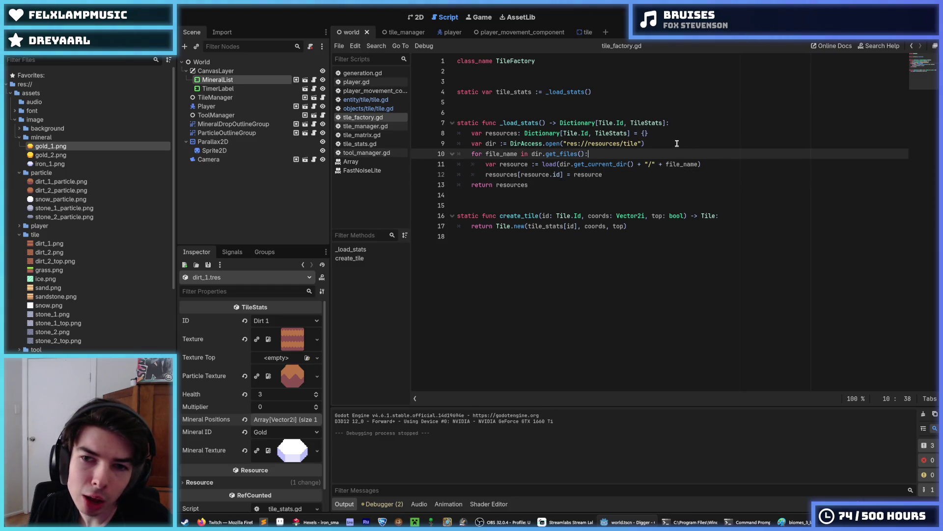
# - Re-examine the Tile script's add_mineral check, damage function and Id enum
pyautogui.click(361, 108)
pyautogui.click(599, 288)
pyautogui.click(598, 279)
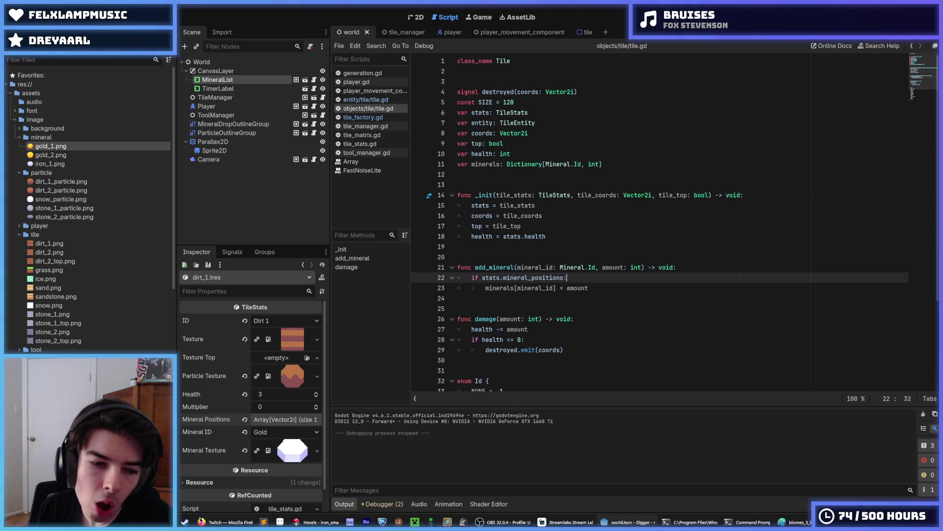
pyautogui.scroll(-4, 535, 256)
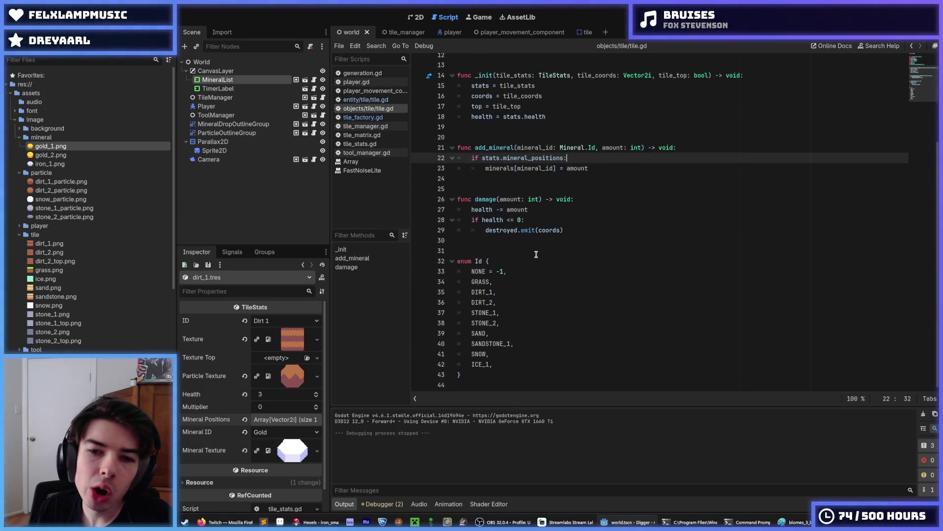
pyautogui.click(586, 228)
pyautogui.press('Up')
pyautogui.press('Up')
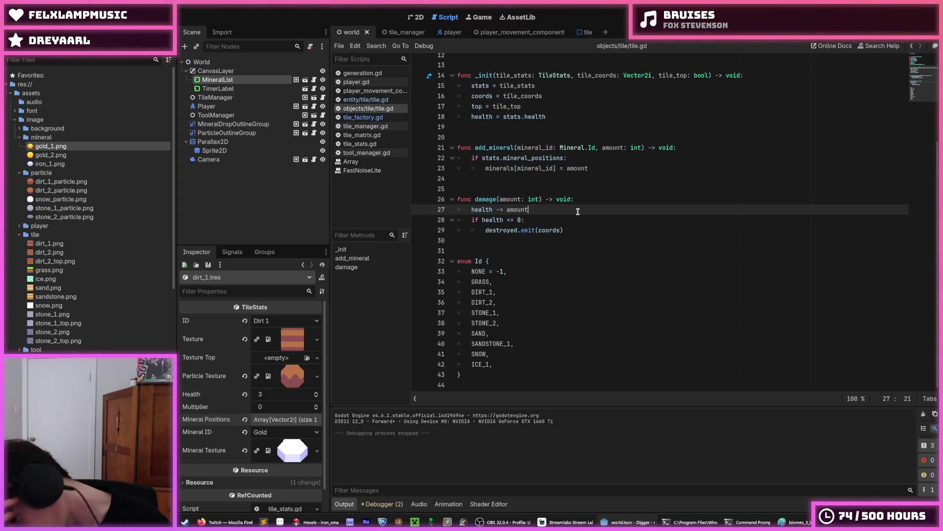
pyautogui.scroll(1, 571, 217)
pyautogui.scroll(2, 571, 217)
pyautogui.click(611, 248)
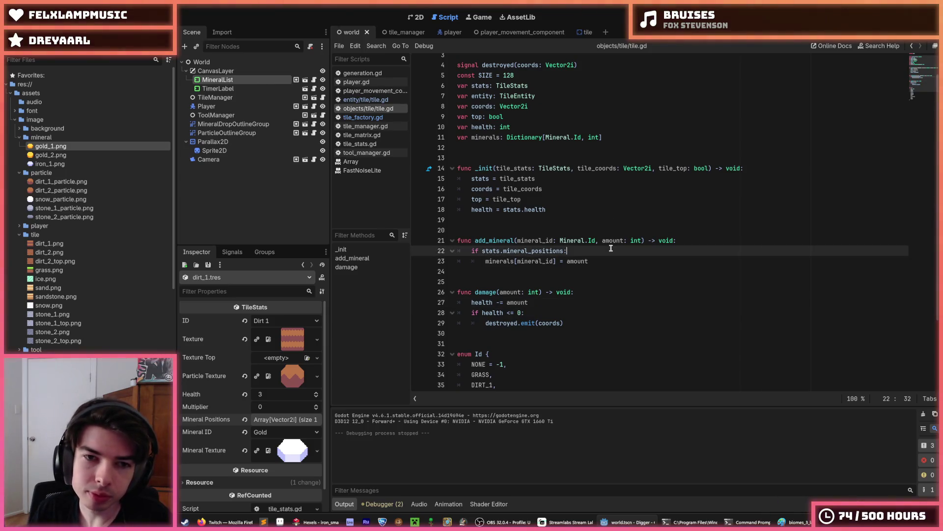
# - Check the TileEntity constants at the top, then bring up tile_stats.gd
pyautogui.click(364, 117)
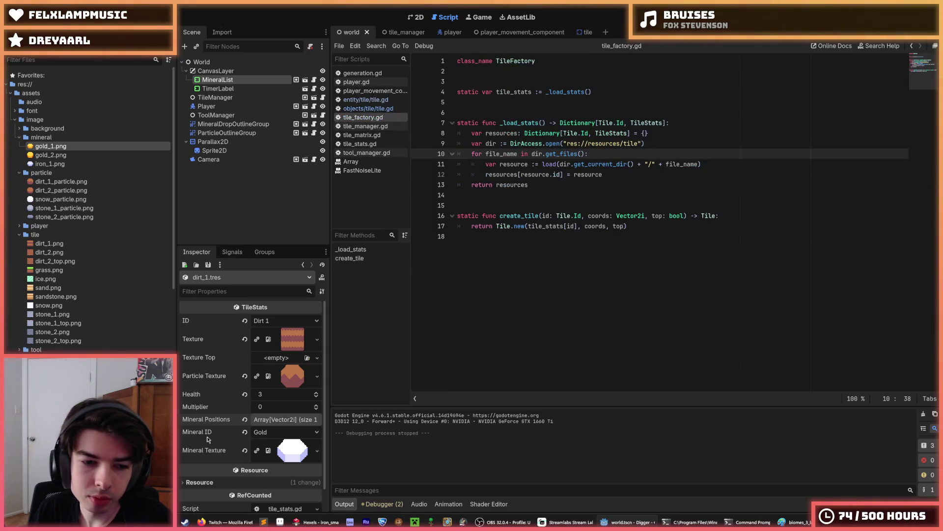
pyautogui.click(376, 101)
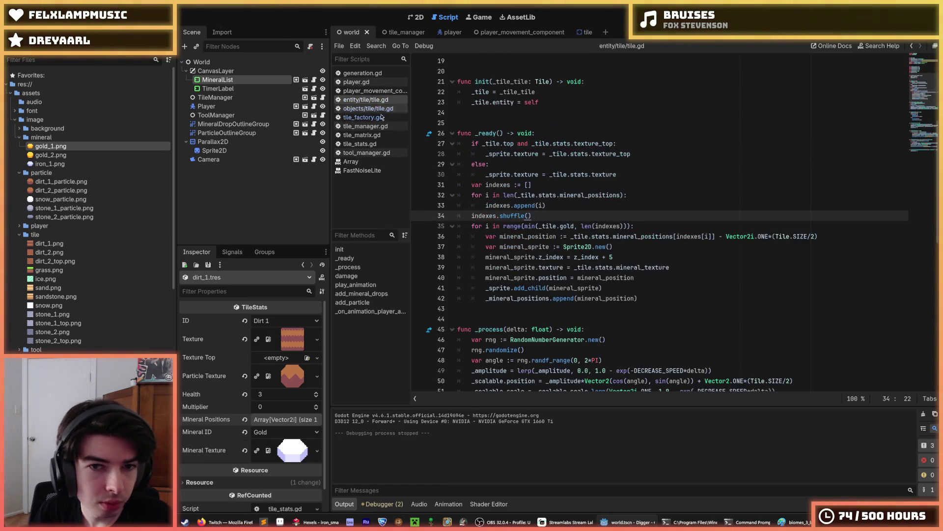
pyautogui.scroll(6, 516, 241)
pyautogui.click(565, 230)
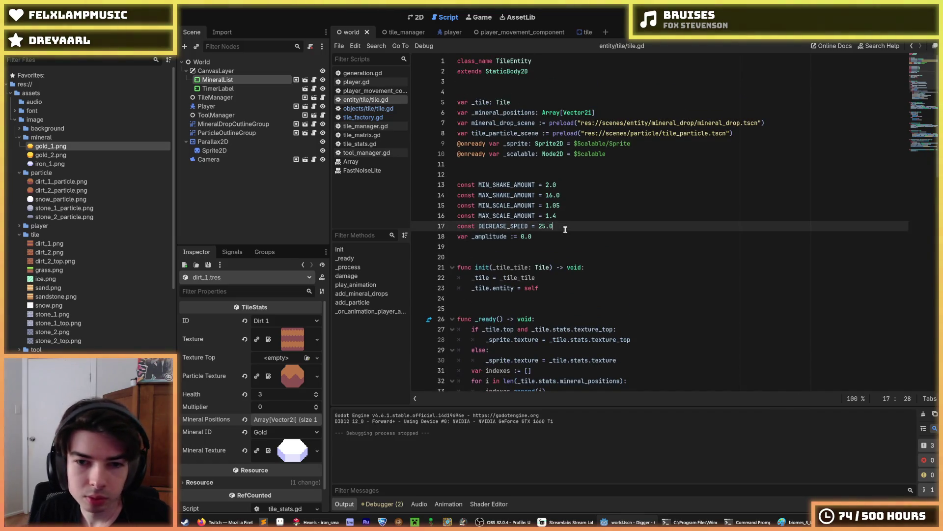
pyautogui.press('Down')
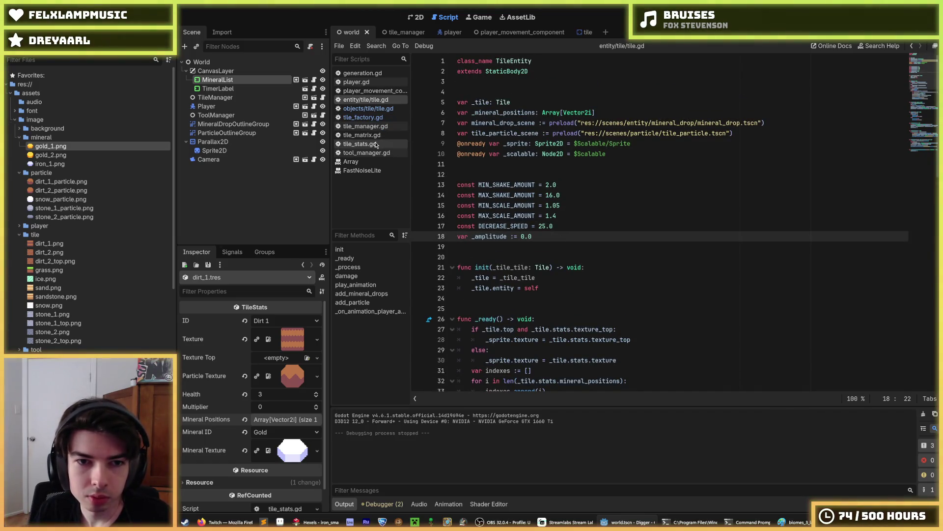
pyautogui.click(374, 109)
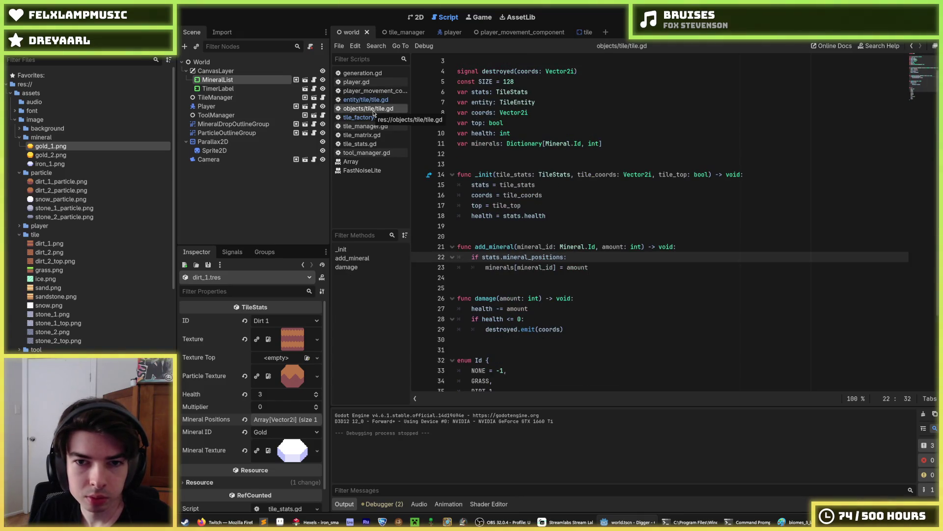
pyautogui.click(360, 143)
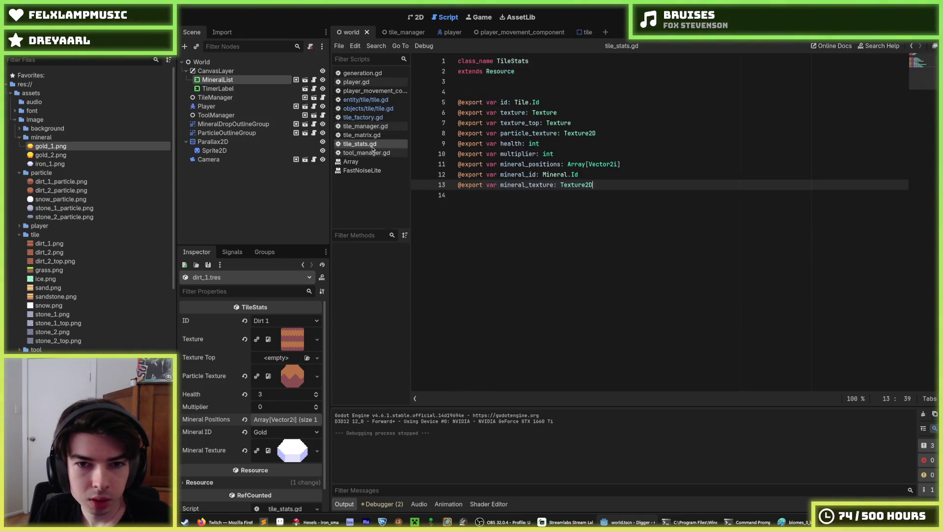
# - Turn mineral_id into mineral_ids typed Array[Mineral.Id] and save
pyautogui.click(547, 173)
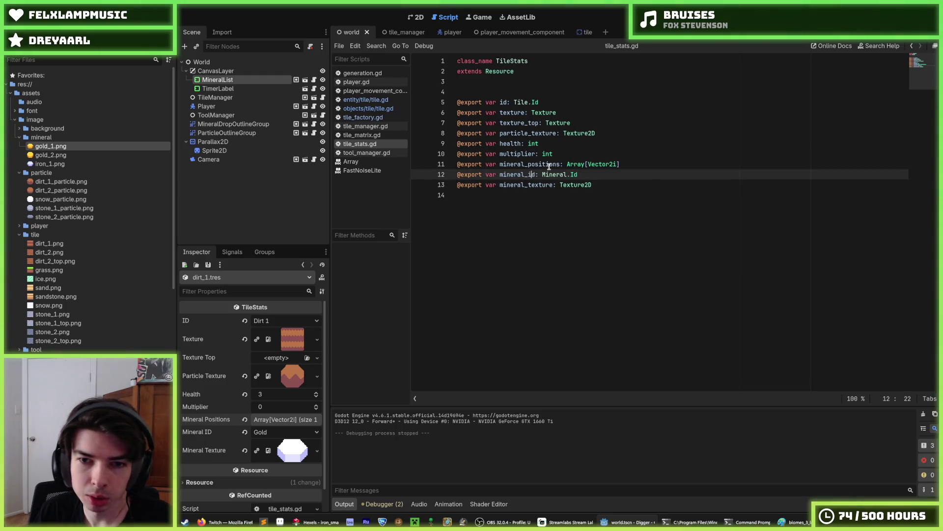
pyautogui.write('s')
pyautogui.press('Right')
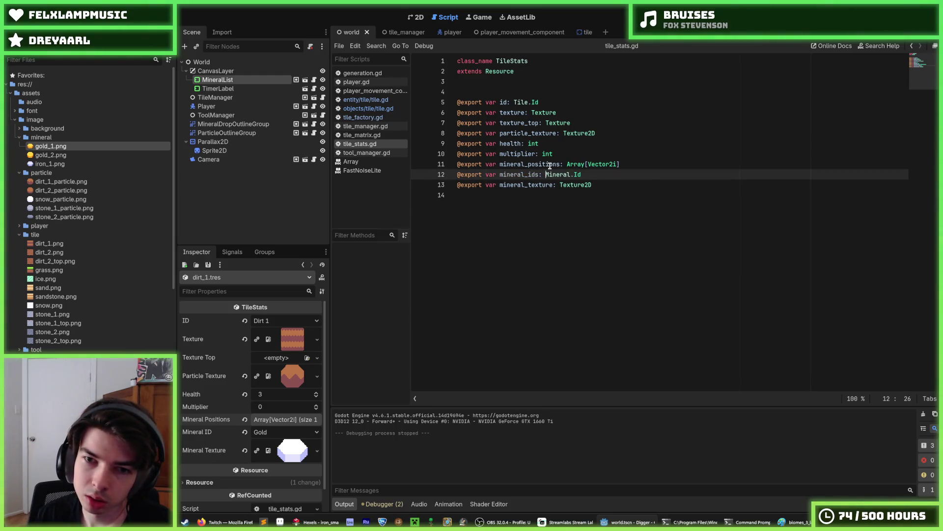
pyautogui.write('[')
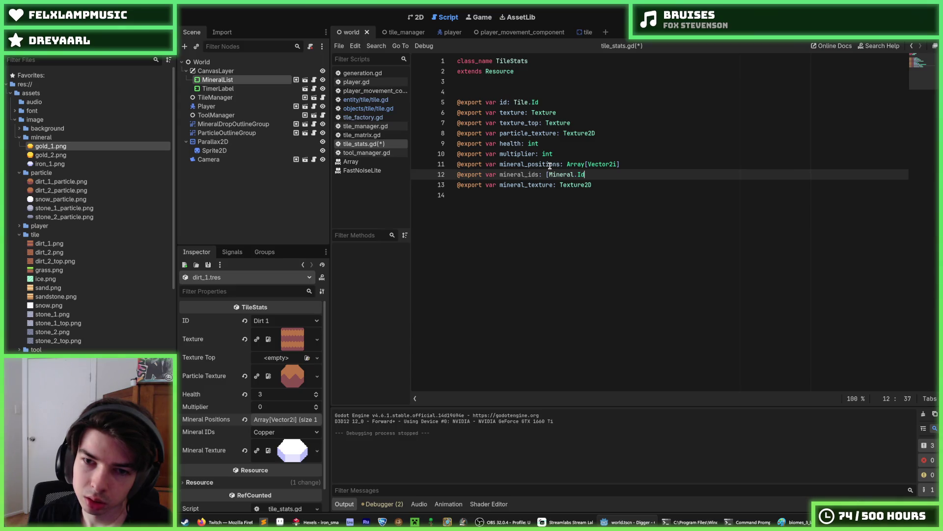
pyautogui.press('End')
pyautogui.write(']')
pyautogui.hotkey('ctrl', 's')
pyautogui.press('Left')
pyautogui.press('Left')
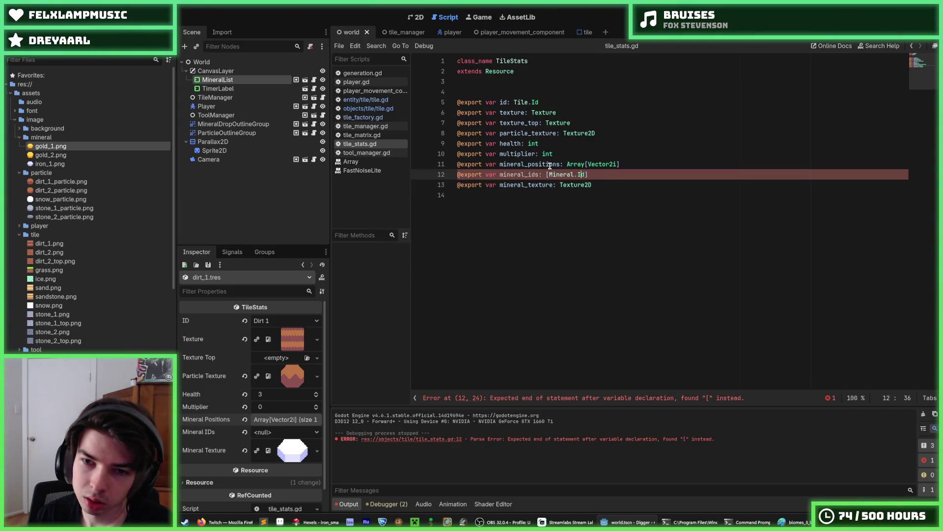
pyautogui.press('Left')
pyautogui.press('Left')
pyautogui.press('Left')
pyautogui.write('Array')
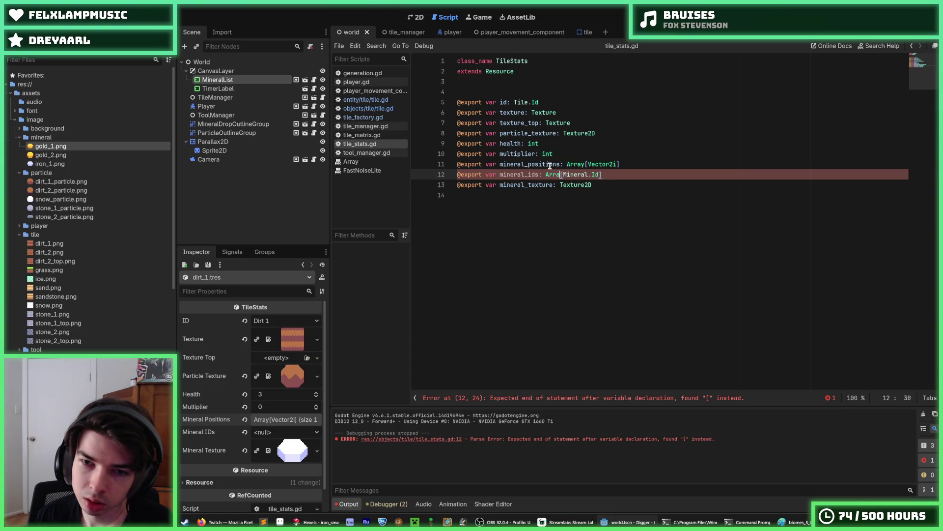
pyautogui.hotkey('ctrl', 's')
pyautogui.press('Escape')
pyautogui.press('Down')
pyautogui.press('End')
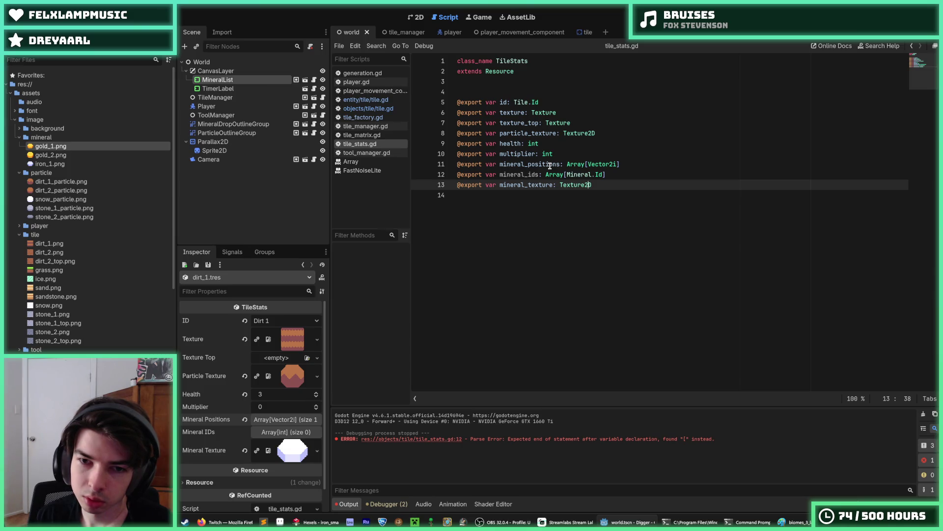
# - Rename the property to minerals and delete the redundant mineral_texture export line
pyautogui.press('Left')
pyautogui.press('Left')
pyautogui.press('Left')
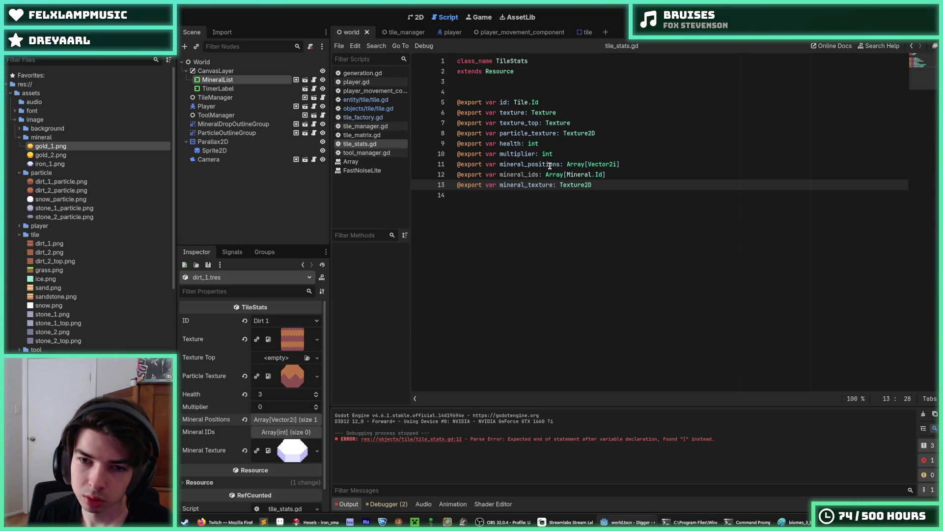
pyautogui.press('Up')
pyautogui.press('Left')
pyautogui.press('Left')
pyautogui.press('BackSpace')
pyautogui.press('BackSpace')
pyautogui.press('BackSpace')
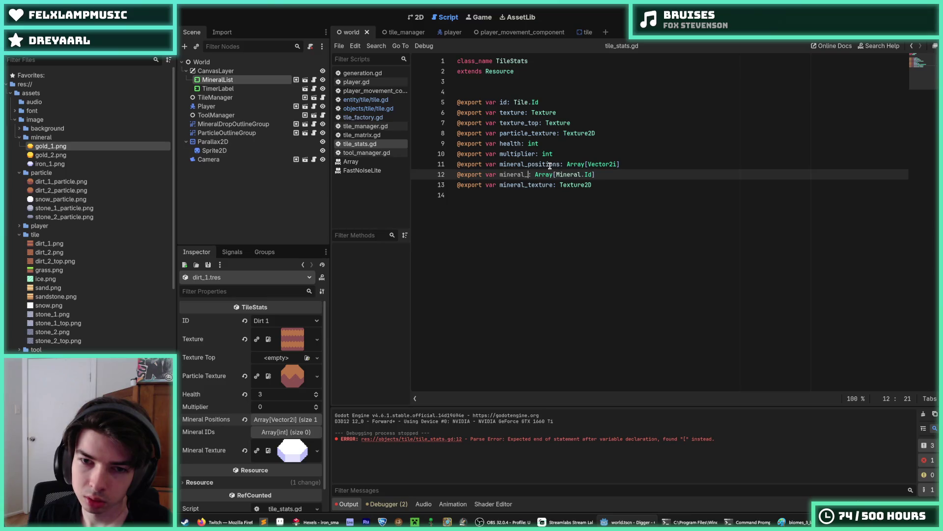
pyautogui.write('s')
pyautogui.press('End')
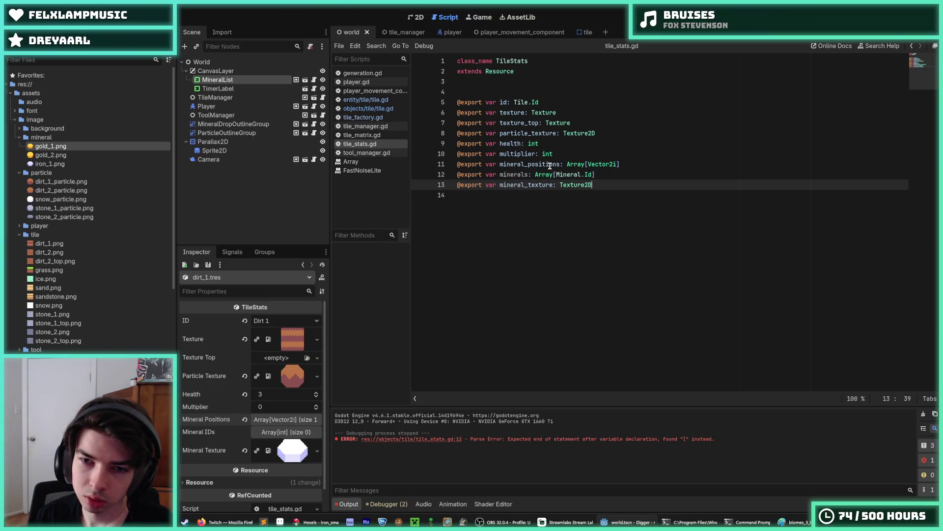
pyautogui.hotkey('shift', 'Down')
pyautogui.press('BackSpace')
pyautogui.press('Left')
# - Change the minerals type to Dictionary[Mineral.Id, Texture2D] and save the script
pyautogui.press('Left')
pyautogui.press('Left')
pyautogui.press('Left')
pyautogui.press('BackSpace')
pyautogui.press('BackSpace')
pyautogui.press('BackSpace')
pyautogui.write('Dic')
pyautogui.press('Return')
pyautogui.press('End')
pyautogui.press('Left')
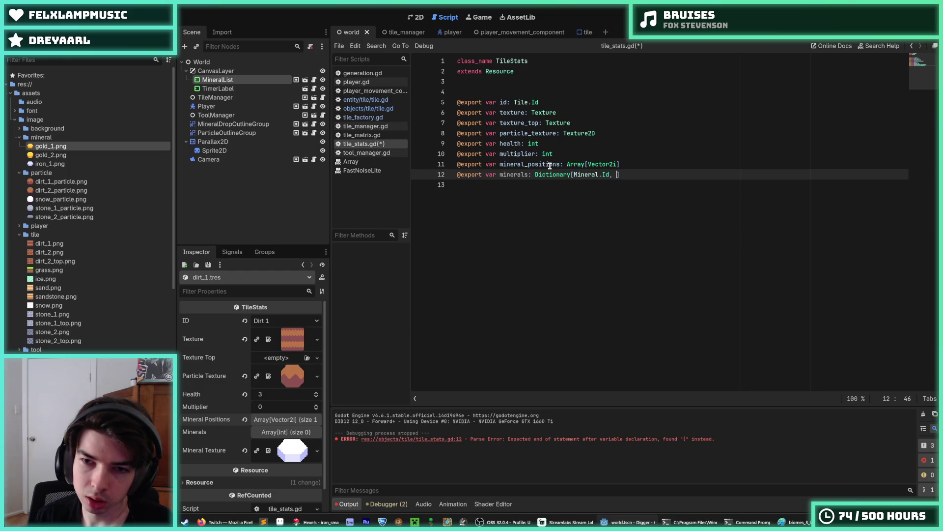
pyautogui.write('Texture')
pyautogui.press('Escape')
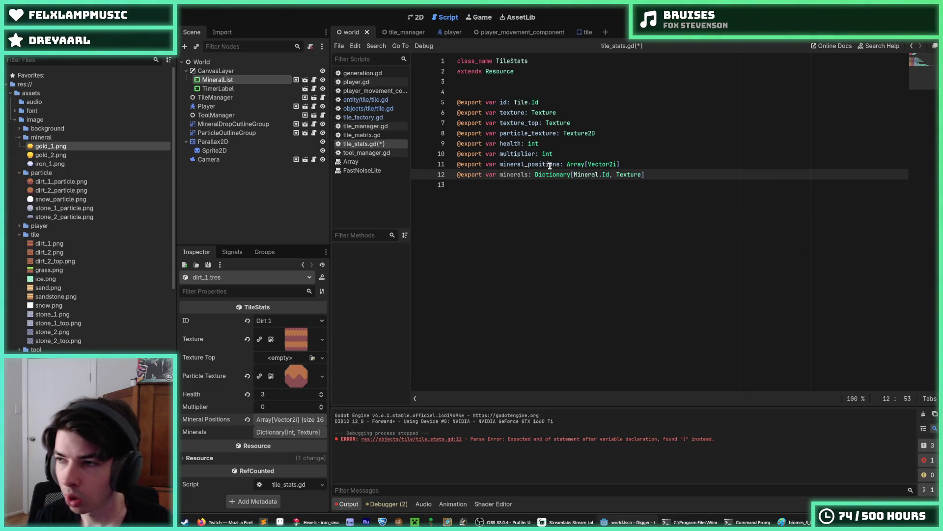
pyautogui.write('2D')
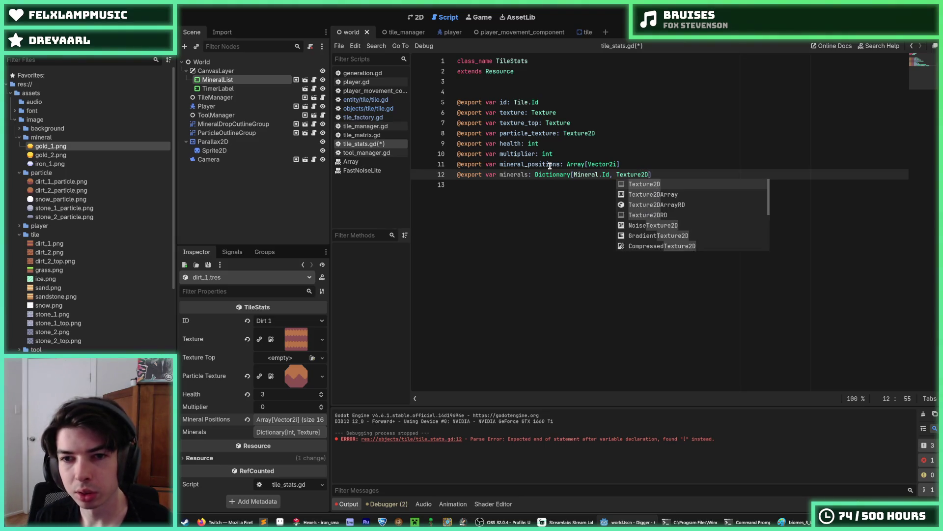
pyautogui.hotkey('ctrl', 's')
pyautogui.click(611, 153)
pyautogui.hotkey('ctrl', 's')
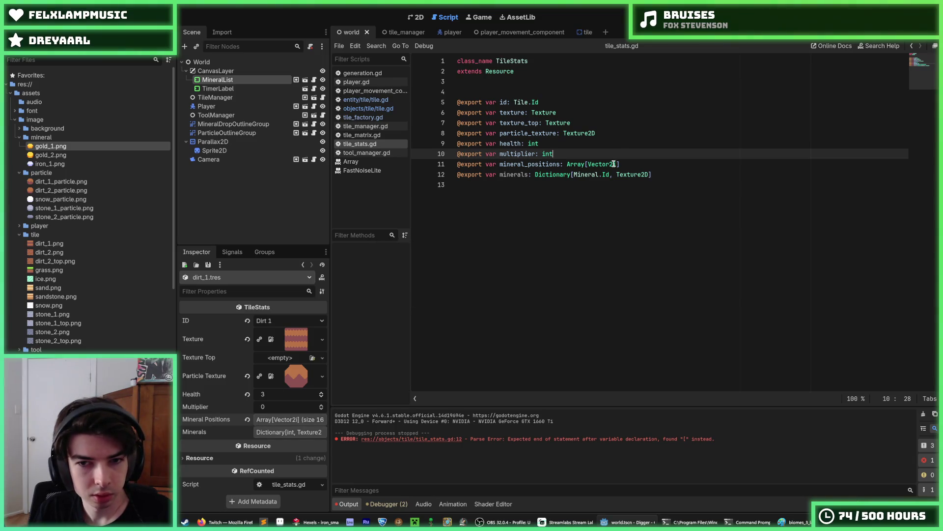
# - Move the minerals export above mineral_positions with Alt+Up and save tile_stats.gd
pyautogui.click(637, 164)
pyautogui.click(670, 171)
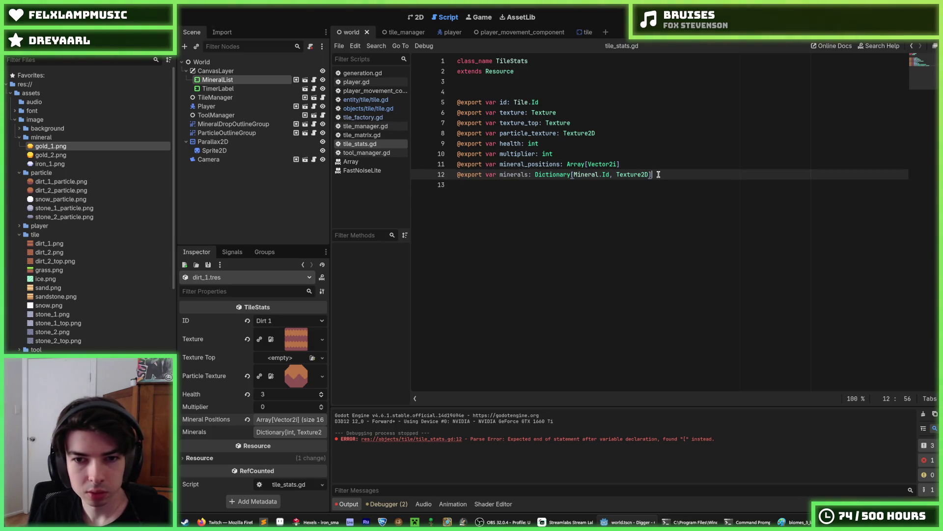
pyautogui.hotkey('alt', 'Up')
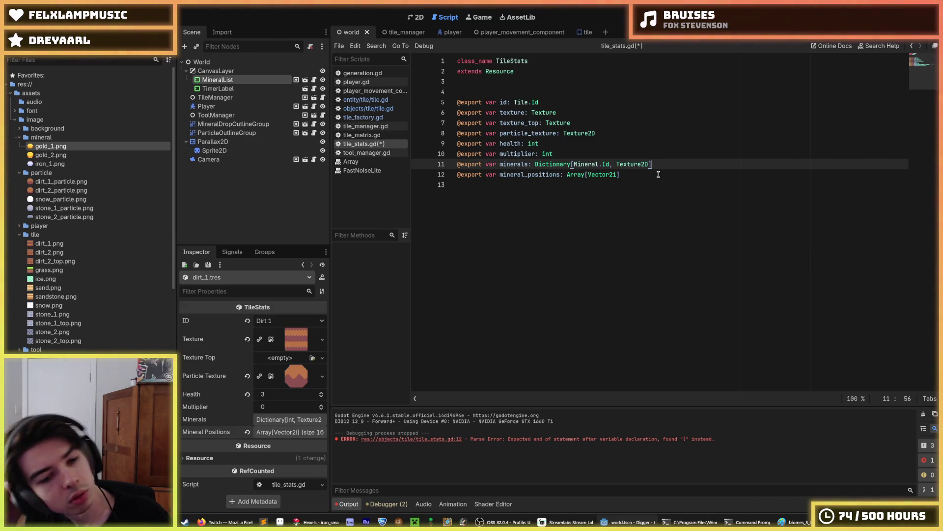
pyautogui.hotkey('ctrl', 's')
pyautogui.click(655, 174)
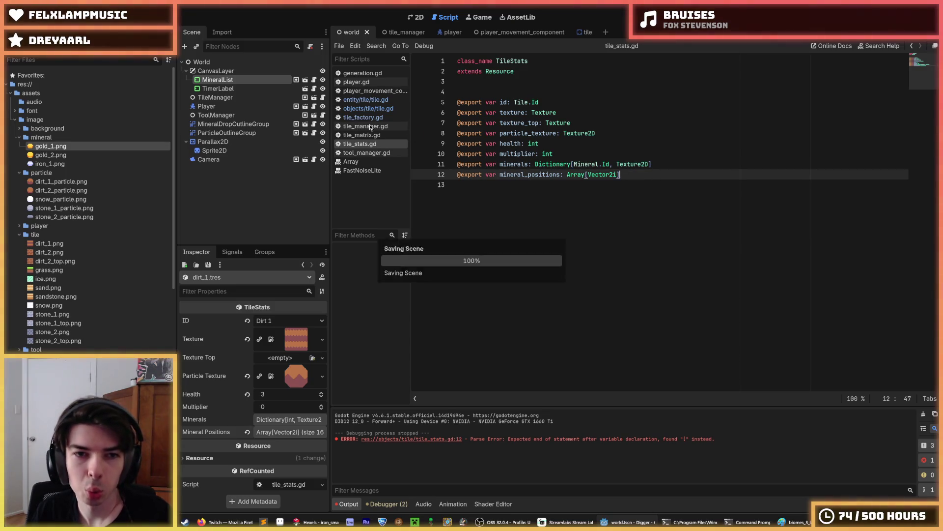
# - Look through tool_manager.gd, objects/tile/tile.gd and tile_factory.gd, ending on entity/tile/tile.gd
pyautogui.click(374, 153)
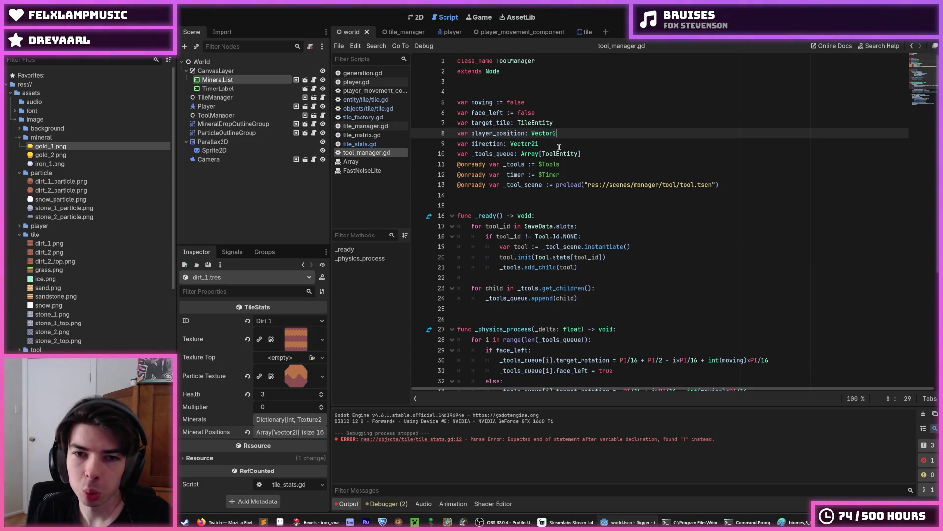
pyautogui.scroll(-2, 558, 151)
pyautogui.scroll(-2, 558, 152)
pyautogui.click(558, 122)
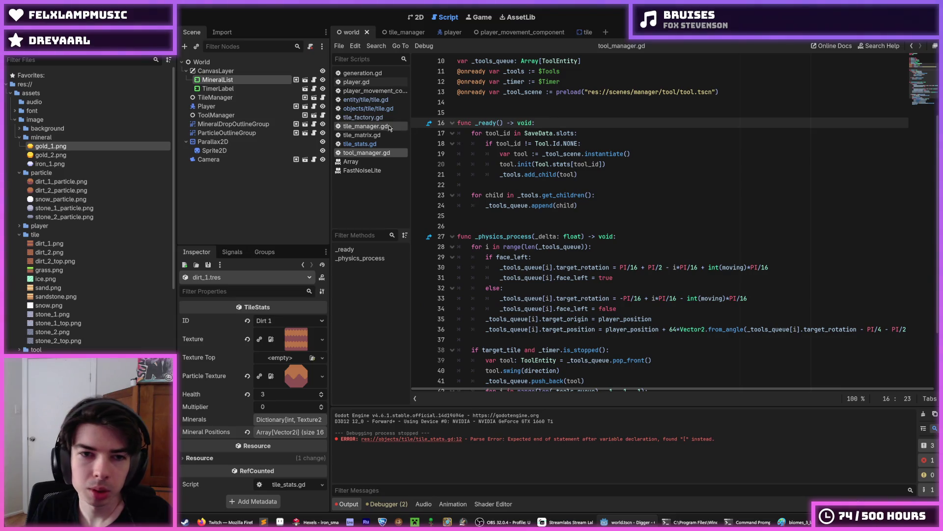
pyautogui.click(373, 109)
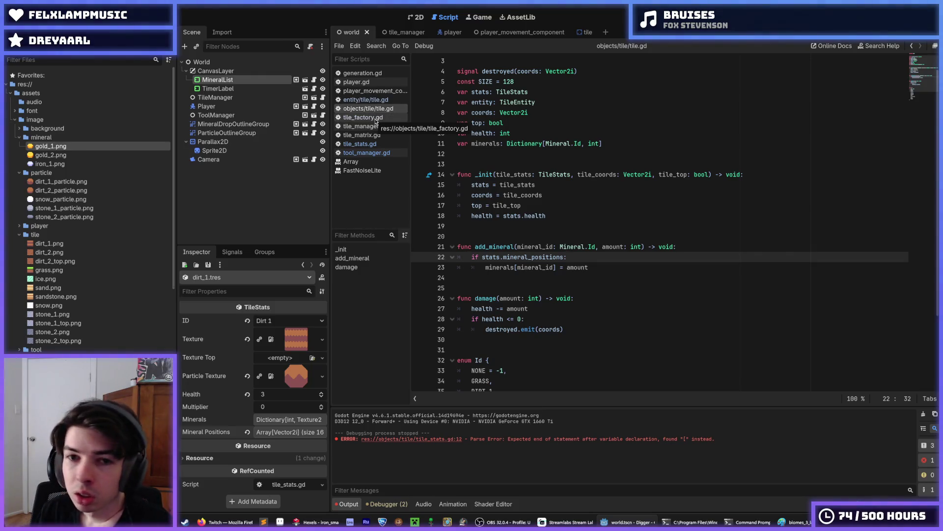
pyautogui.click(376, 118)
pyautogui.click(375, 108)
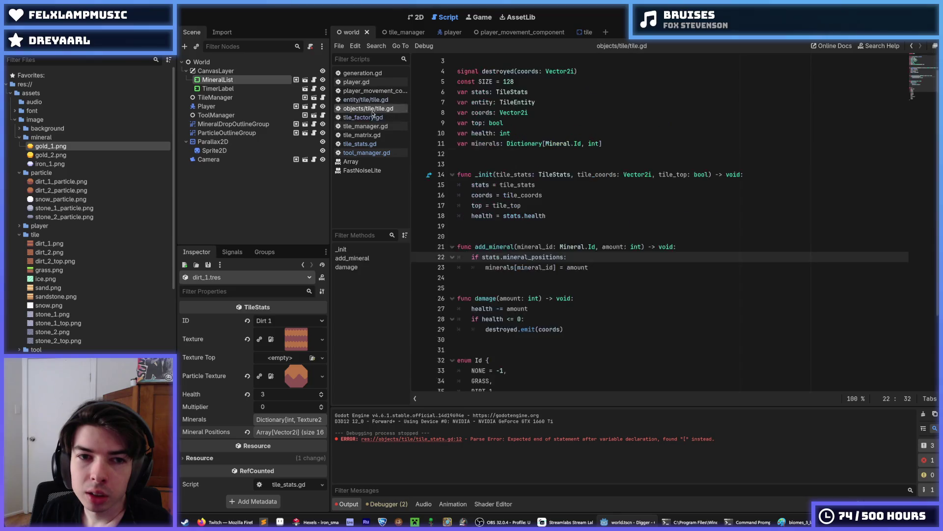
pyautogui.click(376, 100)
# - Inspect the _ready loop's use of mineral_positions, texture and _tile.gold on lines 30–36
pyautogui.scroll(-6, 525, 189)
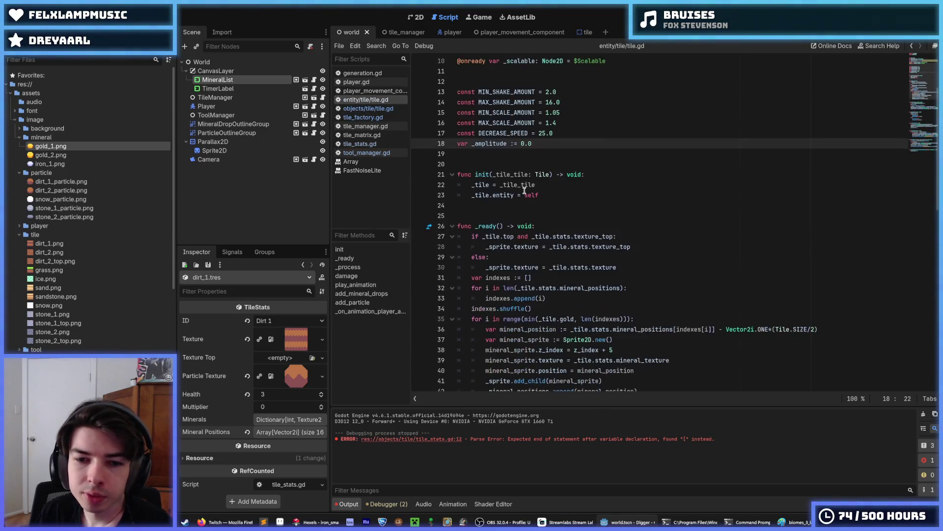
pyautogui.click(647, 194)
pyautogui.doubleClick(595, 196)
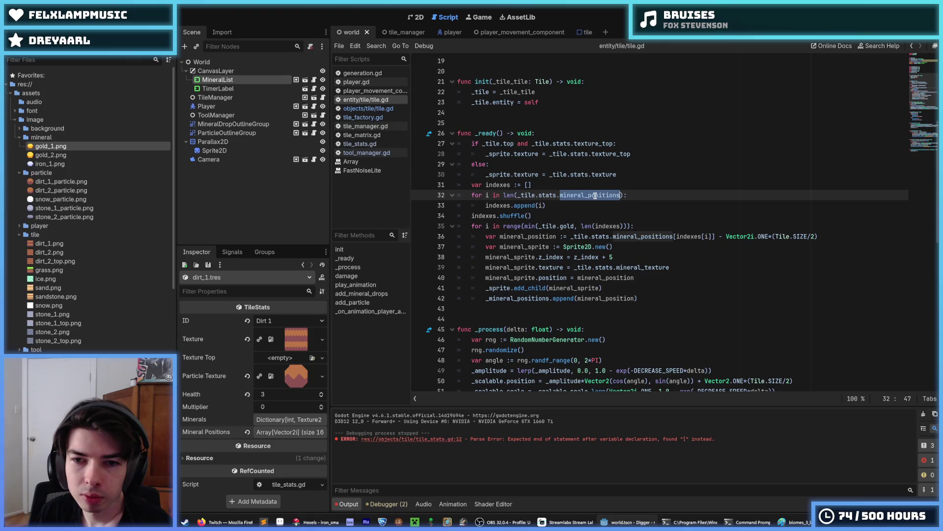
pyautogui.click(589, 205)
pyautogui.click(576, 174)
pyautogui.doubleClick(600, 175)
pyautogui.click(635, 226)
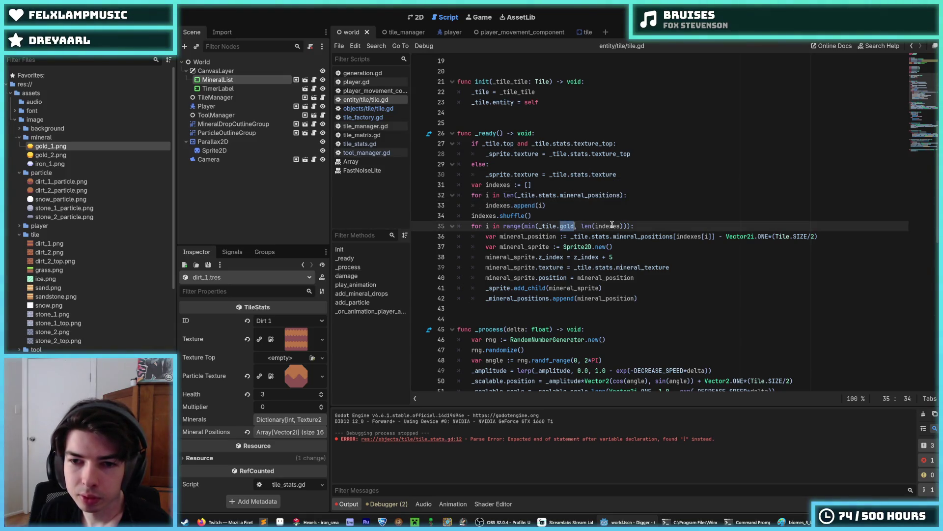
pyautogui.doubleClick(638, 236)
pyautogui.doubleClick(548, 226)
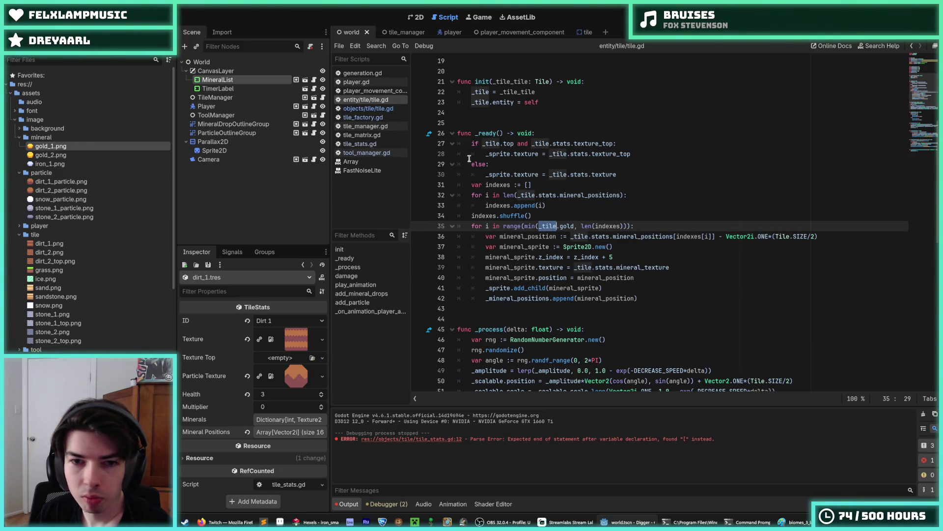
pyautogui.doubleClick(567, 226)
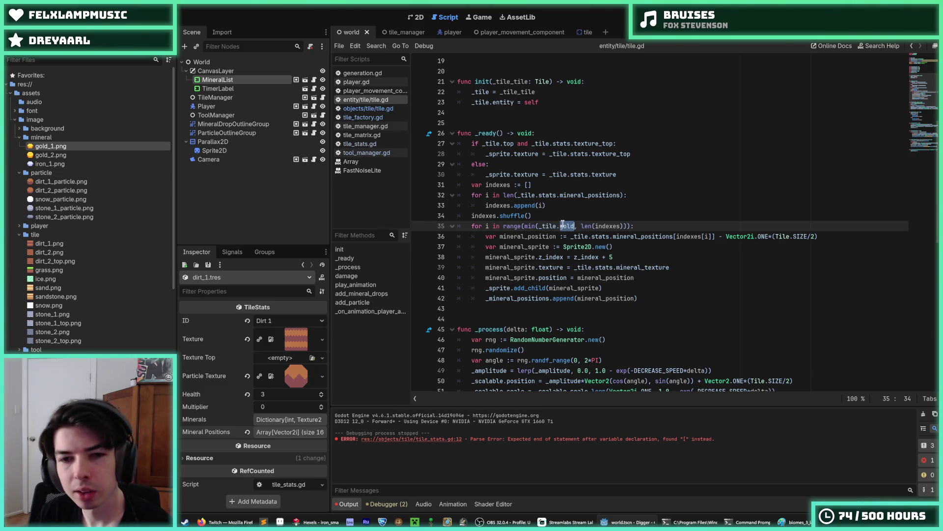
pyautogui.click(565, 216)
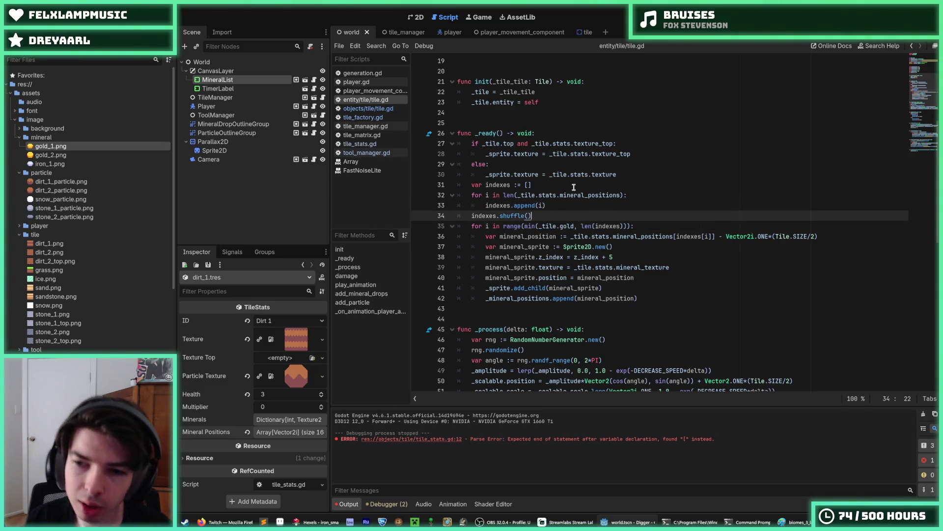
# - Add 'for mineral_id in _tile.minerals:' after indexes.shuffle() and save entity/tile/tile.gd
pyautogui.press('Return')
pyautogui.write('for ')
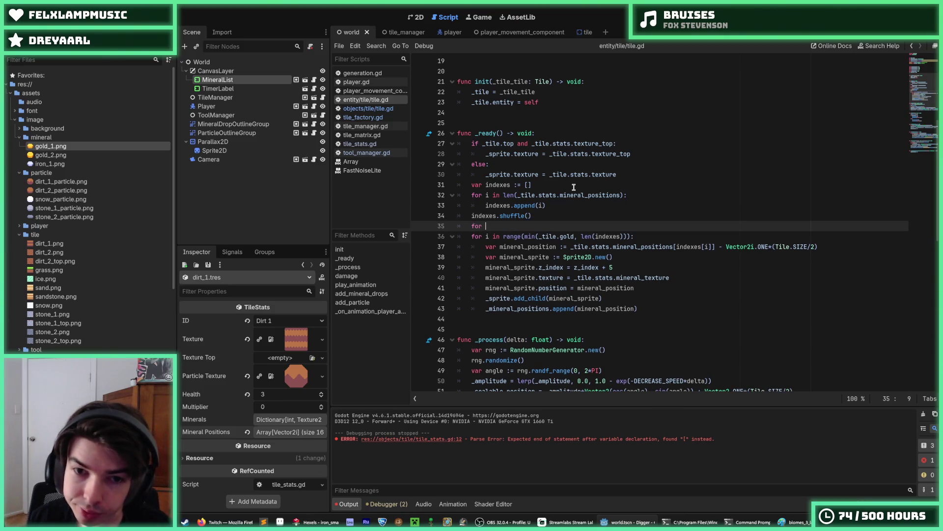
pyautogui.write('mineral_id in _til')
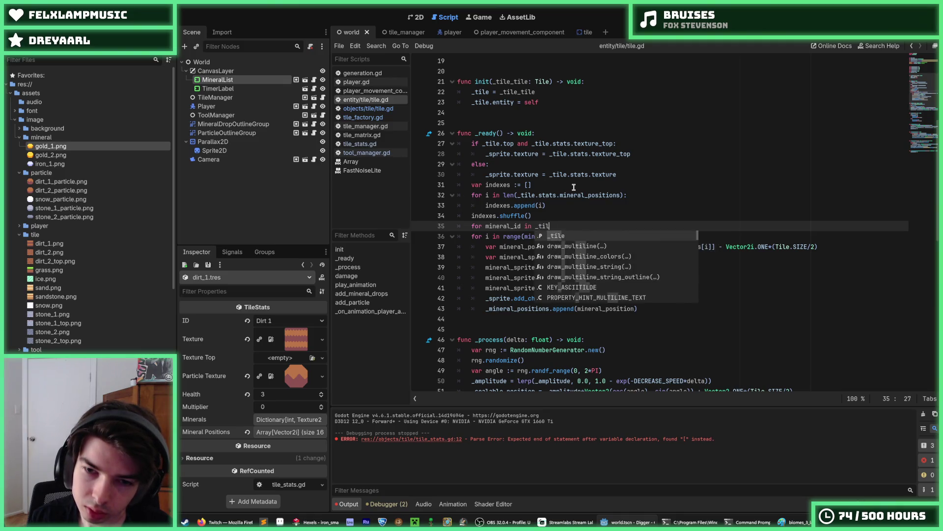
pyautogui.press('Return')
pyautogui.write('.mineral')
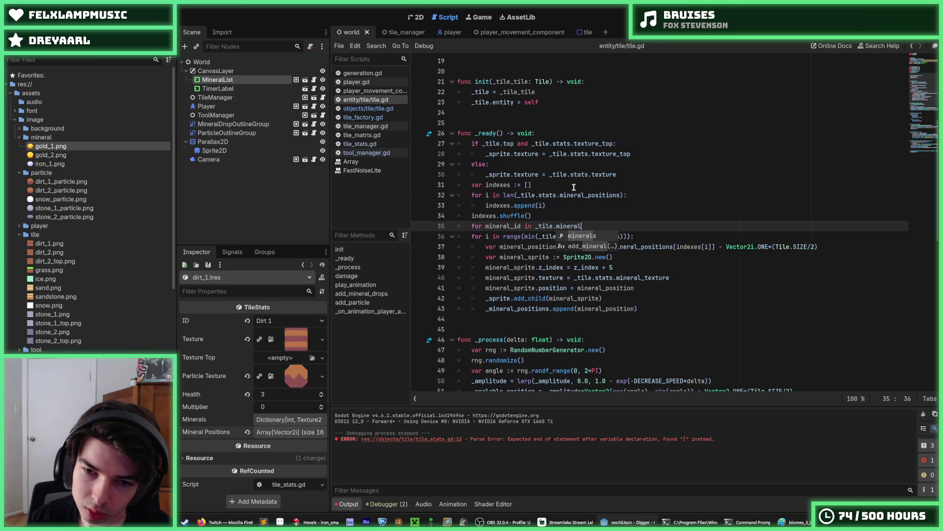
pyautogui.write('s')
pyautogui.hotkey('ctrl', 's')
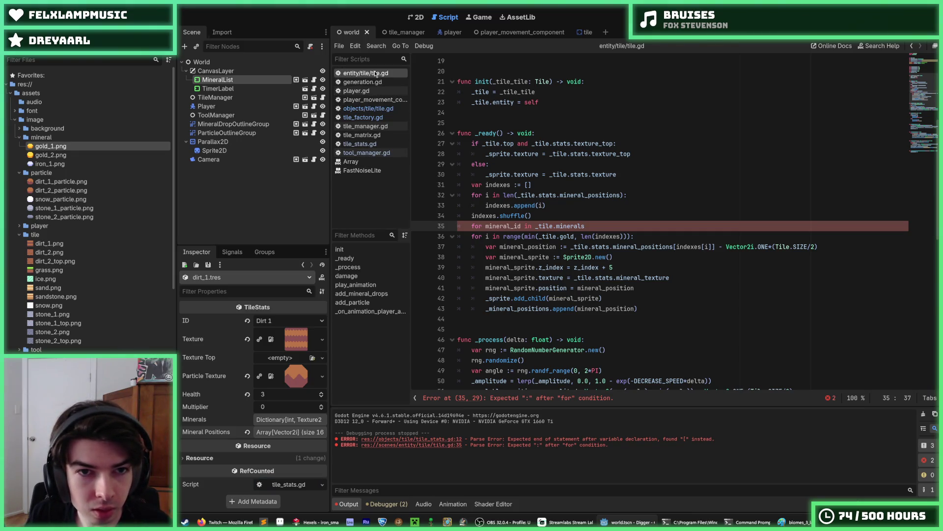
# - Check the health and minerals Dictionary declarations in objects/tile/tile.gd
pyautogui.click(374, 109)
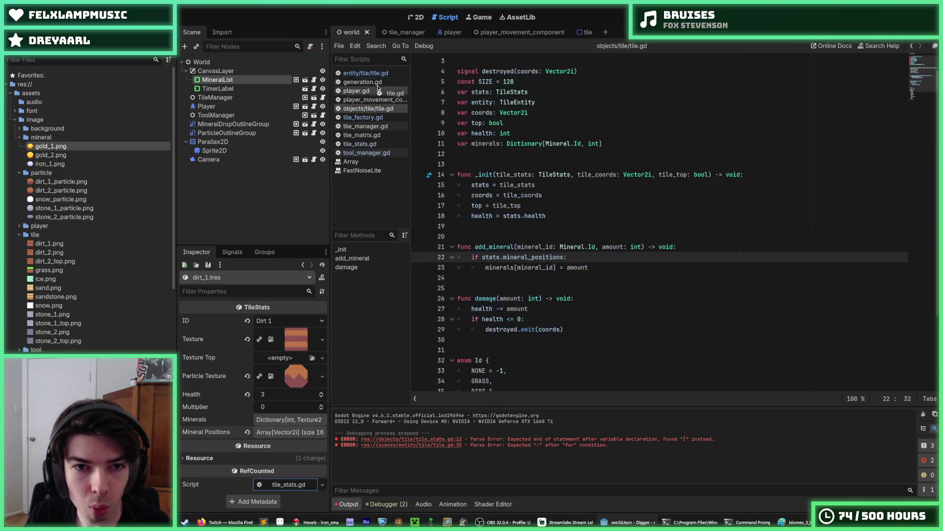
pyautogui.click(564, 129)
pyautogui.click(627, 140)
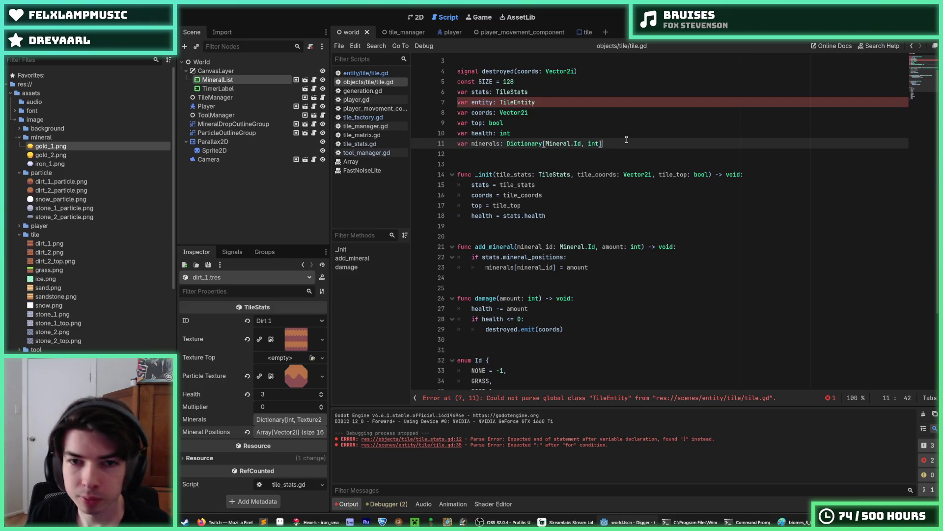
pyautogui.click(366, 75)
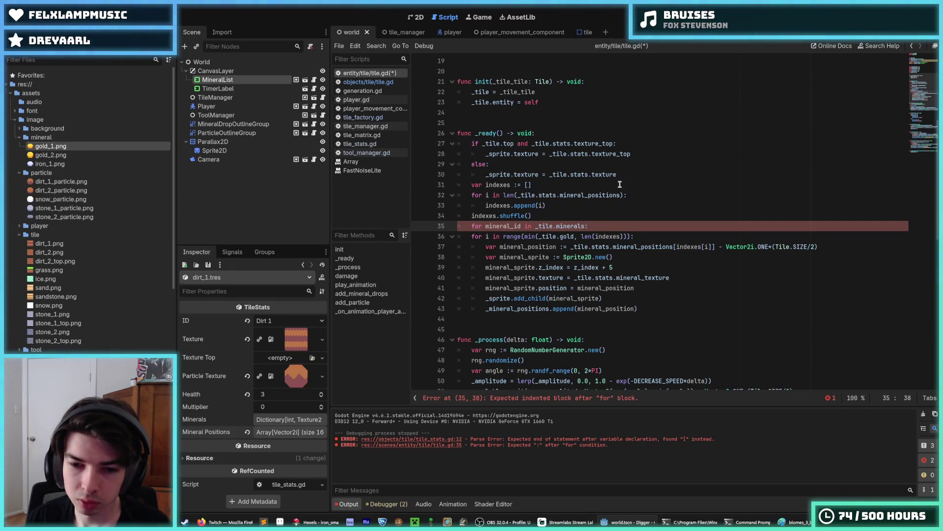
# - Indent the old sprite loop under the new mineral_id loop and remove the leftover blank line
pyautogui.press('Return')
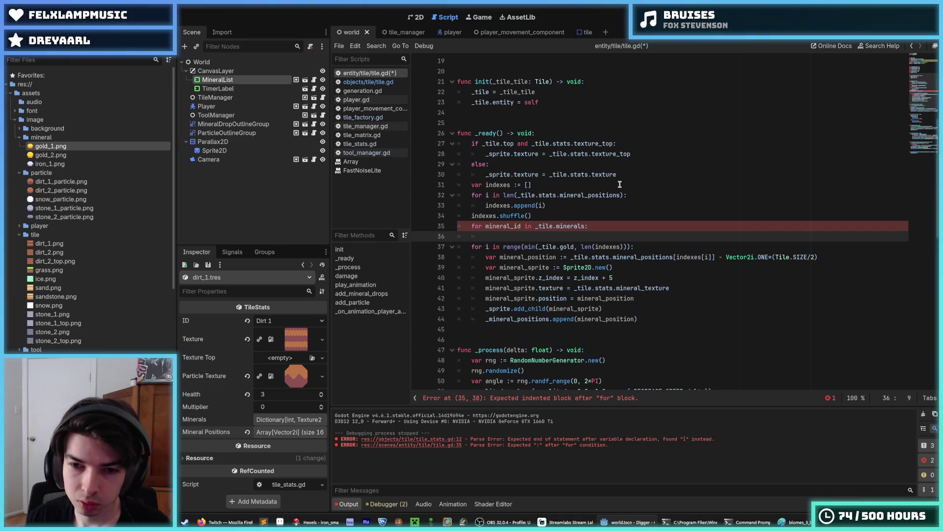
pyautogui.press('Down')
pyautogui.hotkey('shift', 'Down')
pyautogui.hotkey('shift', 'Down')
pyautogui.hotkey('shift', 'Down')
pyautogui.hotkey('shift', 'Down')
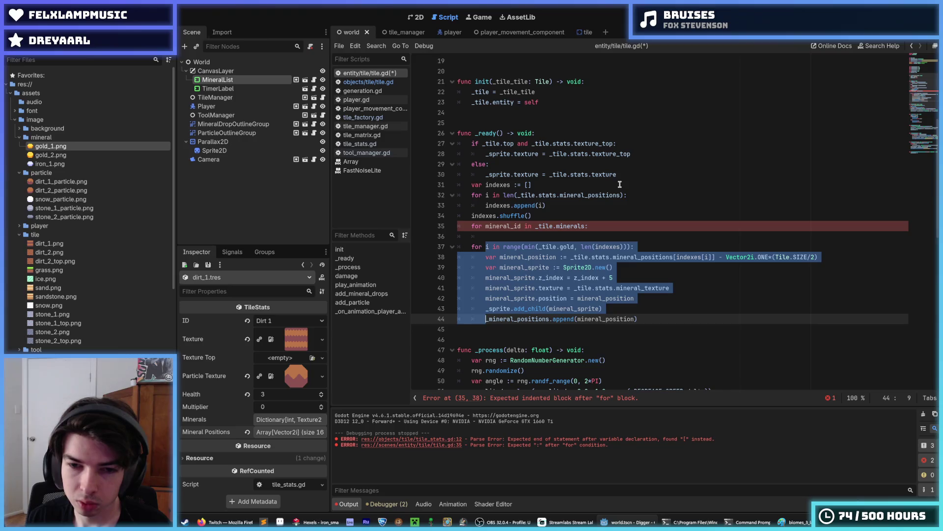
pyautogui.press('Tab')
pyautogui.press('Up')
pyautogui.press('Up')
pyautogui.press('Up')
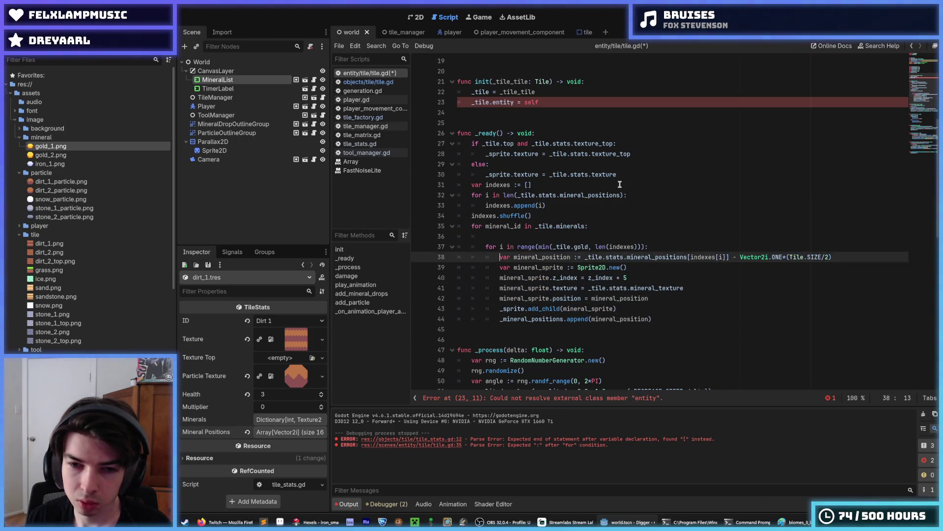
pyautogui.hotkey('ctrl', 'shift', 'k')
# - Locate the _tile.gold count in the range call on line 36
pyautogui.hotkey('shift', 'Left')
pyautogui.hotkey('shift', 'Left')
pyautogui.hotkey('shift', 'Left')
pyautogui.hotkey('shift', 'Left')
pyautogui.press('Left')
pyautogui.press('Right')
pyautogui.press('Right')
pyautogui.press('Right')
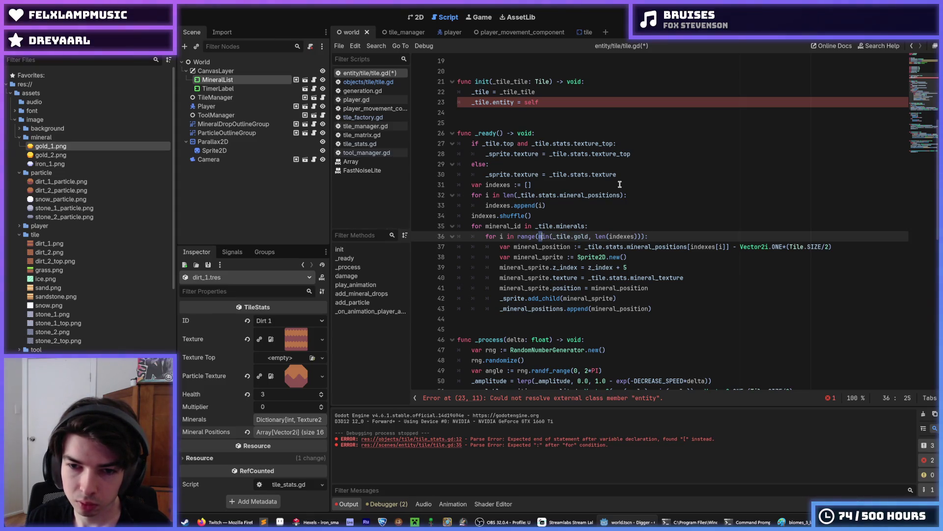
pyautogui.hotkey('shift', 'Right')
pyautogui.hotkey('shift', 'Right')
pyautogui.hotkey('shift', 'Right')
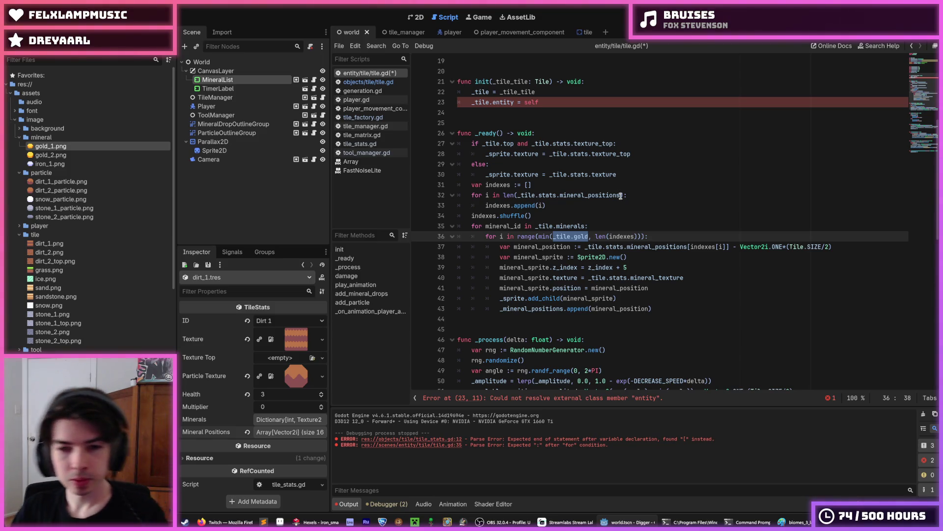
pyautogui.click(617, 224)
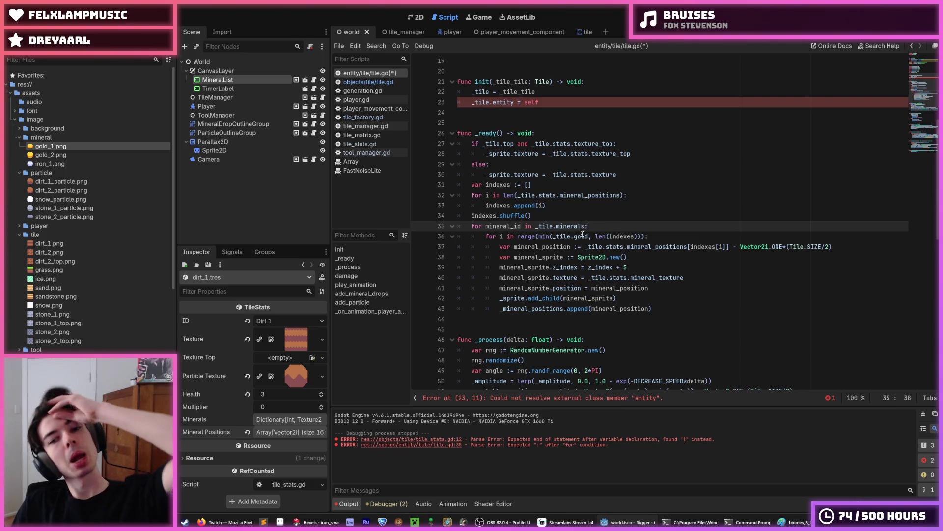
pyautogui.moveTo(588, 237); pyautogui.dragTo(552, 236)
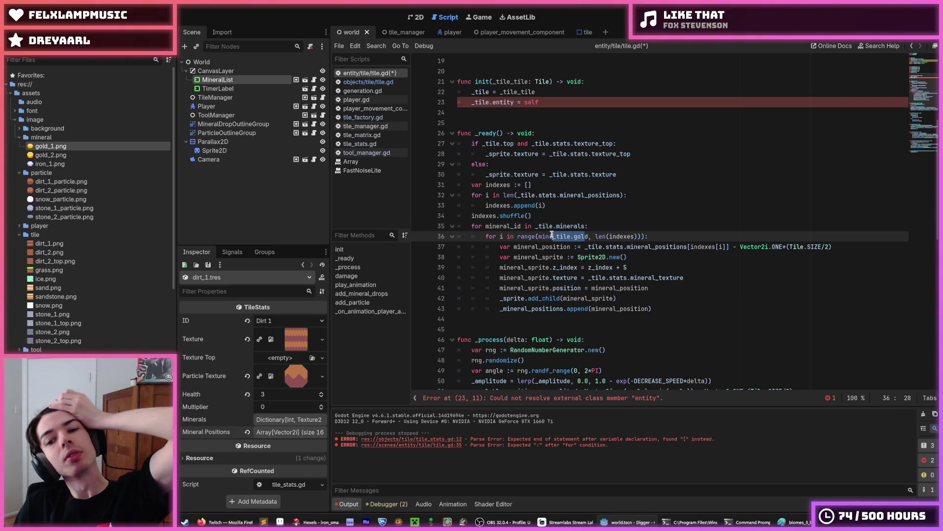
pyautogui.press('Left')
pyautogui.click(361, 82)
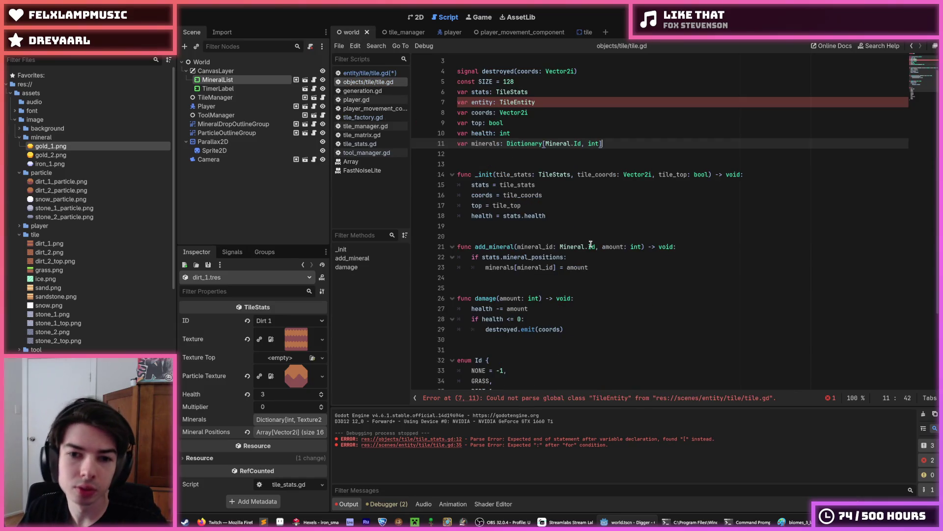
# - Change add_mineral's check to 'if mineral_id in stats.minerals:', save, and return to the _tile.minerals loop
pyautogui.click(561, 257)
pyautogui.moveTo(562, 257)
pyautogui.mouseDown()
pyautogui.moveTo(521, 246)
pyautogui.moveTo(502, 257)
pyautogui.mouseUp()
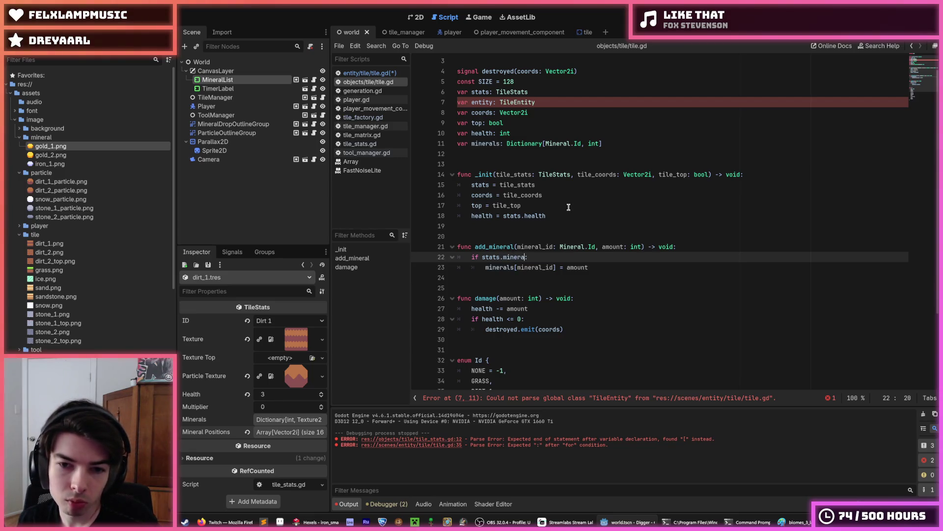
pyautogui.write('minerals')
pyautogui.press('Left')
pyautogui.press('Left')
pyautogui.press('Left')
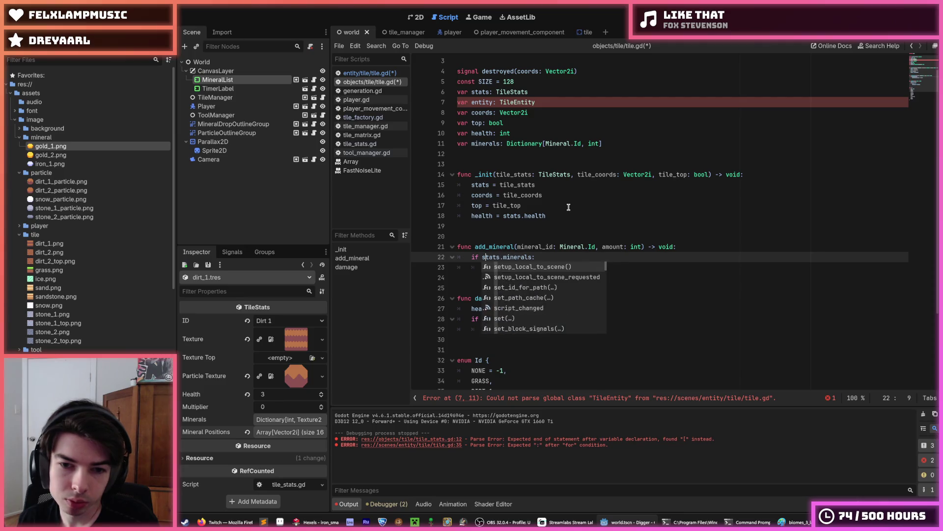
pyautogui.write('miner')
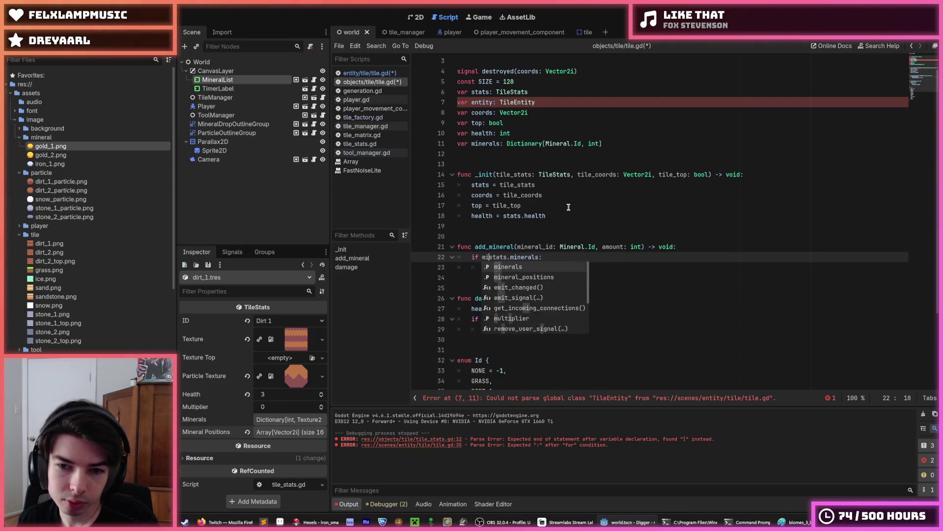
pyautogui.write('al_')
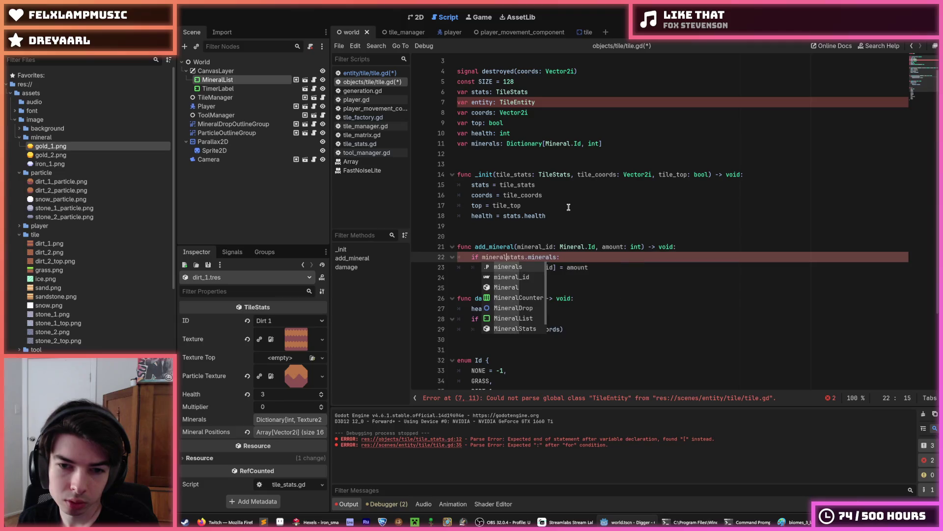
pyautogui.write('id in')
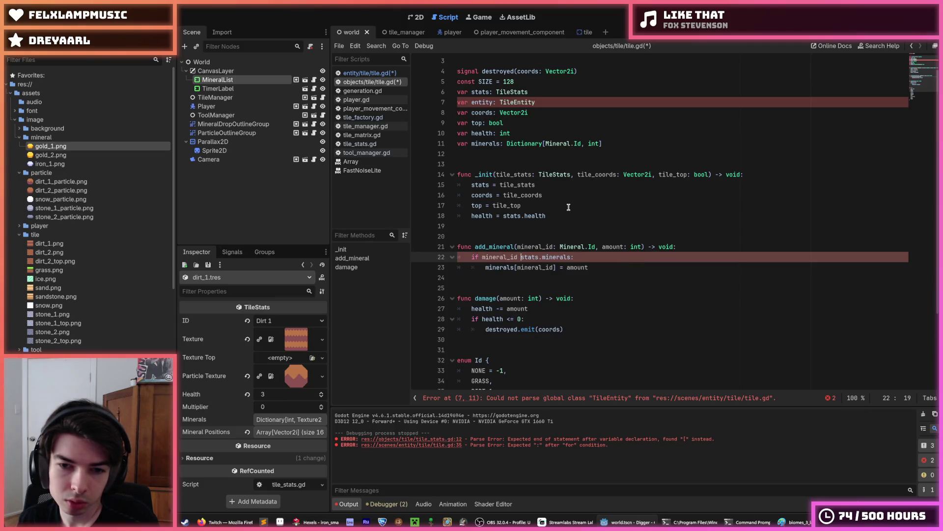
pyautogui.press('End')
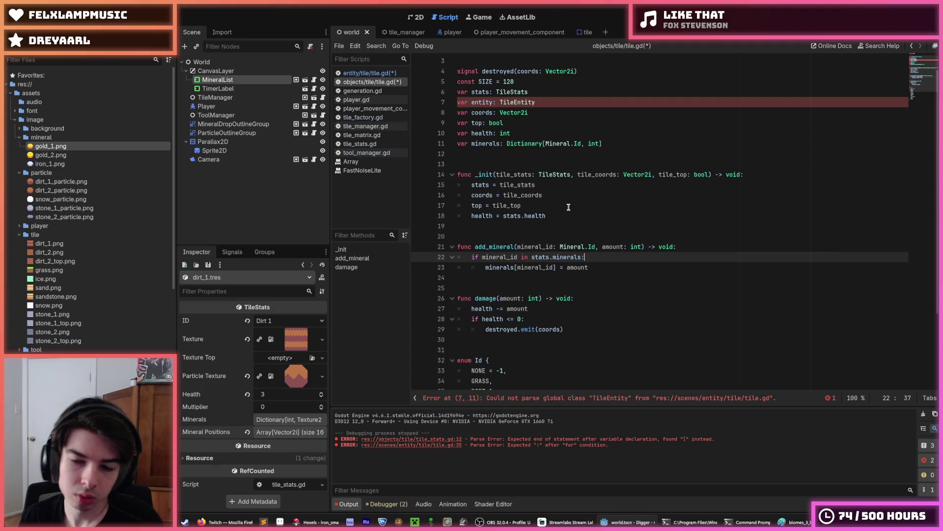
pyautogui.hotkey('ctrl', 's')
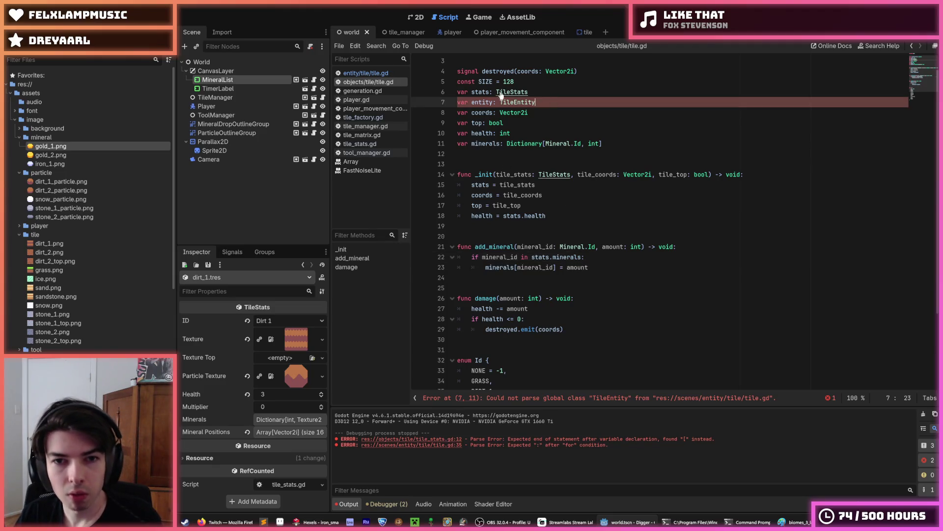
pyautogui.click(383, 74)
pyautogui.click(603, 226)
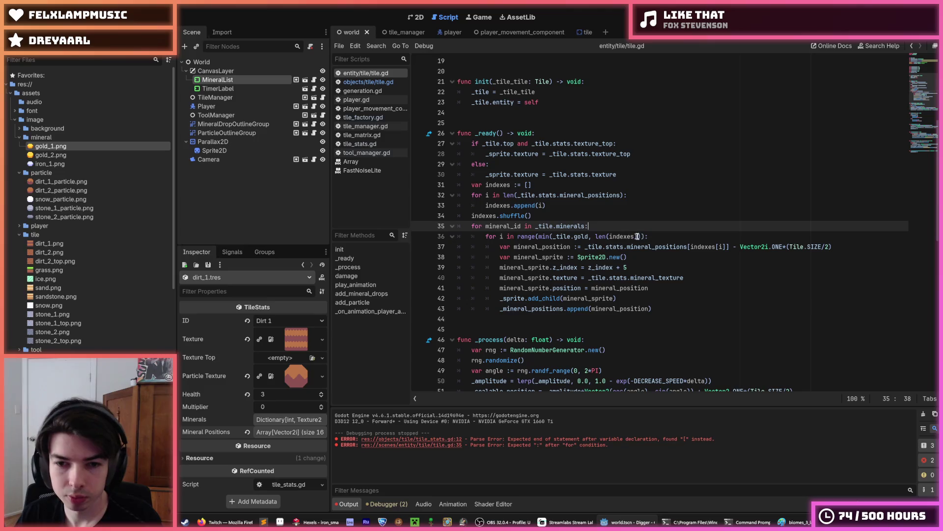
# - Replace _tile.gold with _tile.minerals[mineral_id] as the sprite count on line 36
pyautogui.click(582, 236)
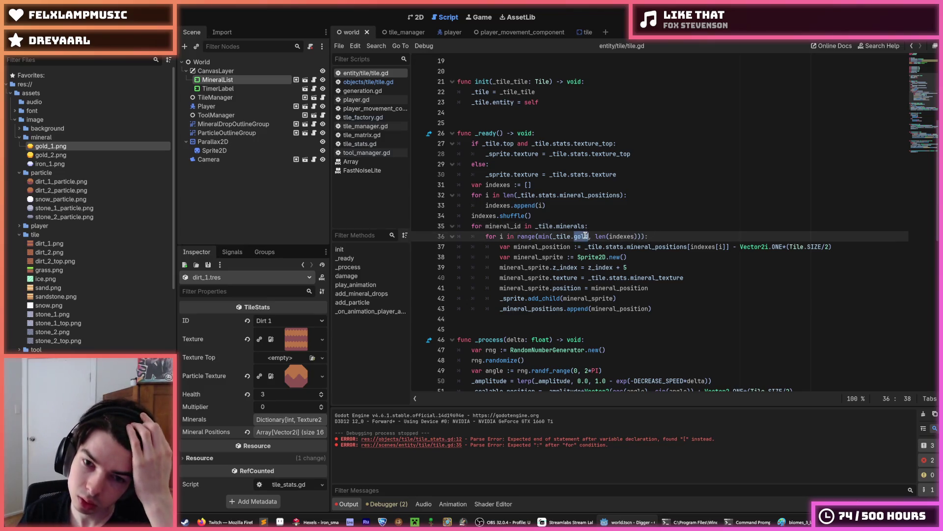
pyautogui.moveTo(586, 226); pyautogui.dragTo(535, 226)
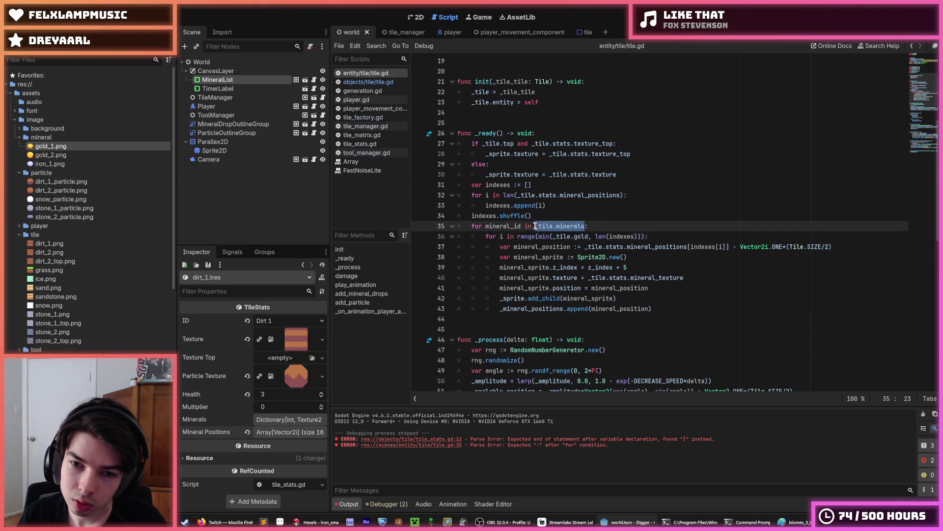
pyautogui.click(582, 236)
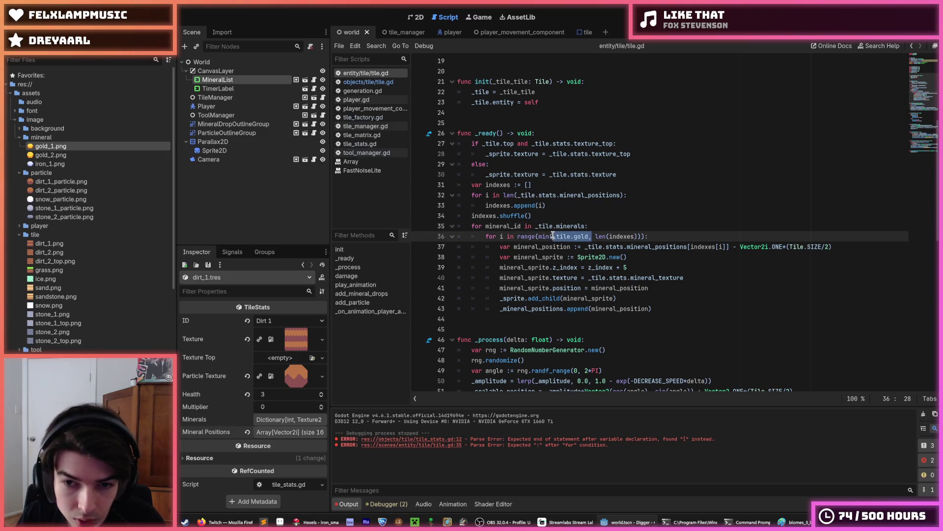
pyautogui.doubleClick(582, 237)
pyautogui.write('minerals[')
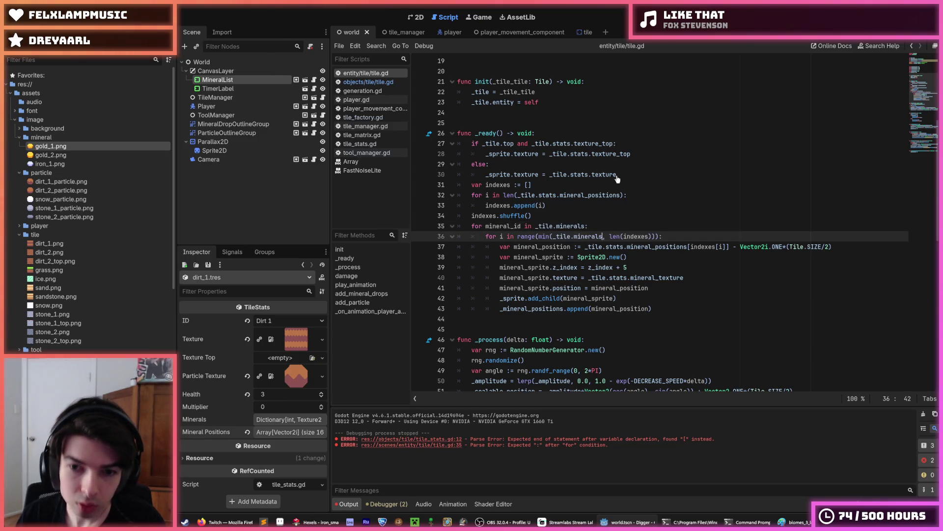
pyautogui.write('mineral_id')
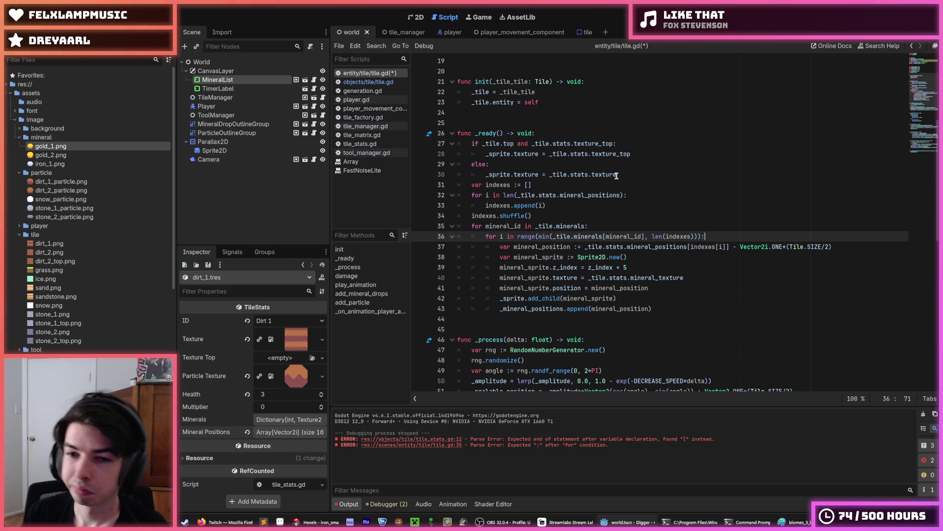
# - Set the sprite texture on line 40 to _tile.stats.minerals[mineral_id] and save the script
pyautogui.click(635, 258)
pyautogui.click(634, 268)
pyautogui.doubleClick(625, 278)
pyautogui.click(629, 278)
pyautogui.moveTo(699, 279); pyautogui.dragTo(633, 279)
pyautogui.press('End')
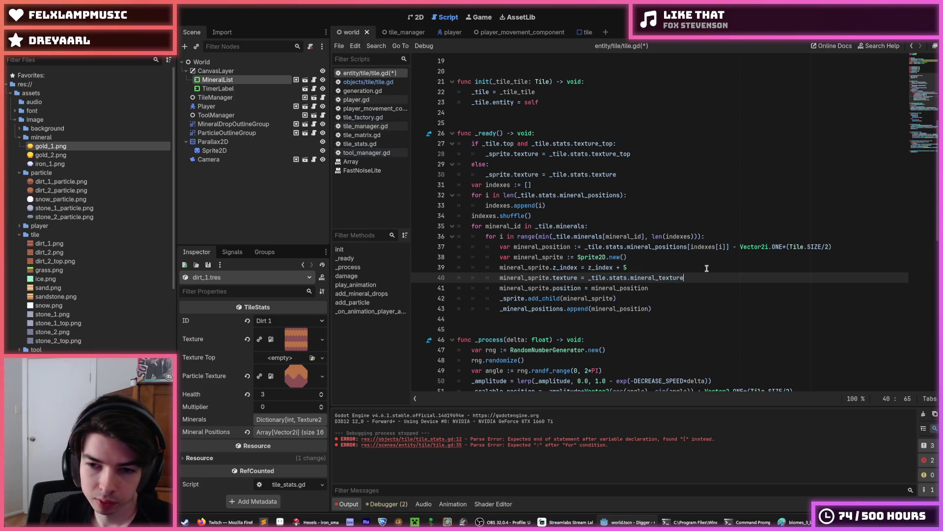
pyautogui.press('BackSpace')
pyautogui.press('BackSpace')
pyautogui.press('BackSpace')
pyautogui.write('s')
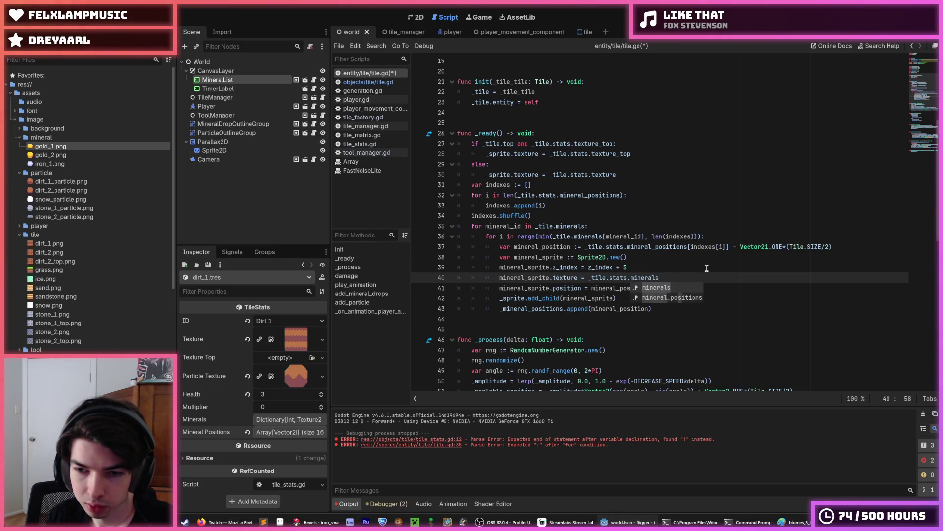
pyautogui.press('Escape')
pyautogui.write('[')
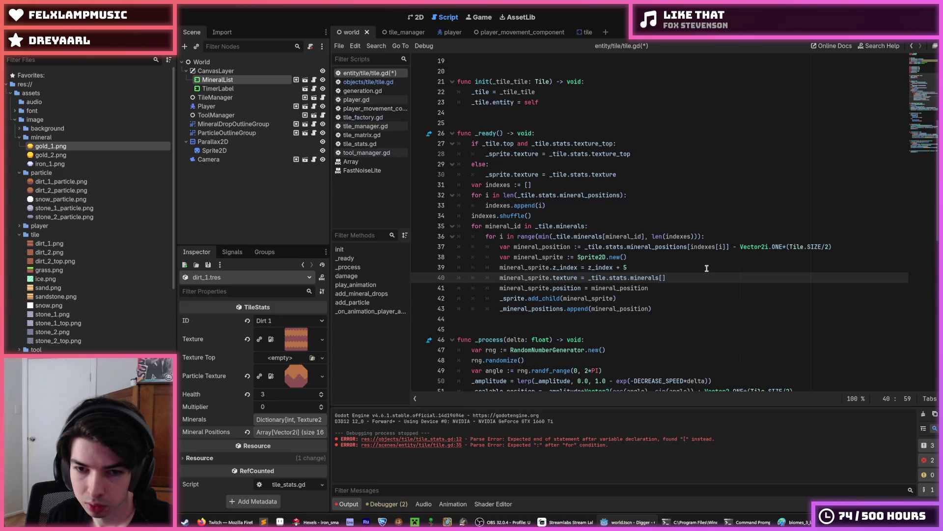
pyautogui.write('mineral_')
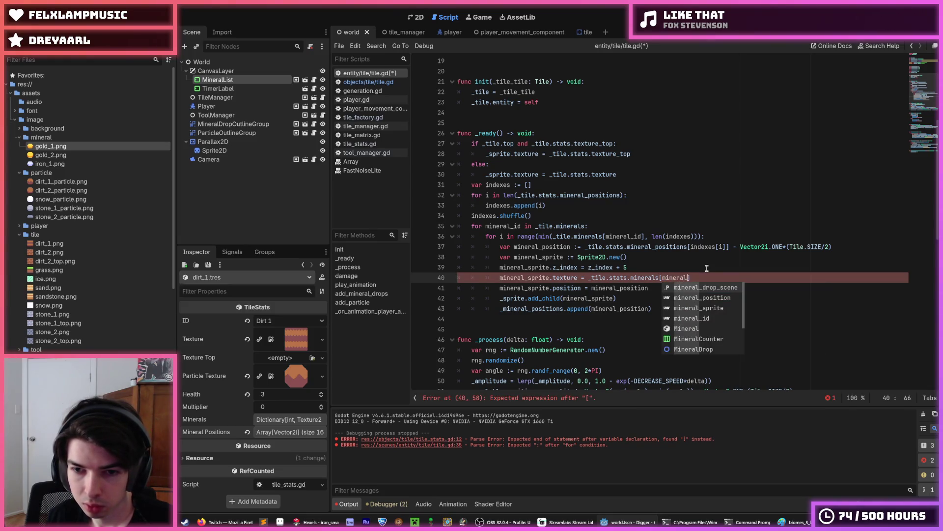
pyautogui.write('id')
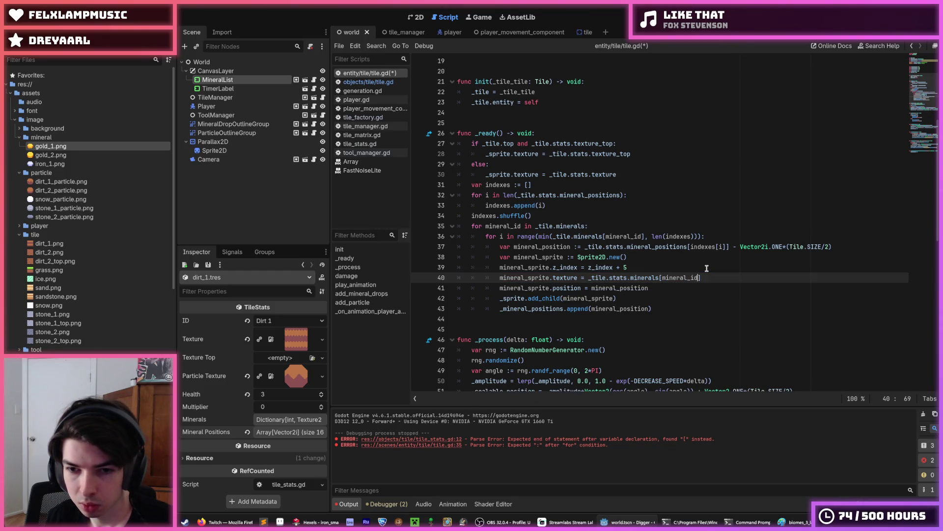
pyautogui.hotkey('ctrl', 's')
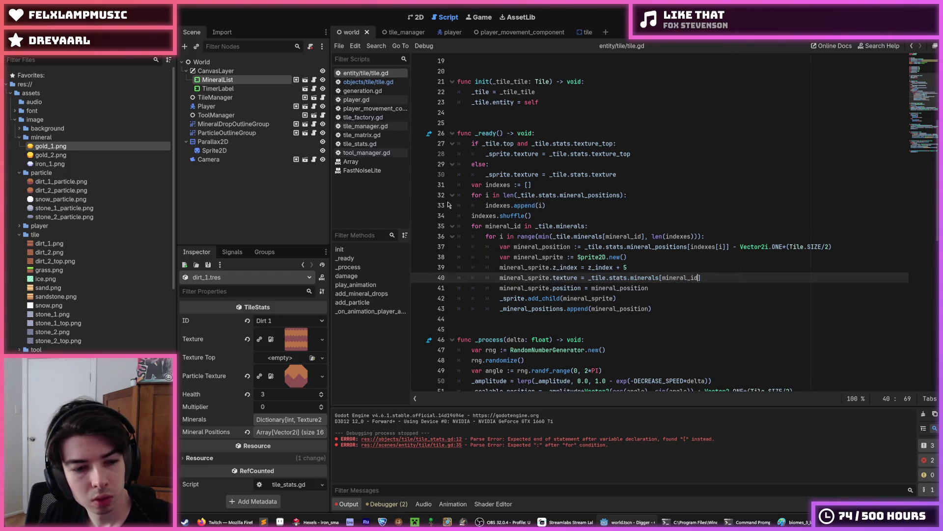
pyautogui.click(361, 82)
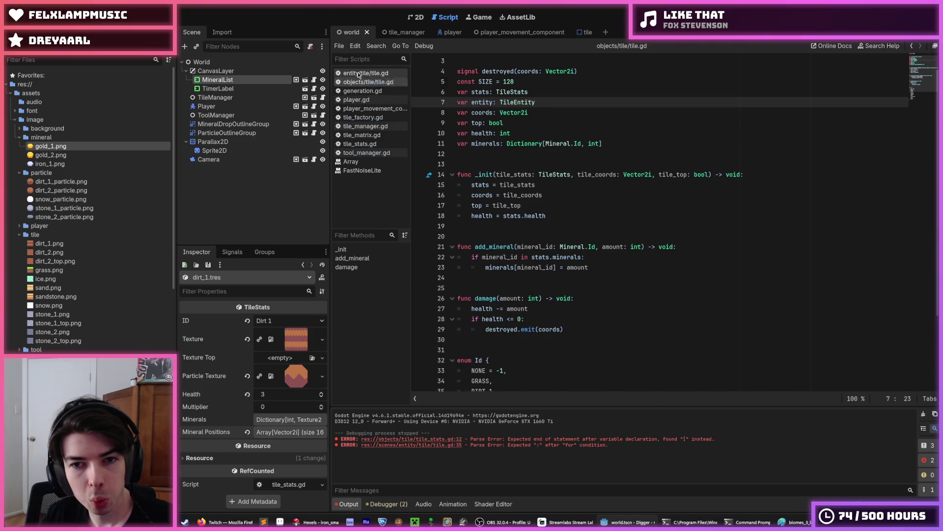
# - Compare line 40's [mineral_id] texture lookup in entity/tile/tile.gd against the objects tile script
pyautogui.hotkey('alt', 'Left')
pyautogui.click(710, 276)
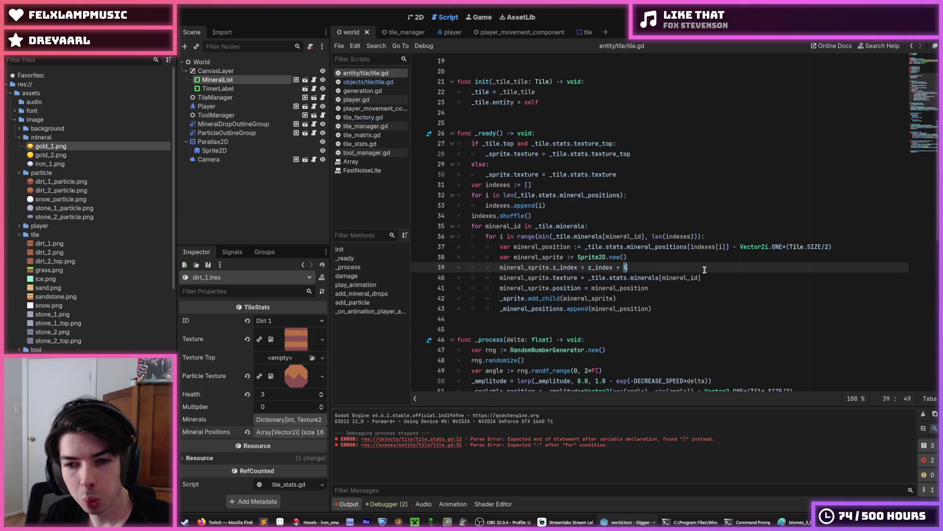
pyautogui.click(659, 278)
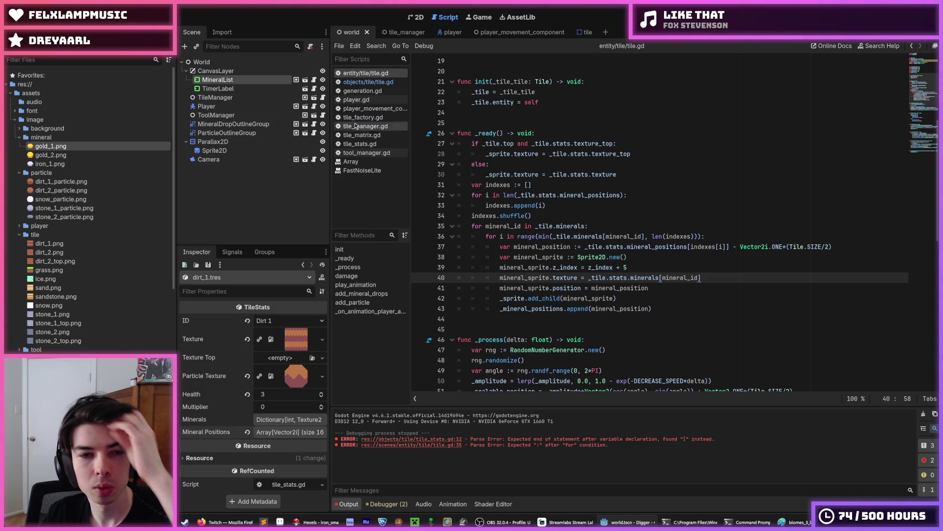
pyautogui.click(375, 82)
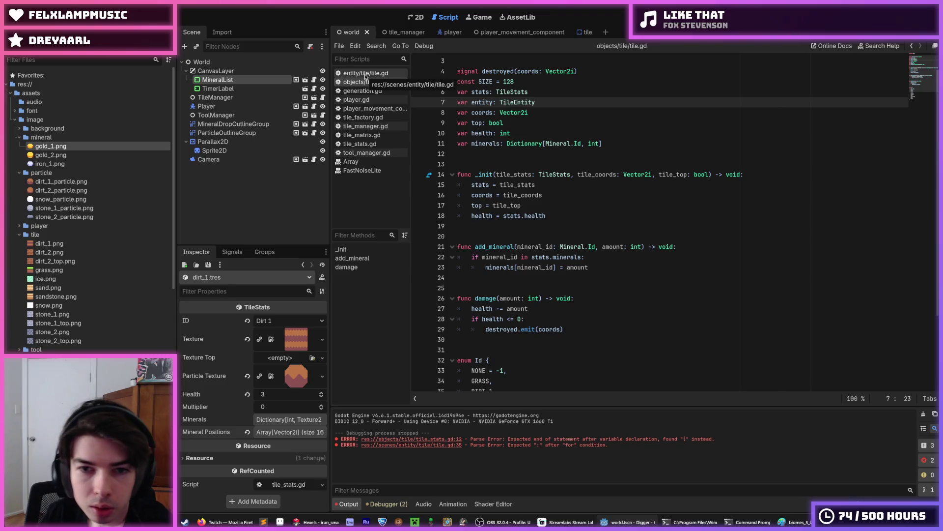
pyautogui.click(365, 74)
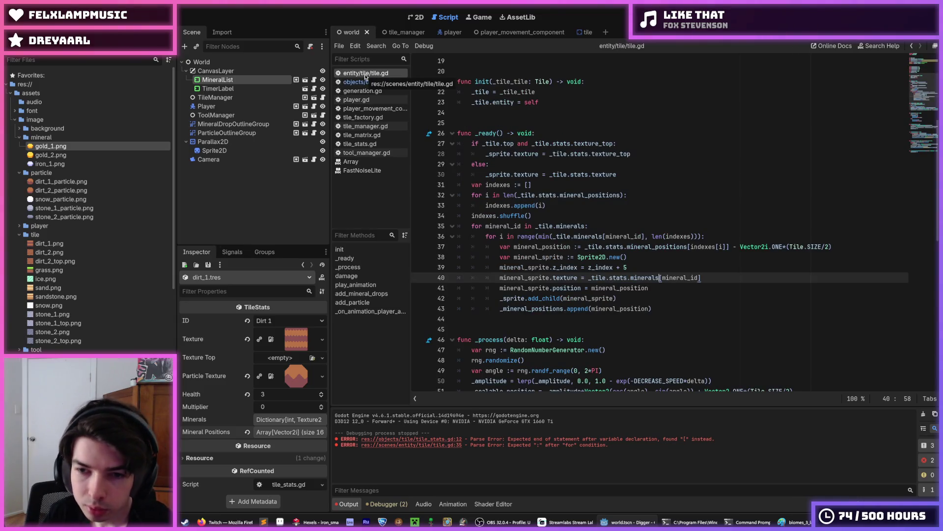
# - Review lines 40–41 of tile.gd, then show the world scene in the 2D workspace
pyautogui.click(666, 290)
pyautogui.click(737, 281)
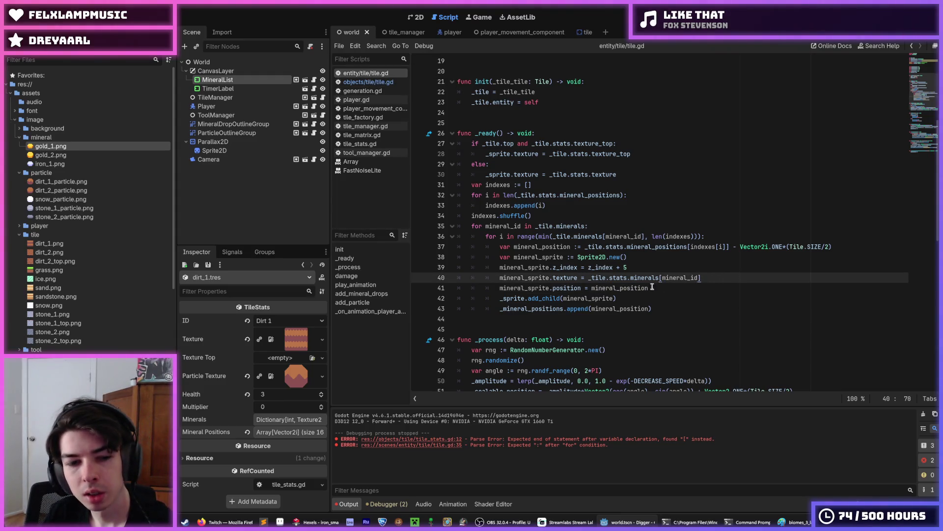
pyautogui.click(411, 20)
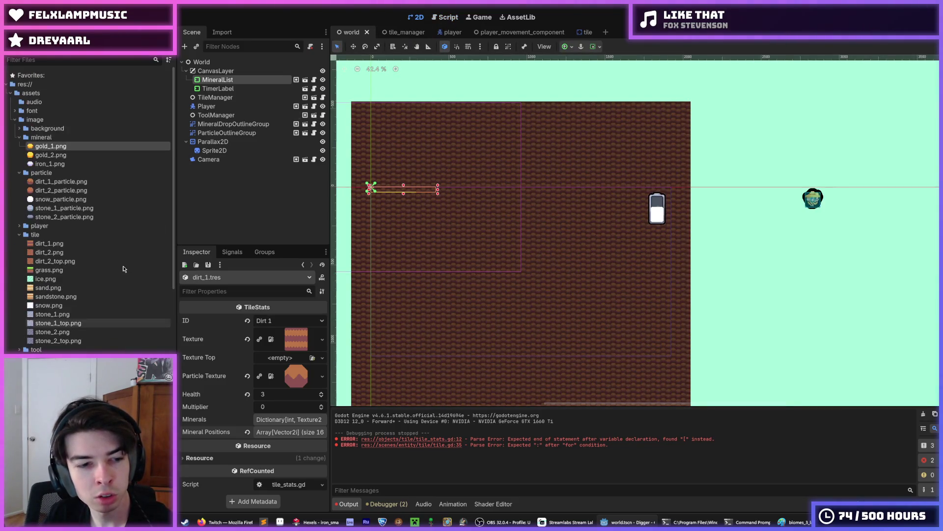
pyautogui.scroll(-10, 54, 275)
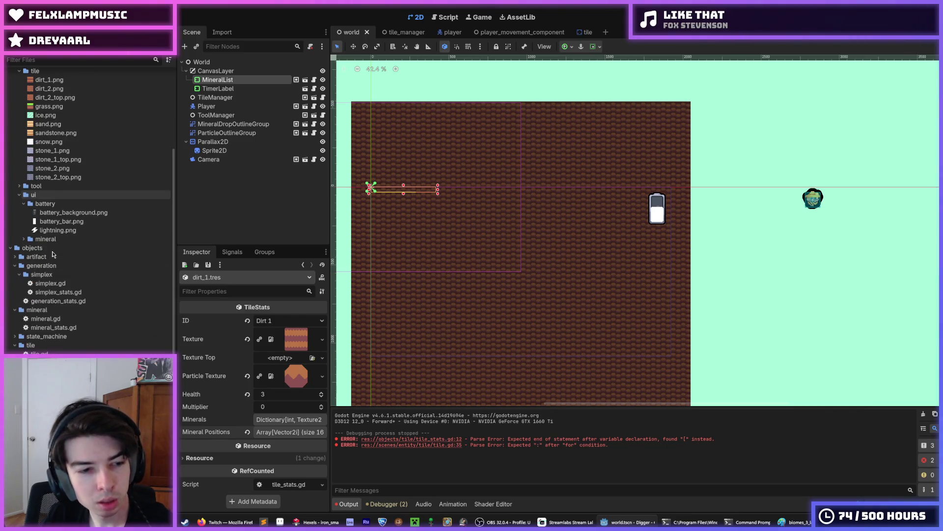